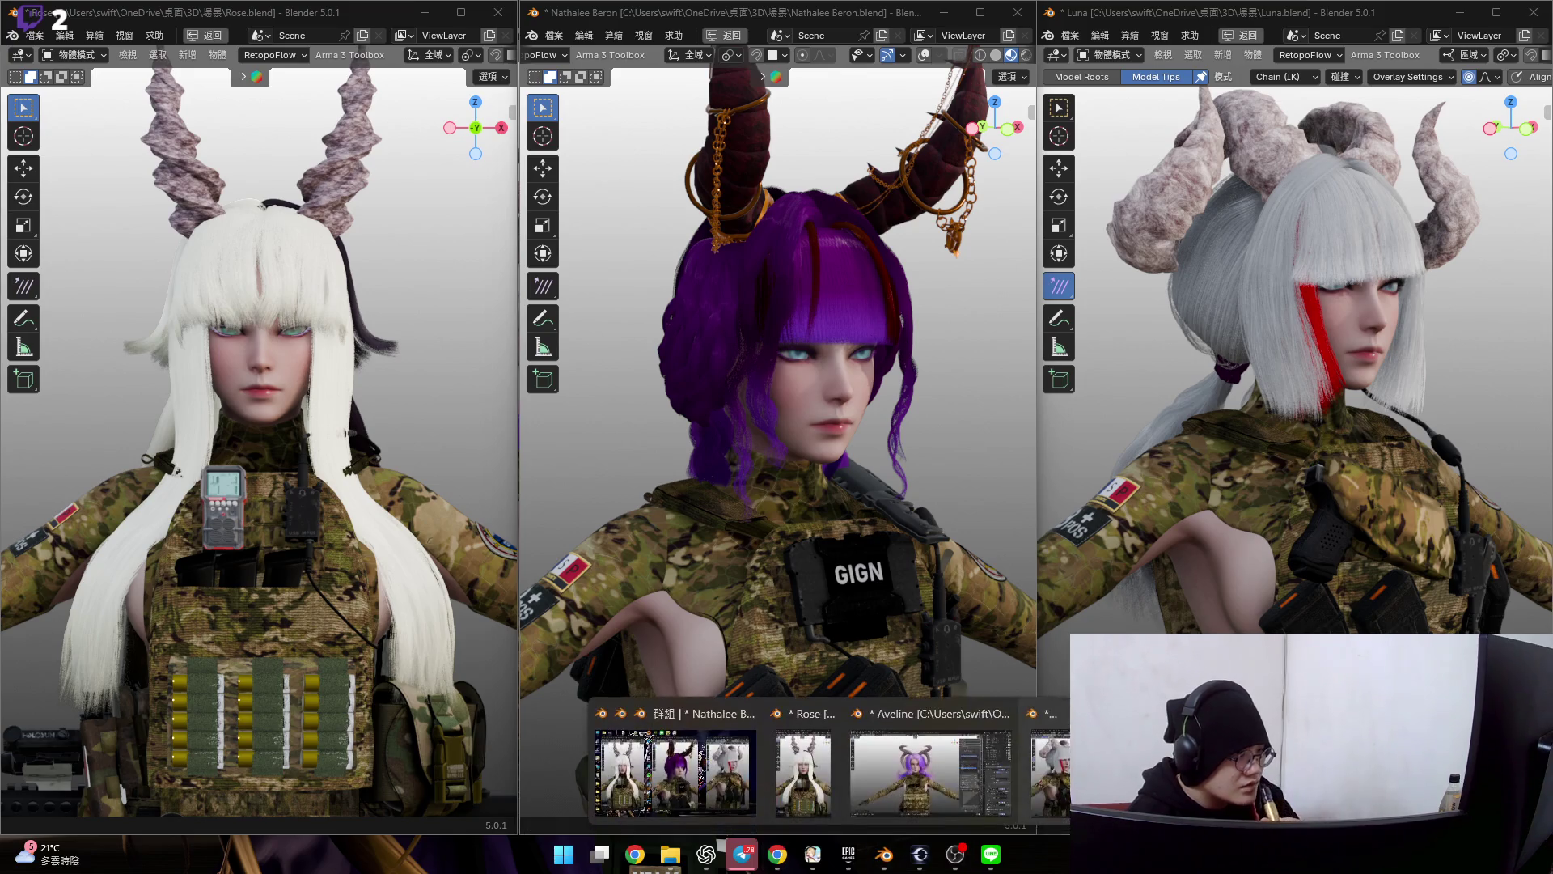
- Bring the Aveline.blend window to the front so it fills the screen
left_click(912, 783)
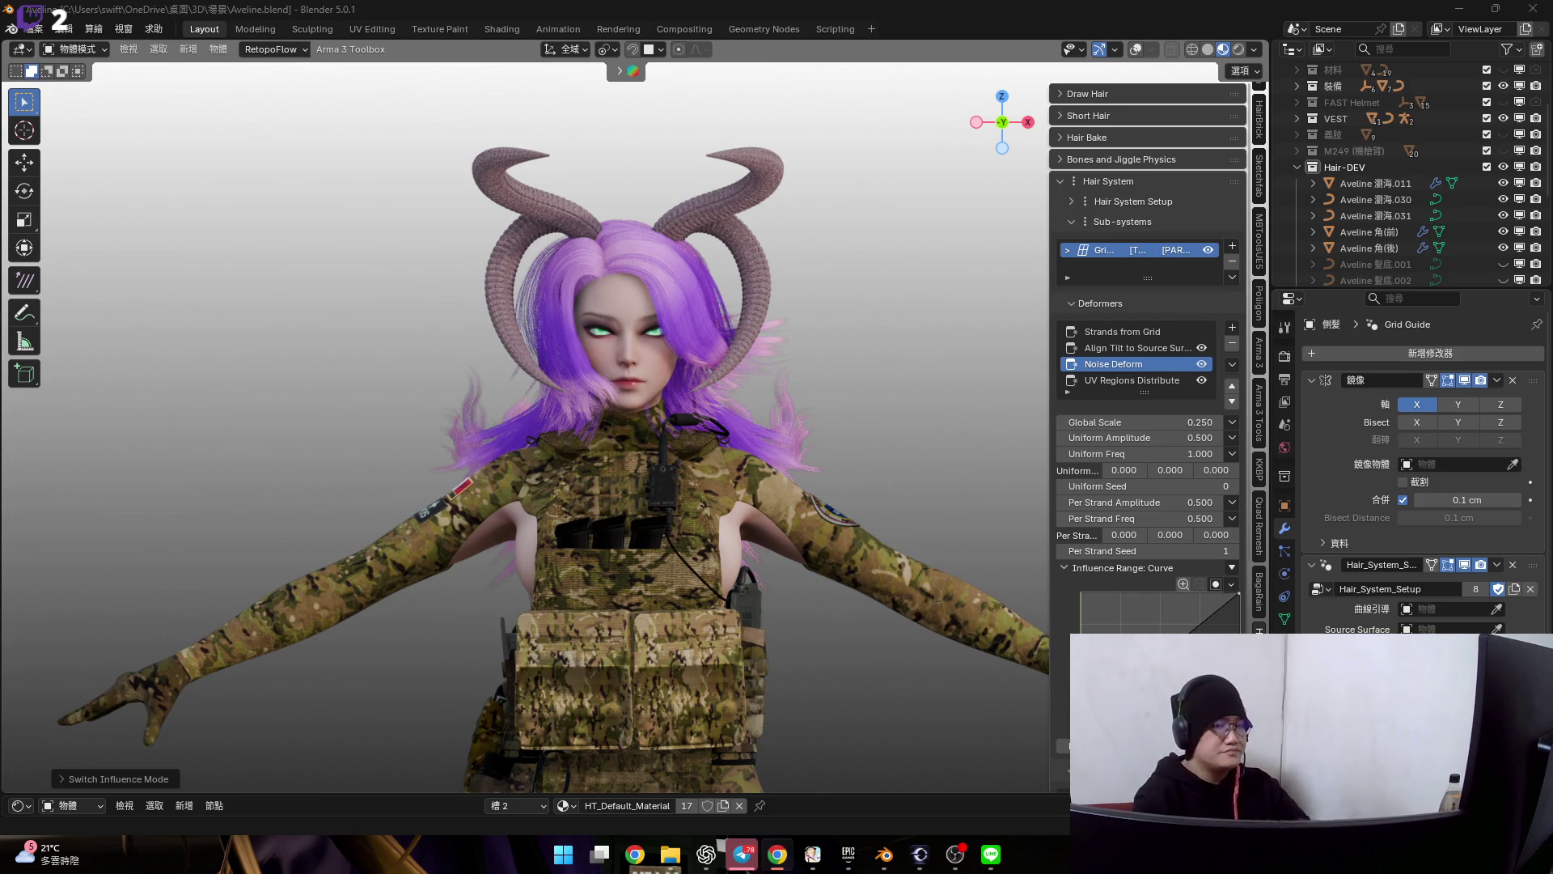
scroll(691, 524, "up", 1)
scroll(802, 465, "up", 2)
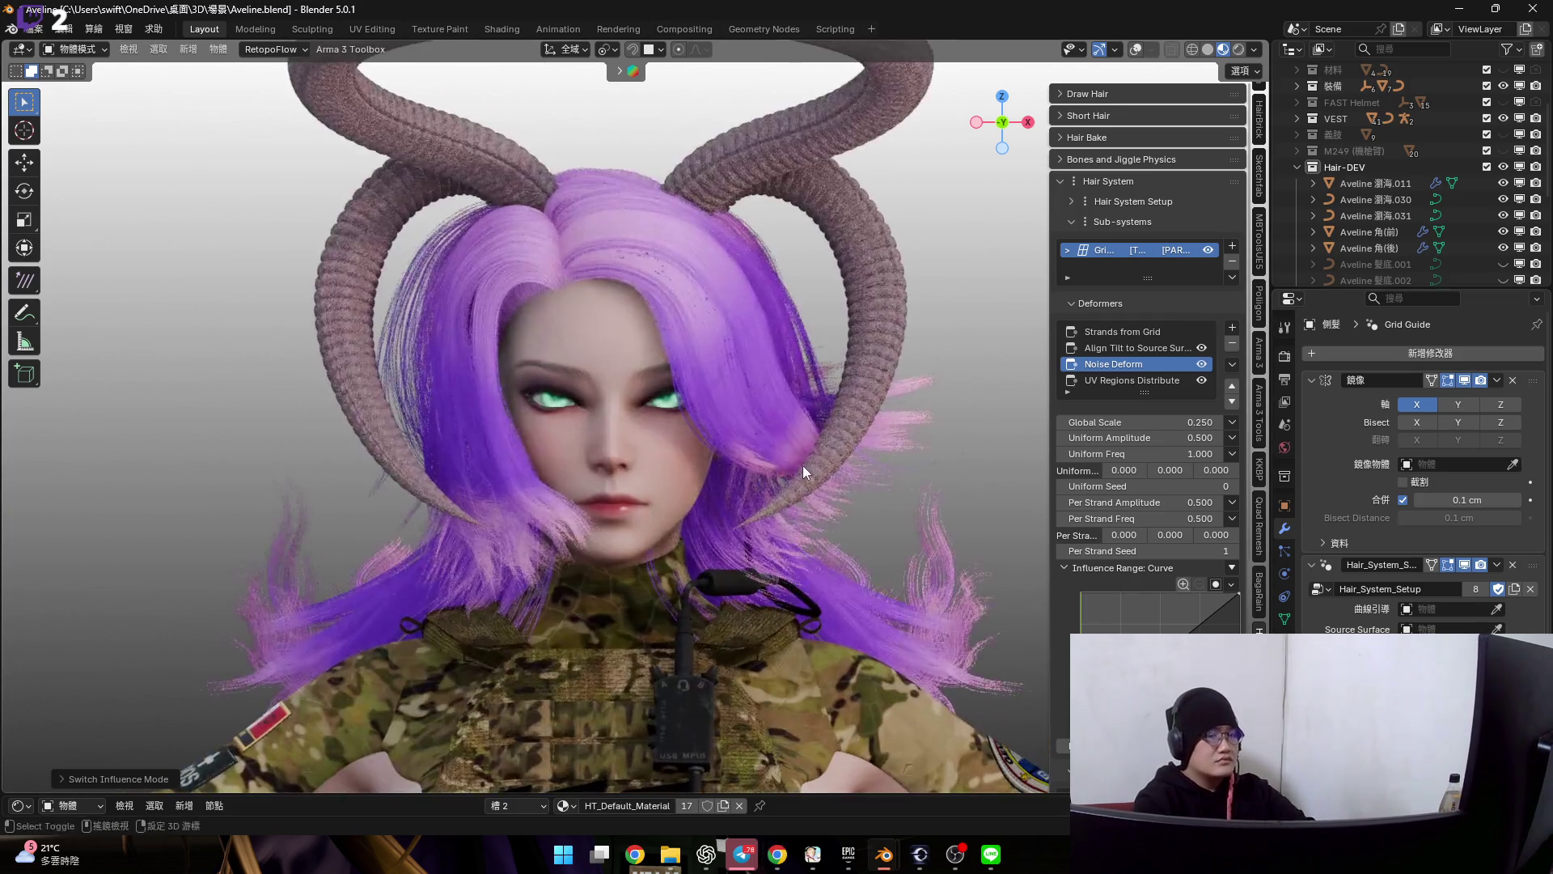
mouse_move(754, 462)
middle_mouse_down()
mouse_move(714, 375)
mouse_move(684, 424)
mouse_move(897, 432)
mouse_move(718, 345)
mouse_move(730, 317)
mouse_move(730, 345)
middle_mouse_up()
scroll(731, 317, "up", 3)
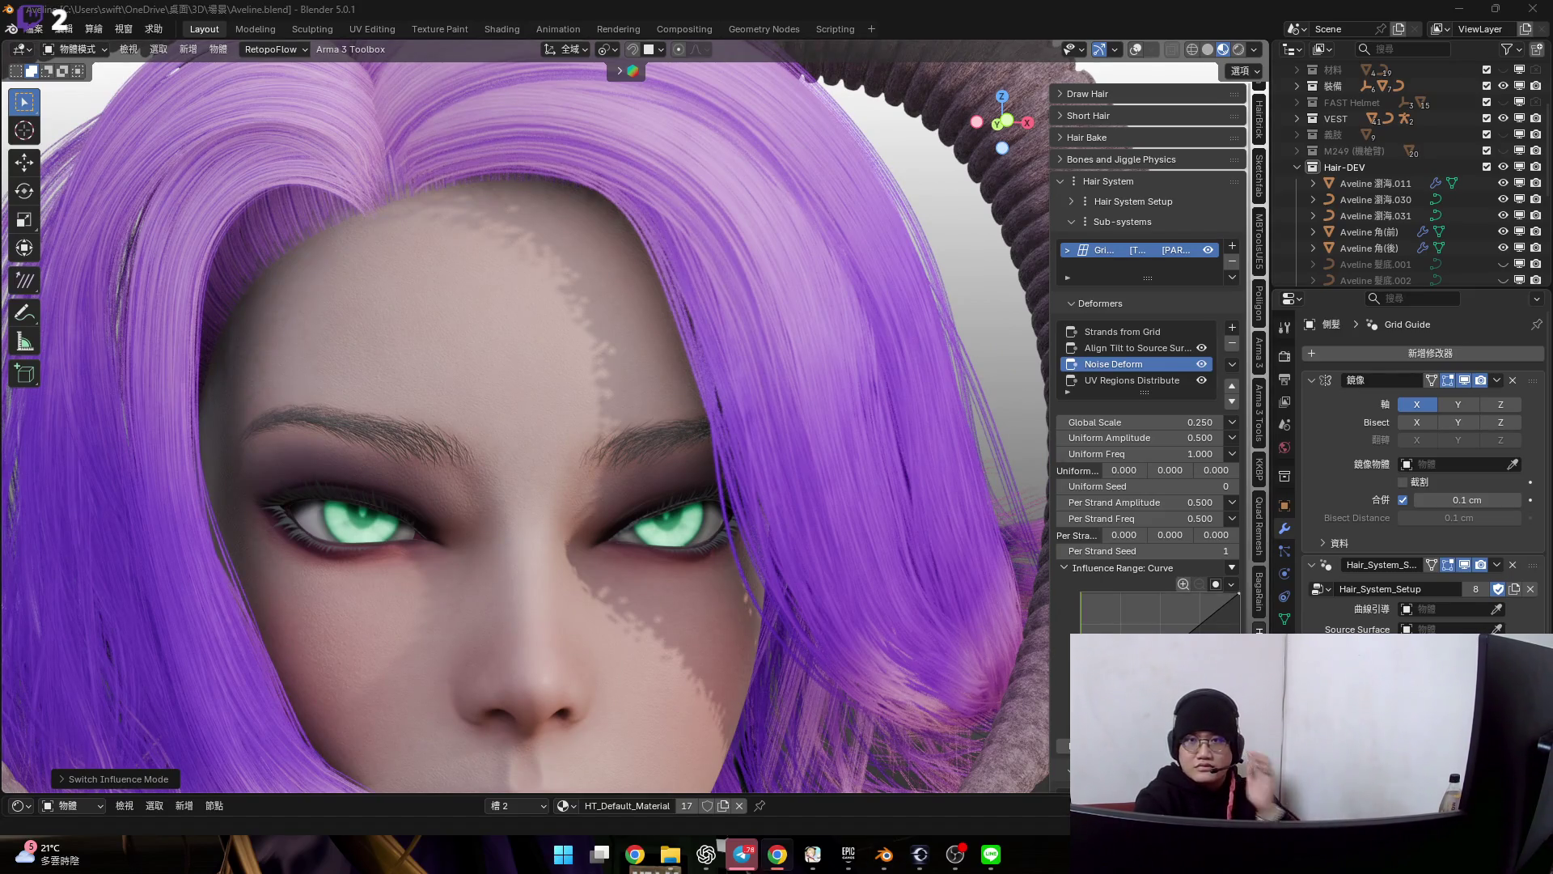
mouse_move(837, 522)
middle_mouse_down()
mouse_move(781, 399)
mouse_move(812, 322)
mouse_move(810, 261)
mouse_move(786, 354)
mouse_move(755, 345)
mouse_move(785, 349)
mouse_move(852, 429)
middle_mouse_up()
scroll(824, 300, "down", 2)
scroll(824, 300, "down", 2)
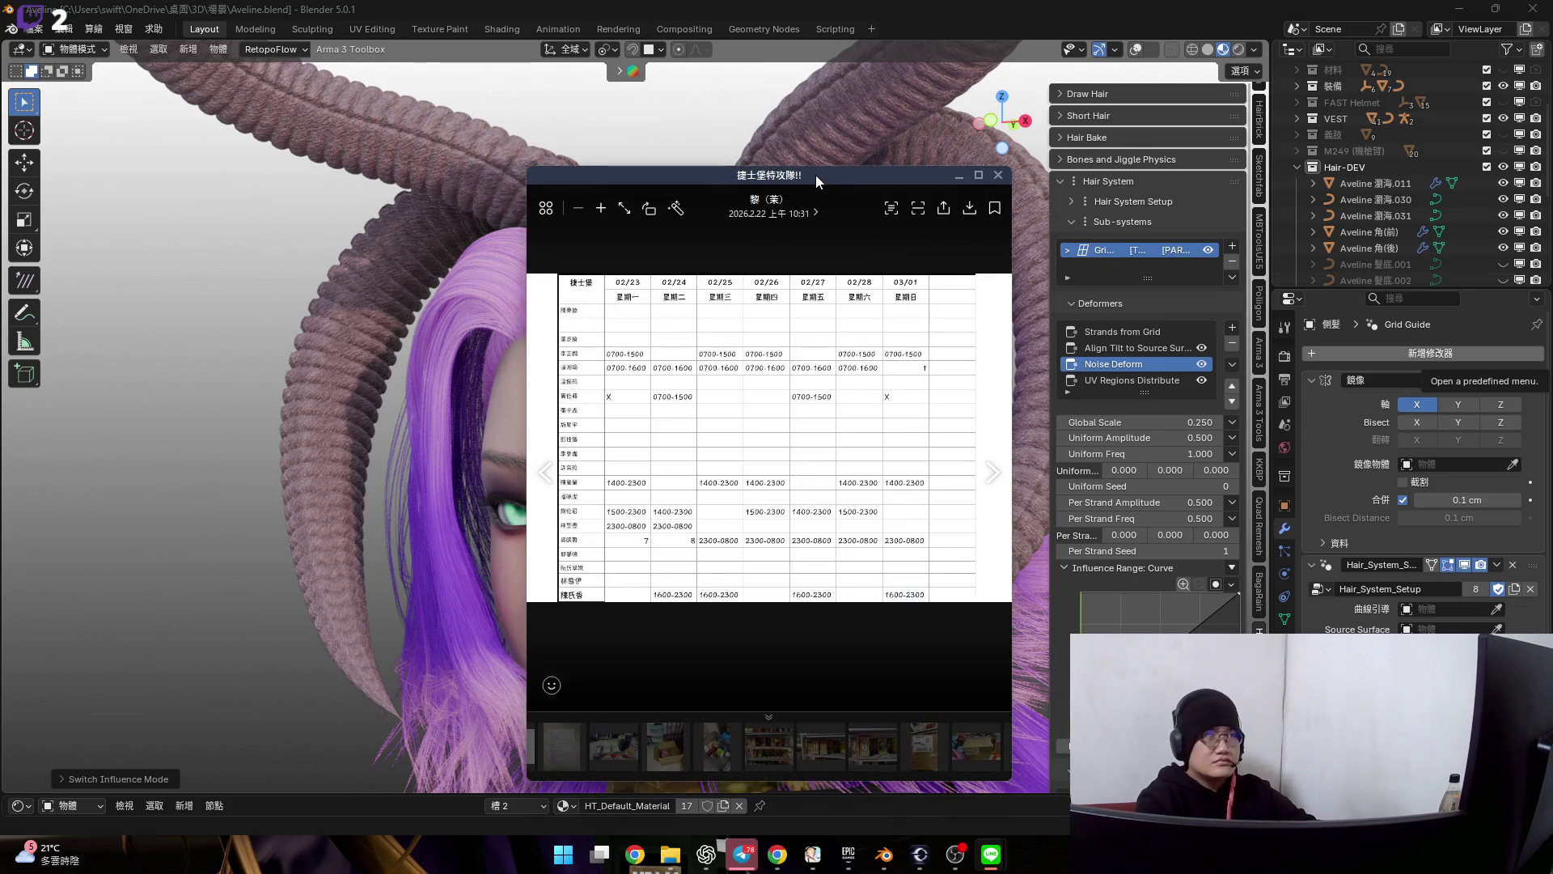
- Close the weekly schedule photo so the Blender scene is visible again
left_click(997, 176)
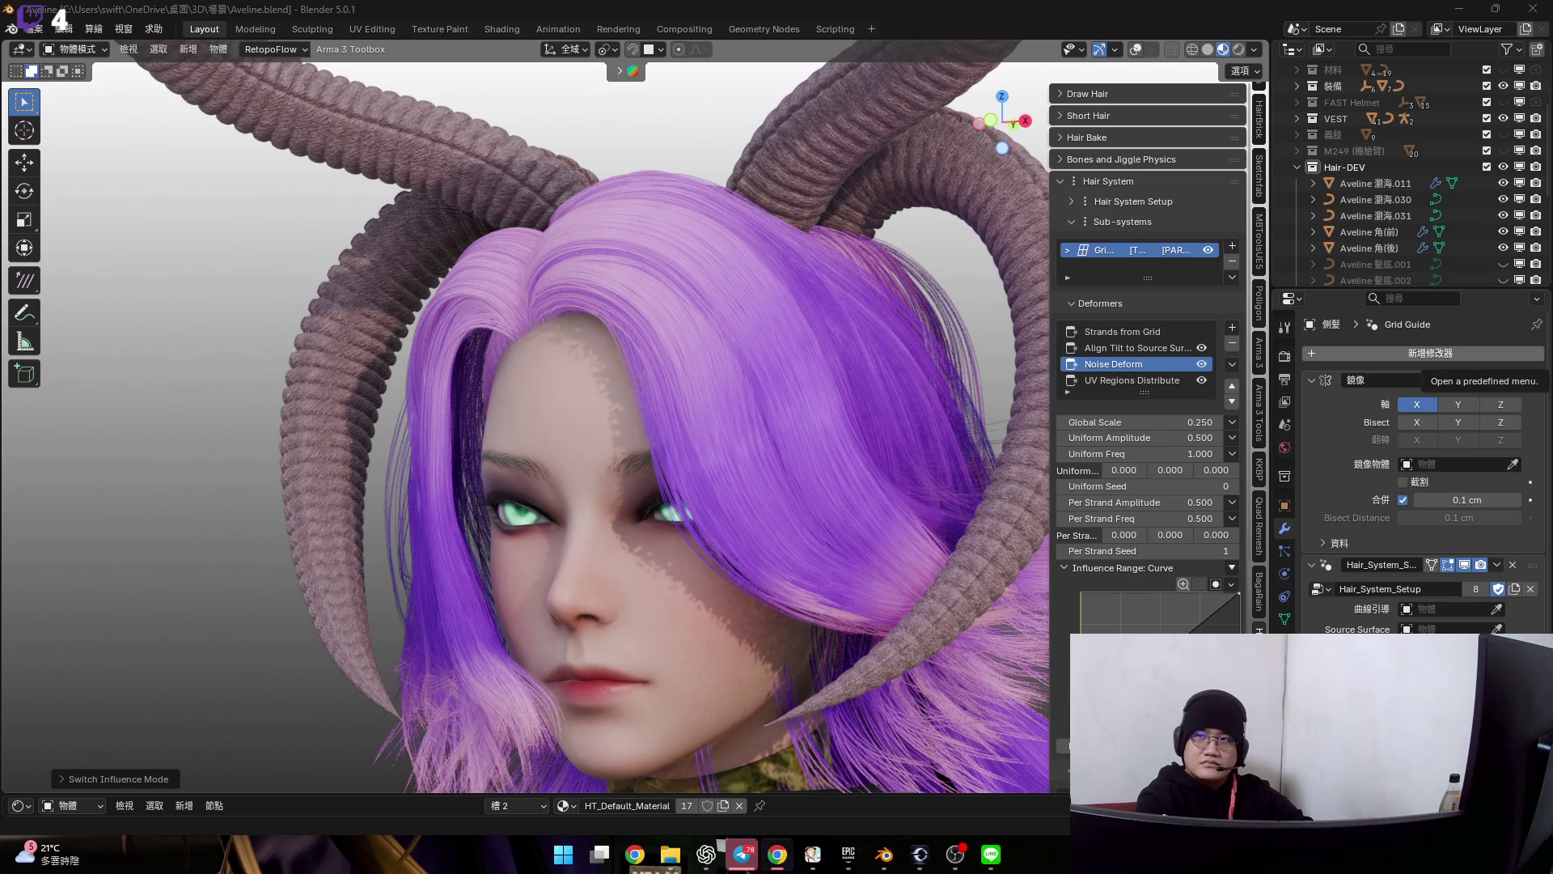
- Select the 頭髮.001 hair object and try a lower Strands Count on it
mouse_move(595, 563)
middle_mouse_down()
mouse_move(703, 485)
mouse_move(714, 388)
mouse_move(661, 451)
mouse_move(566, 393)
mouse_move(630, 461)
mouse_move(608, 532)
mouse_move(667, 457)
mouse_move(599, 477)
mouse_move(631, 507)
mouse_move(616, 429)
mouse_move(735, 586)
mouse_move(683, 375)
mouse_move(576, 426)
mouse_move(735, 436)
mouse_move(624, 454)
mouse_move(788, 456)
mouse_move(662, 356)
mouse_move(759, 274)
mouse_move(638, 395)
mouse_move(733, 317)
middle_mouse_up()
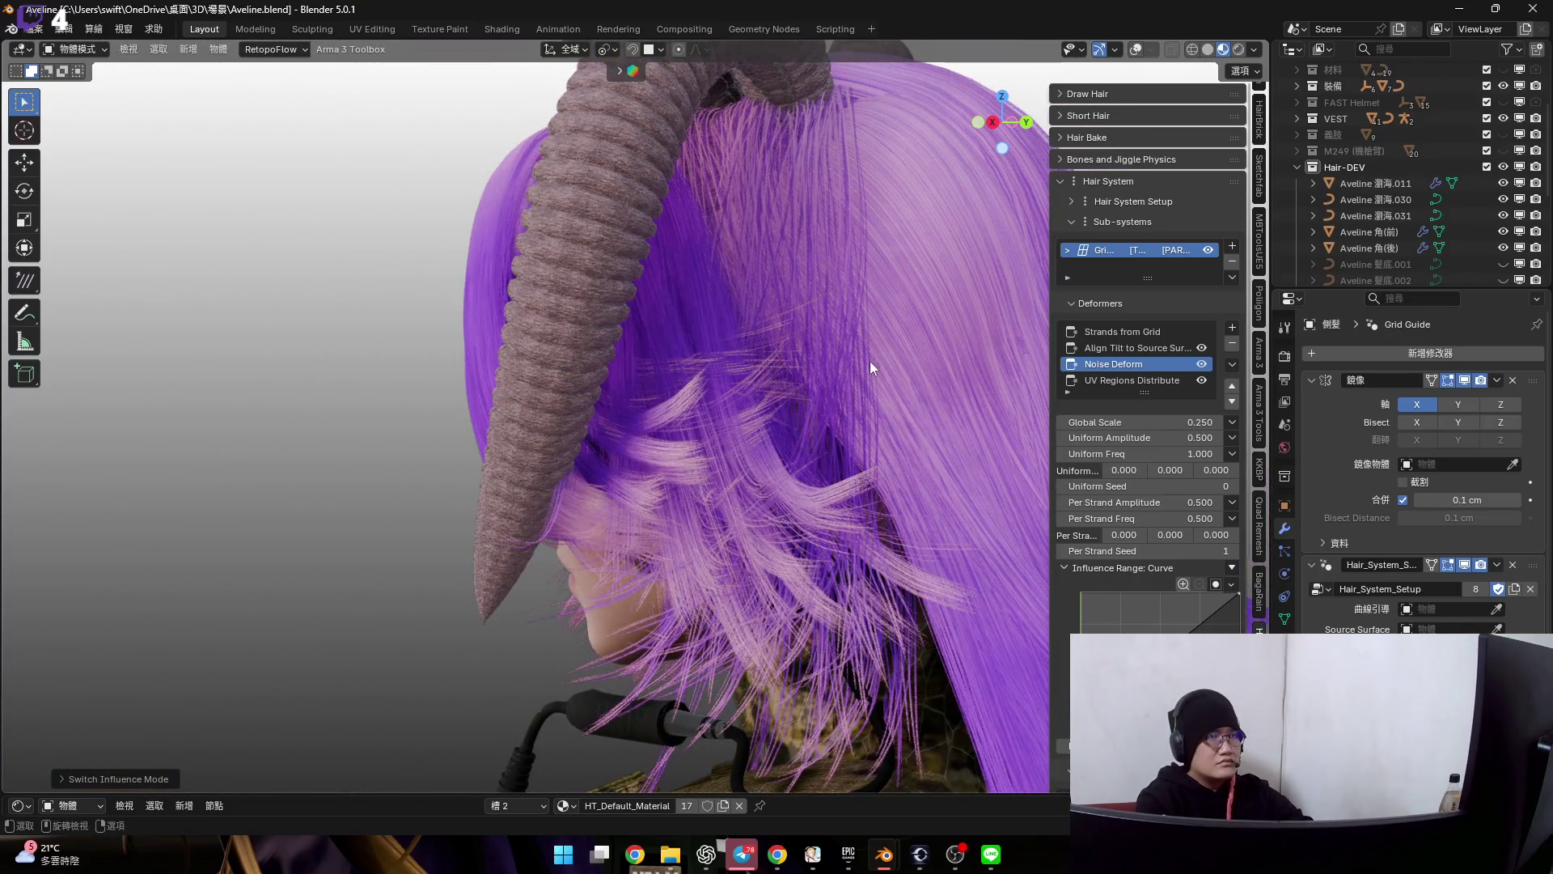
left_click(831, 365)
middle_click_drag(830, 365, 711, 361)
mouse_move(512, 449)
middle_mouse_down()
mouse_move(368, 463)
mouse_move(516, 418)
middle_mouse_up()
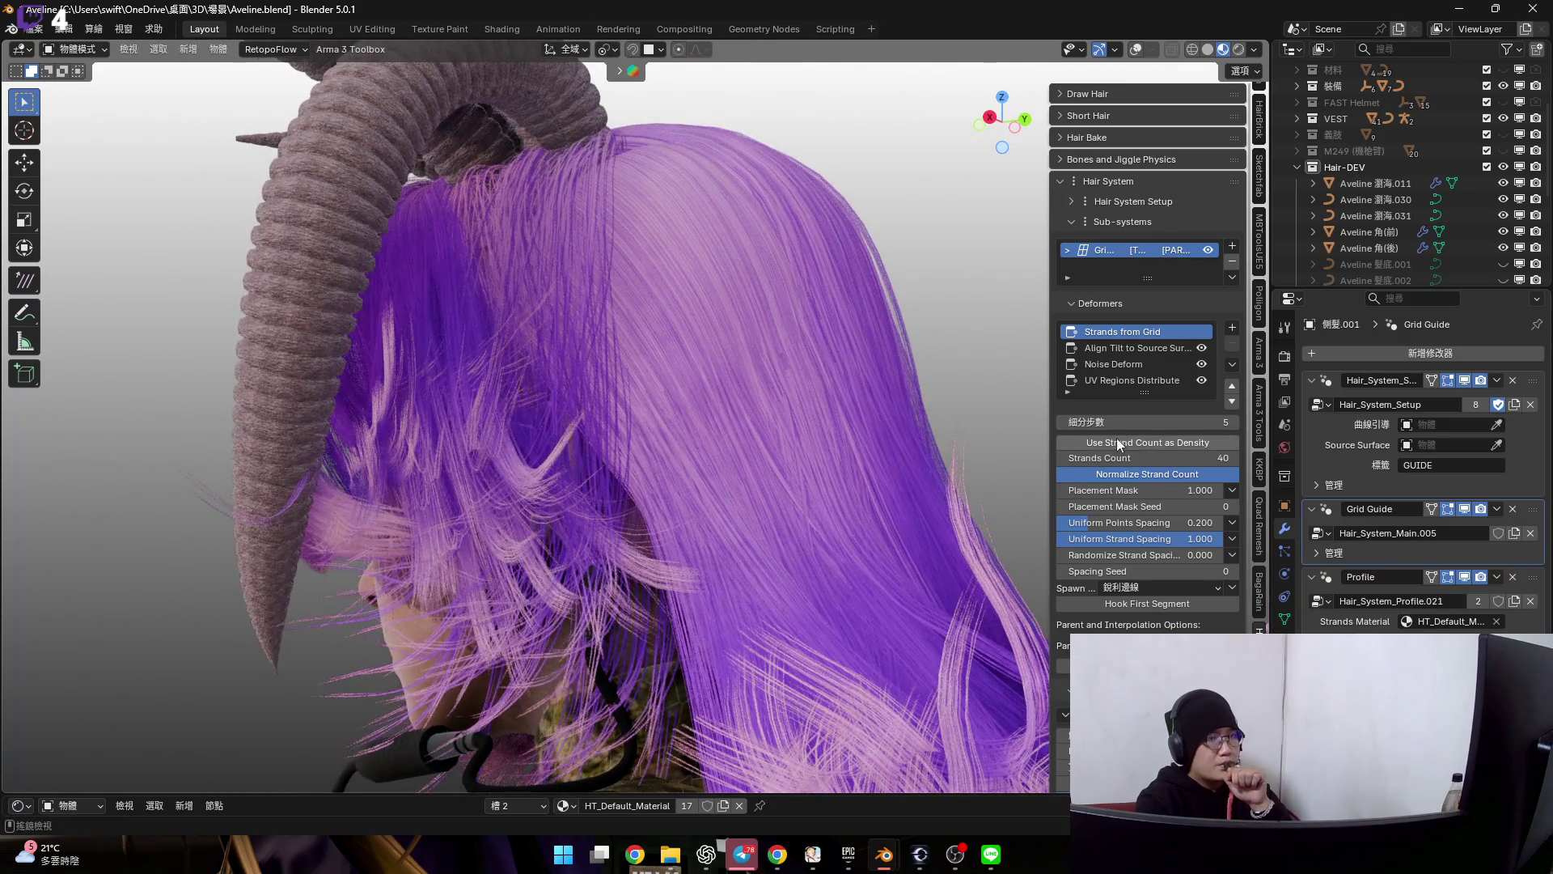
mouse_move(1148, 457)
left_mouse_down()
mouse_move(1113, 456)
mouse_move(1153, 456)
left_mouse_up()
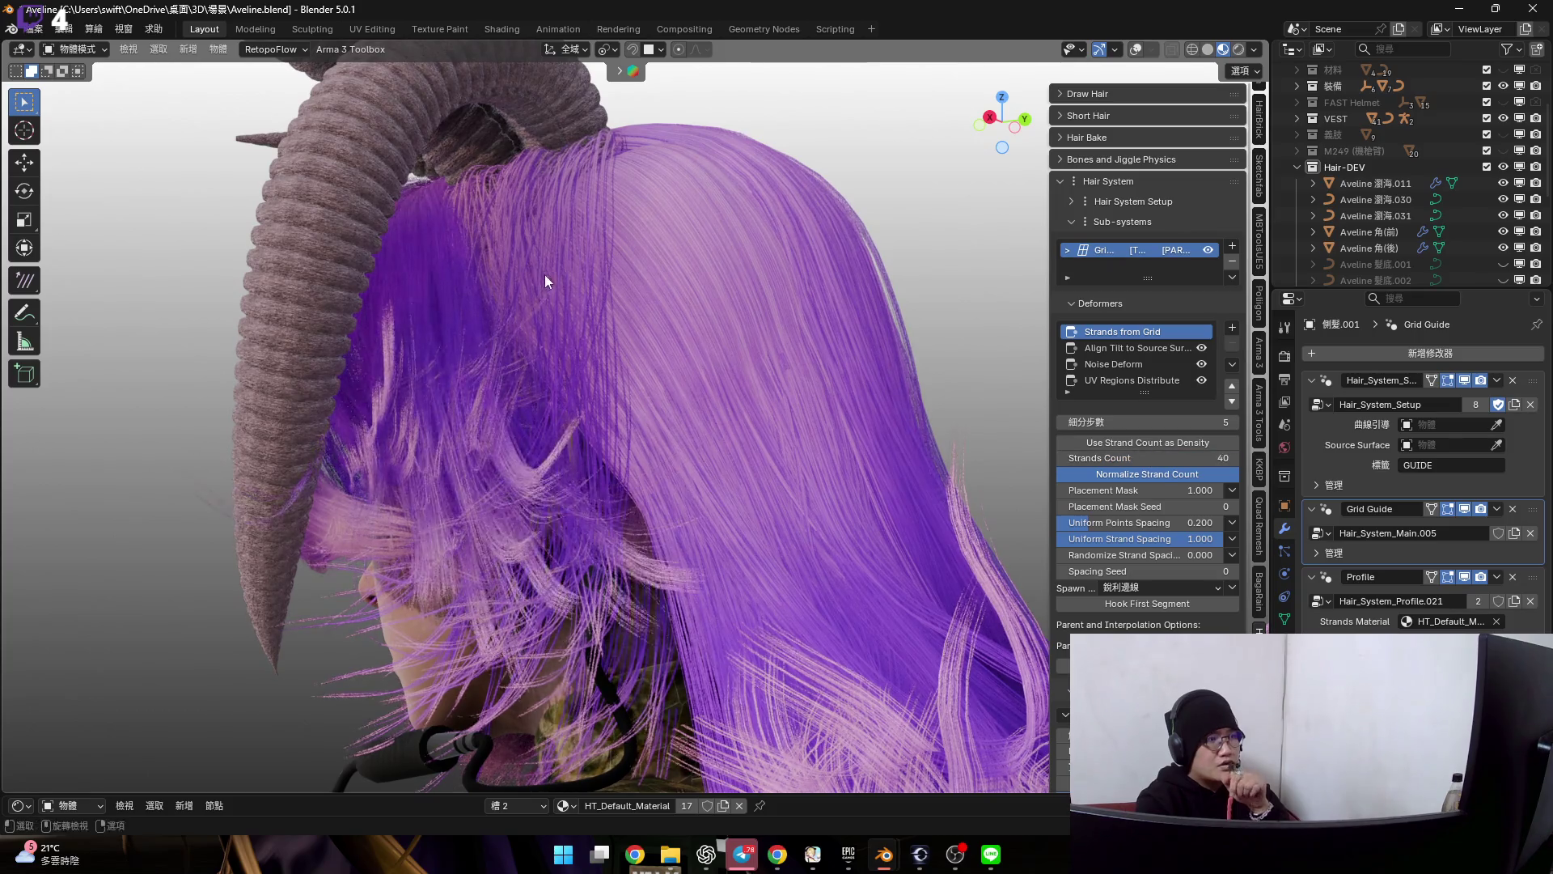
scroll(562, 211, "up", 2)
- Switch to the main 頭髮 hair, try a different strand count, and select its UV Regions deformer
left_click(728, 370)
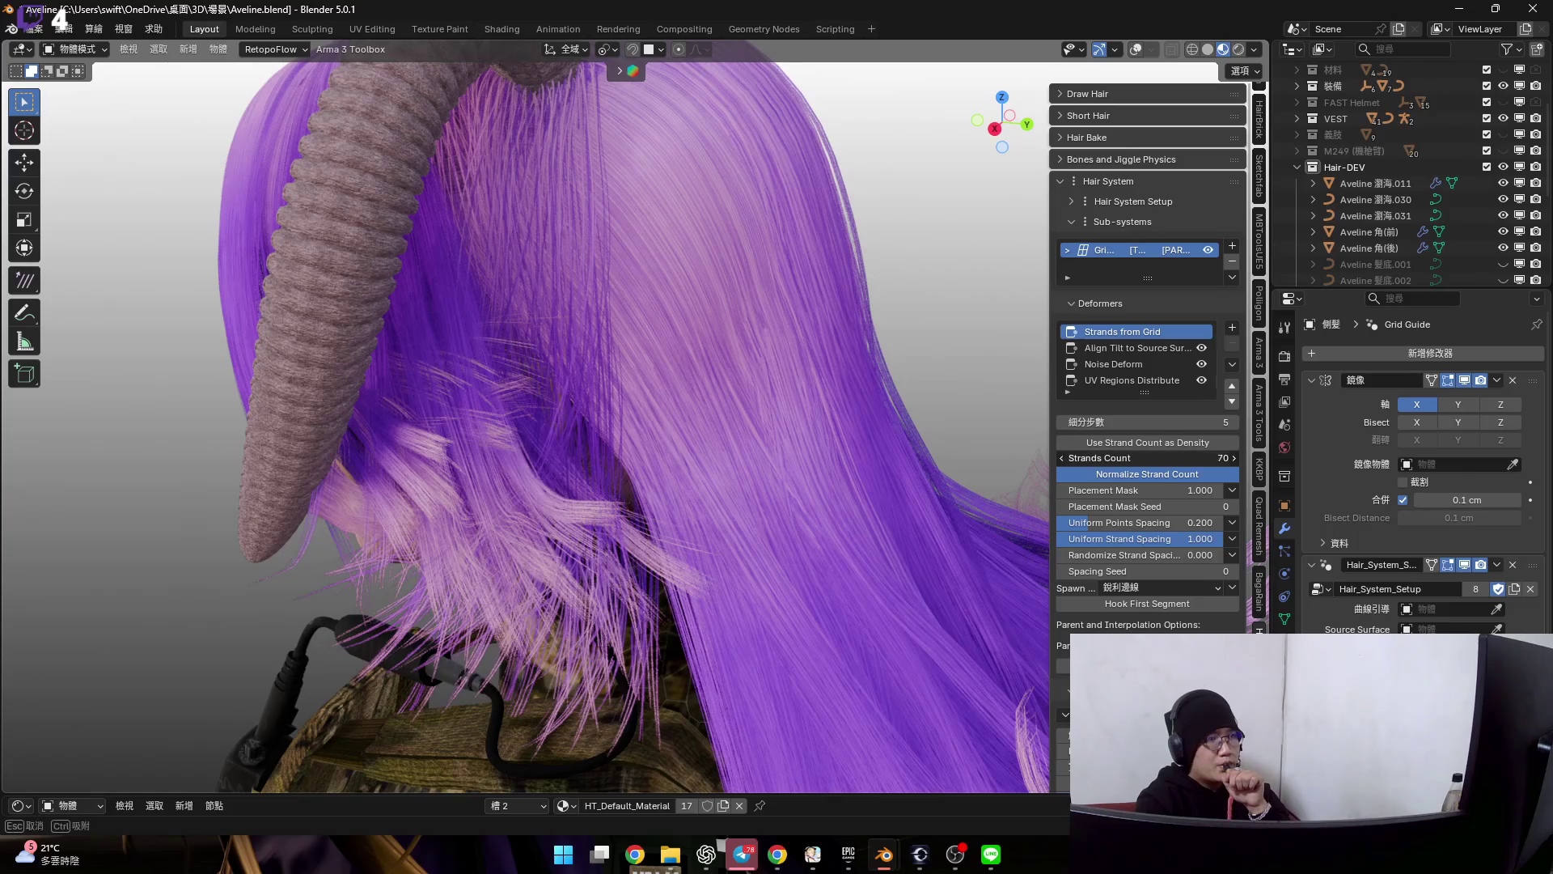
middle_click_drag(702, 328, 675, 314)
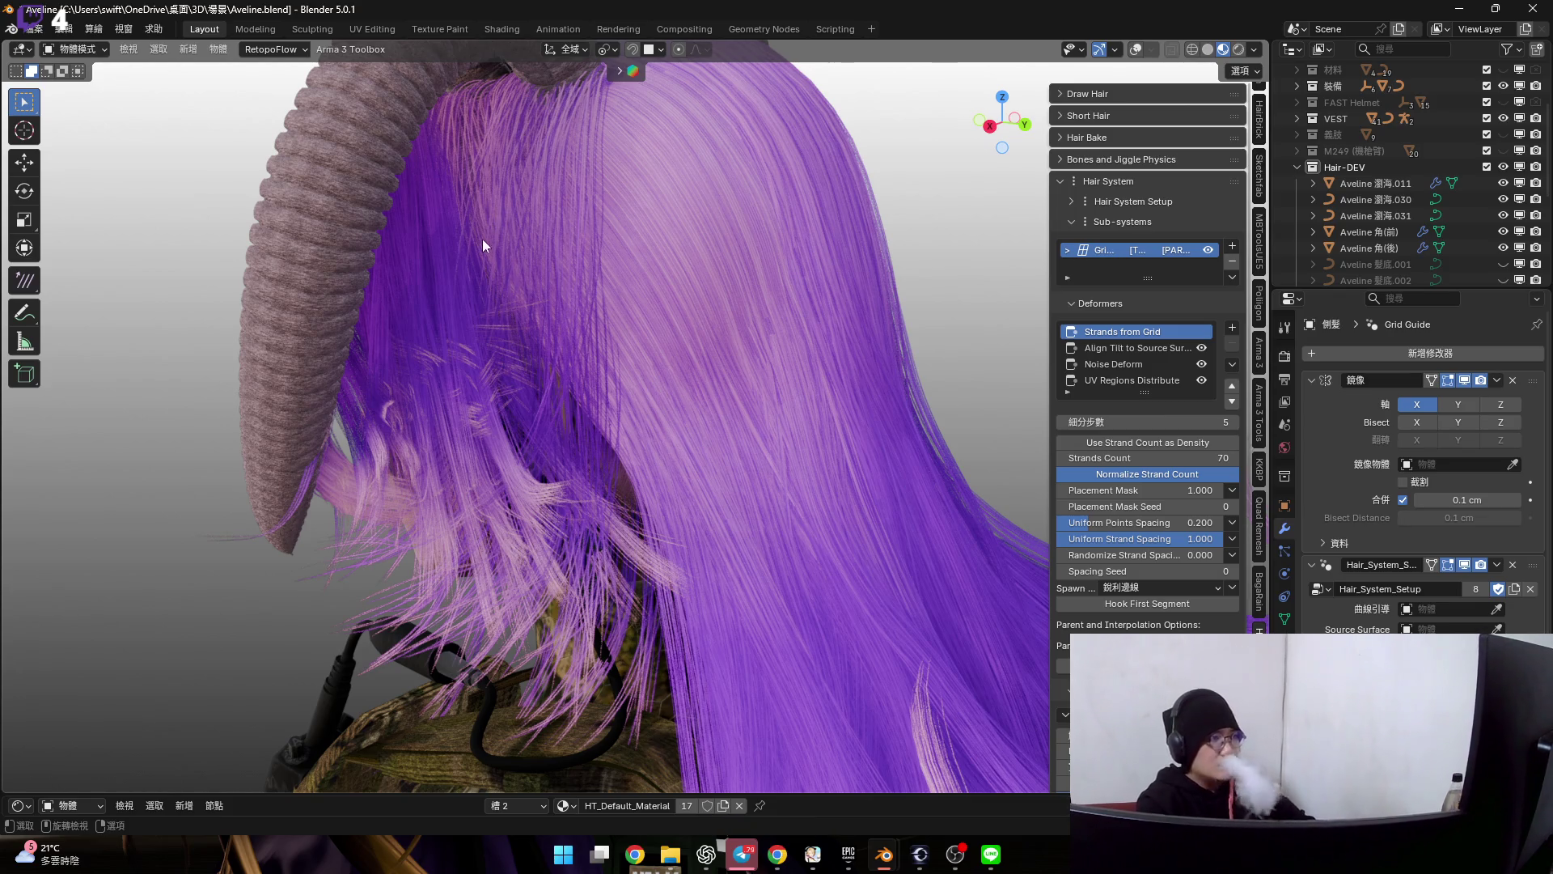
middle_click_drag(482, 238, 576, 304)
scroll(613, 333, "up", 2)
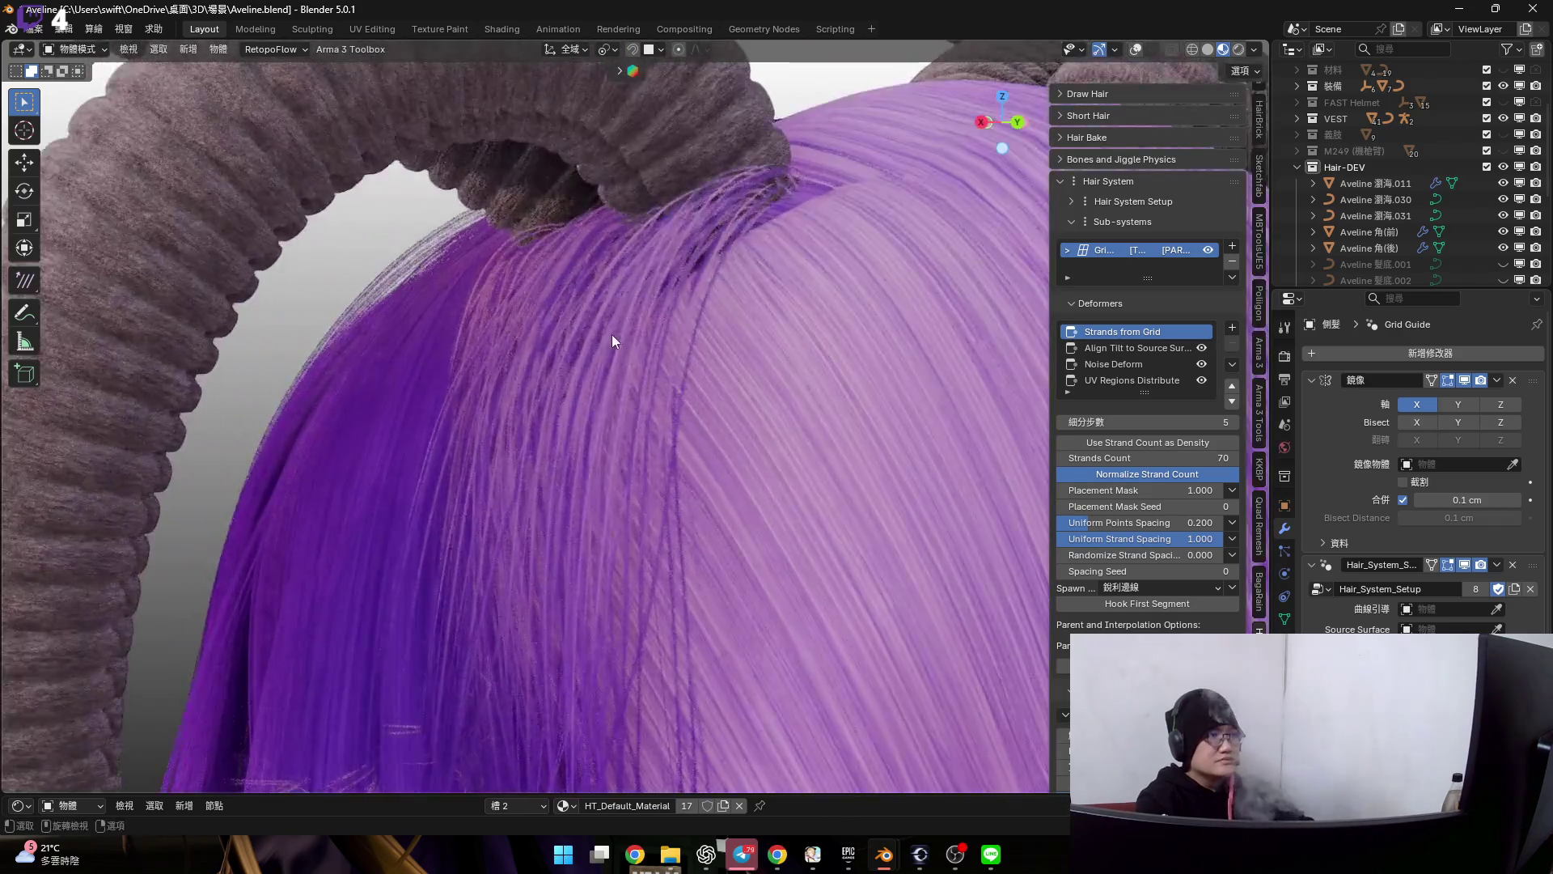
scroll(605, 316, "up", 2)
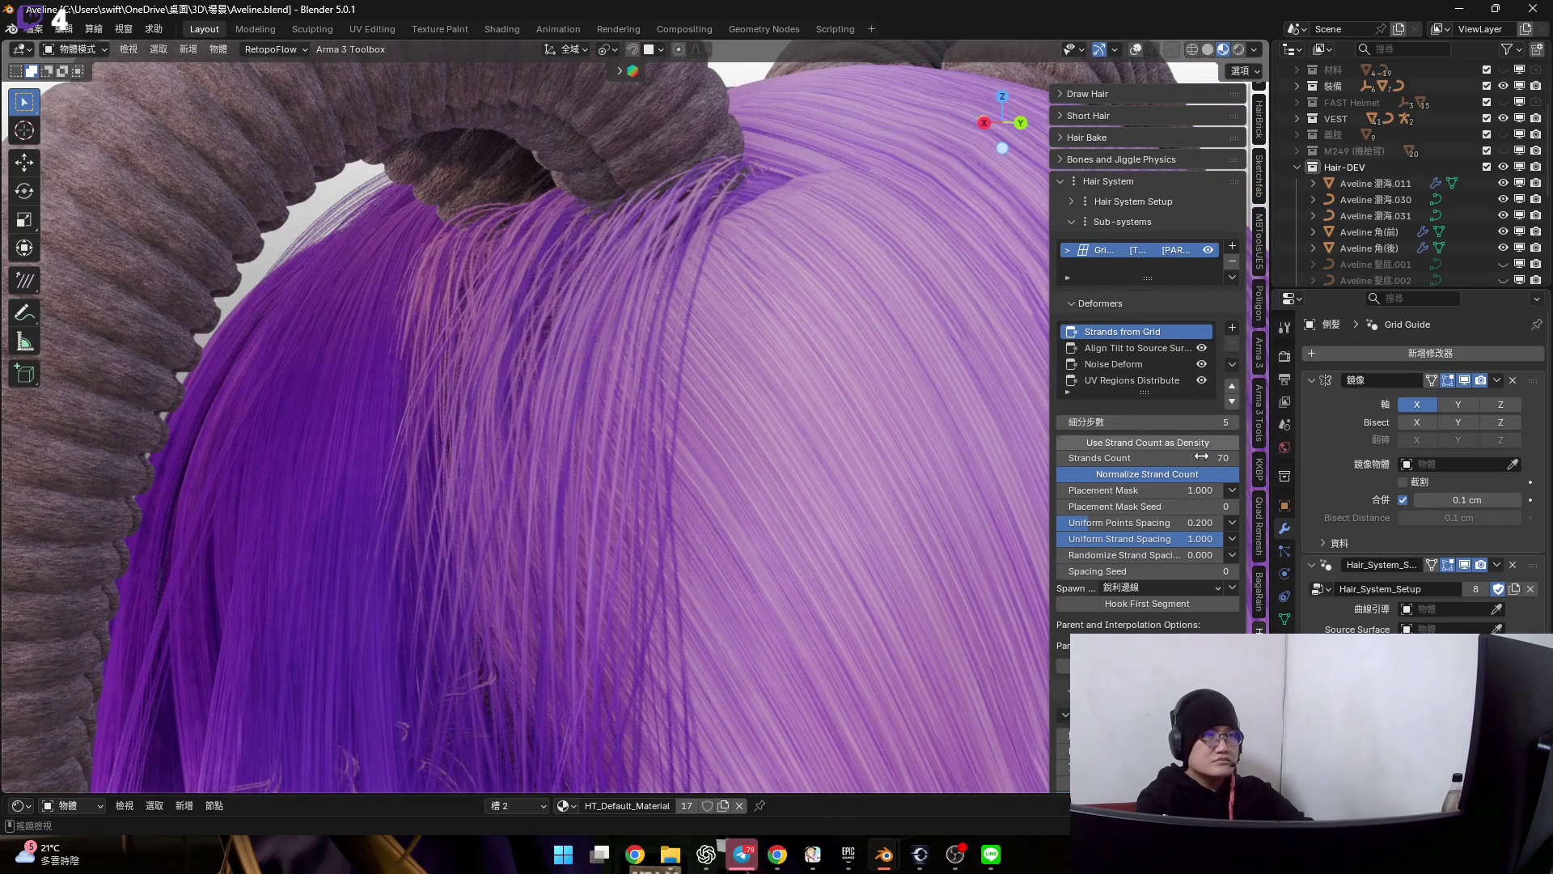
scroll(1151, 557, "down", 3)
scroll(737, 416, "down", 1)
scroll(800, 487, "down", 1)
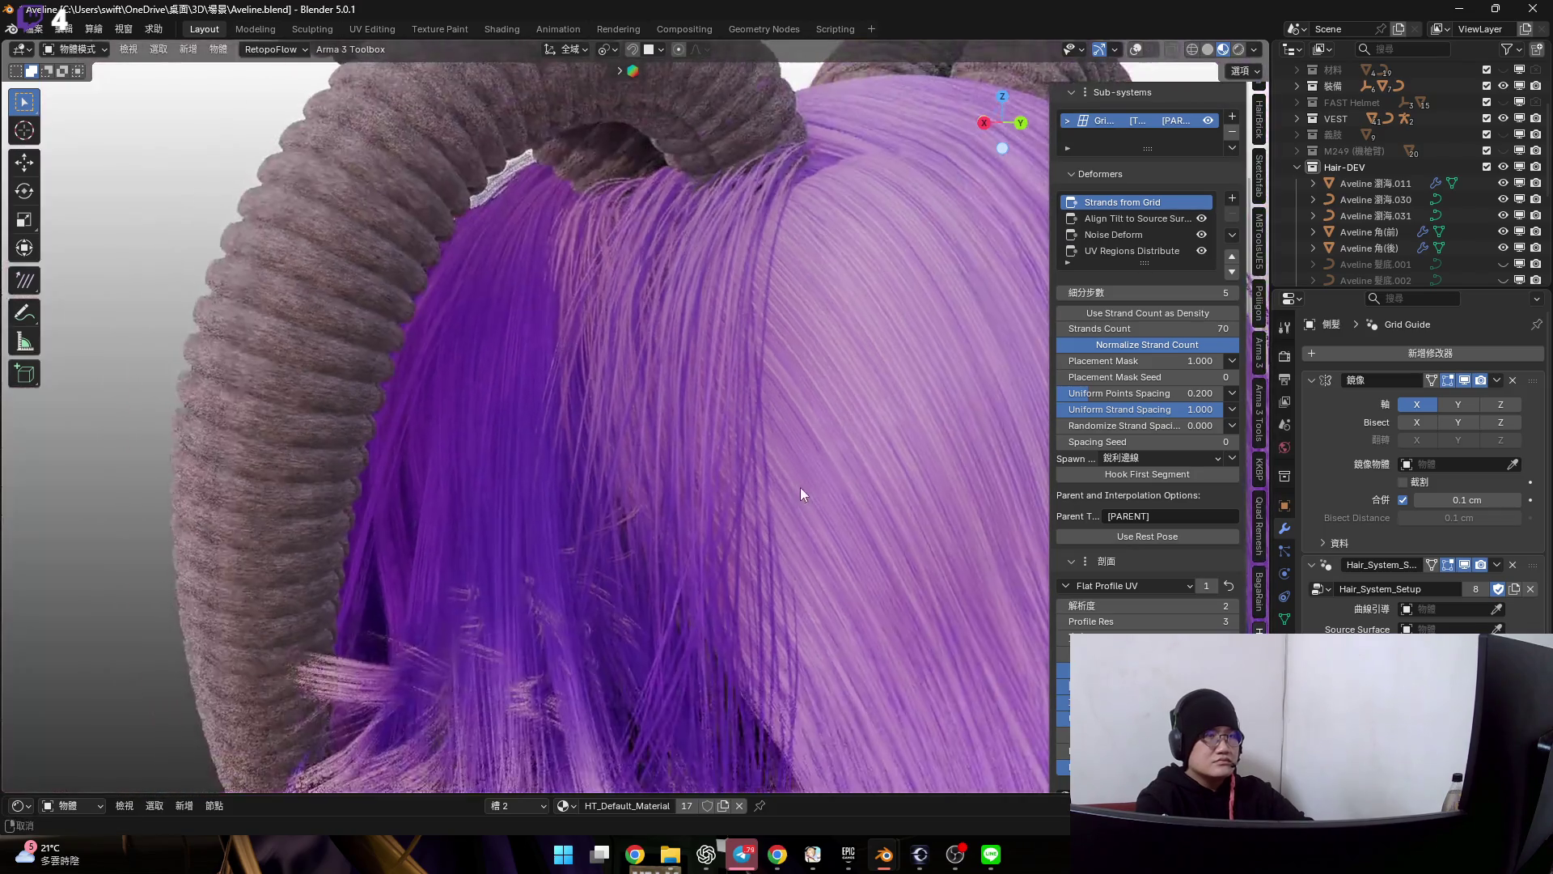
scroll(800, 486, "down", 1)
left_click_drag(1063, 637, 1128, 633)
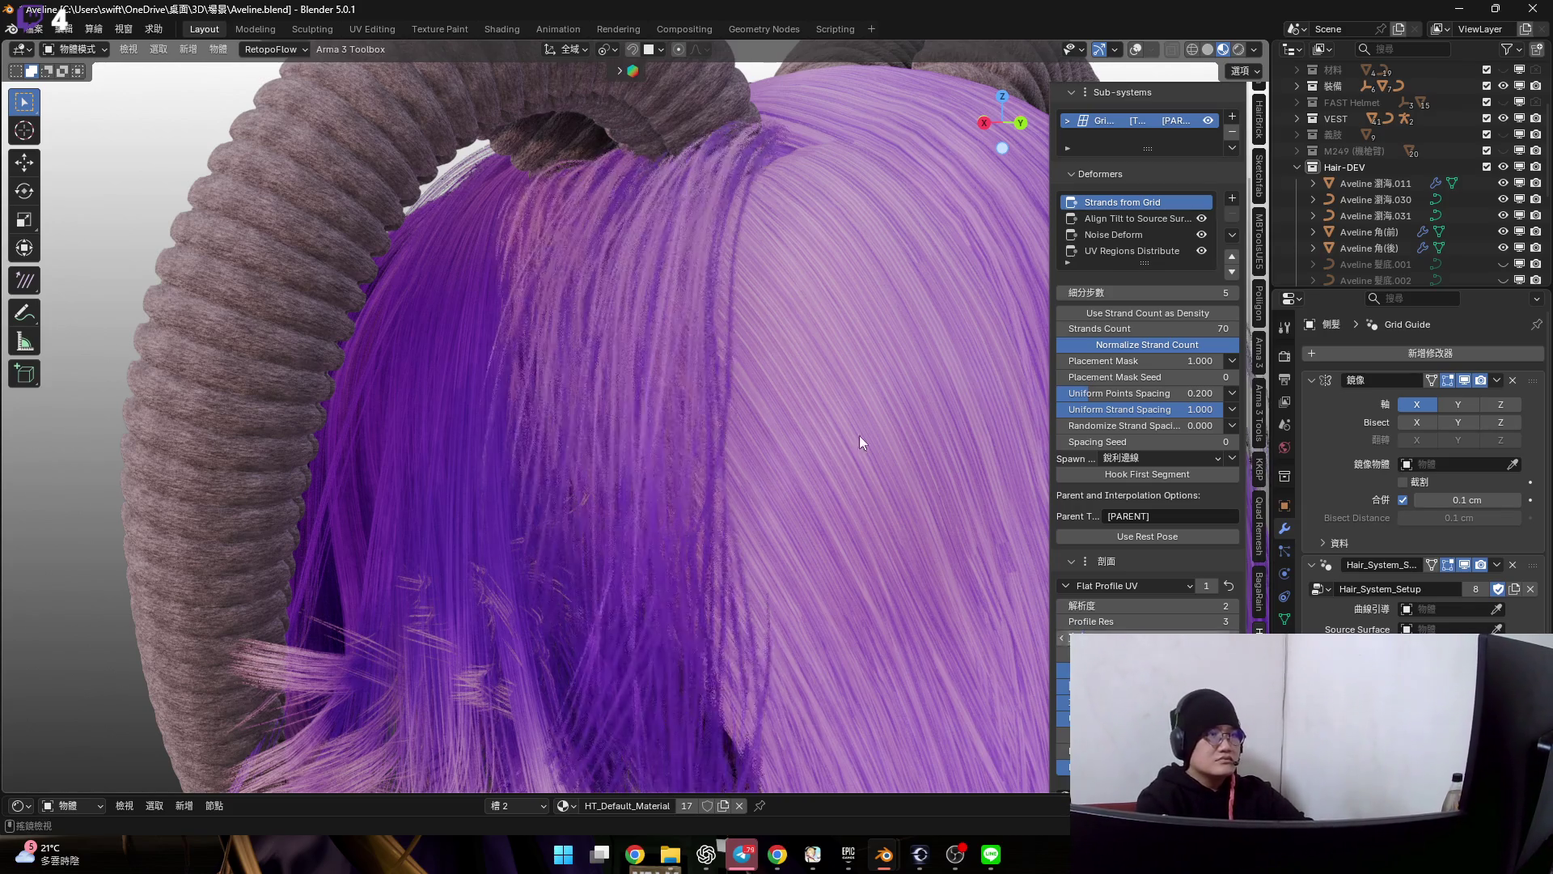
scroll(744, 317, "down", 2)
scroll(756, 271, "down", 4)
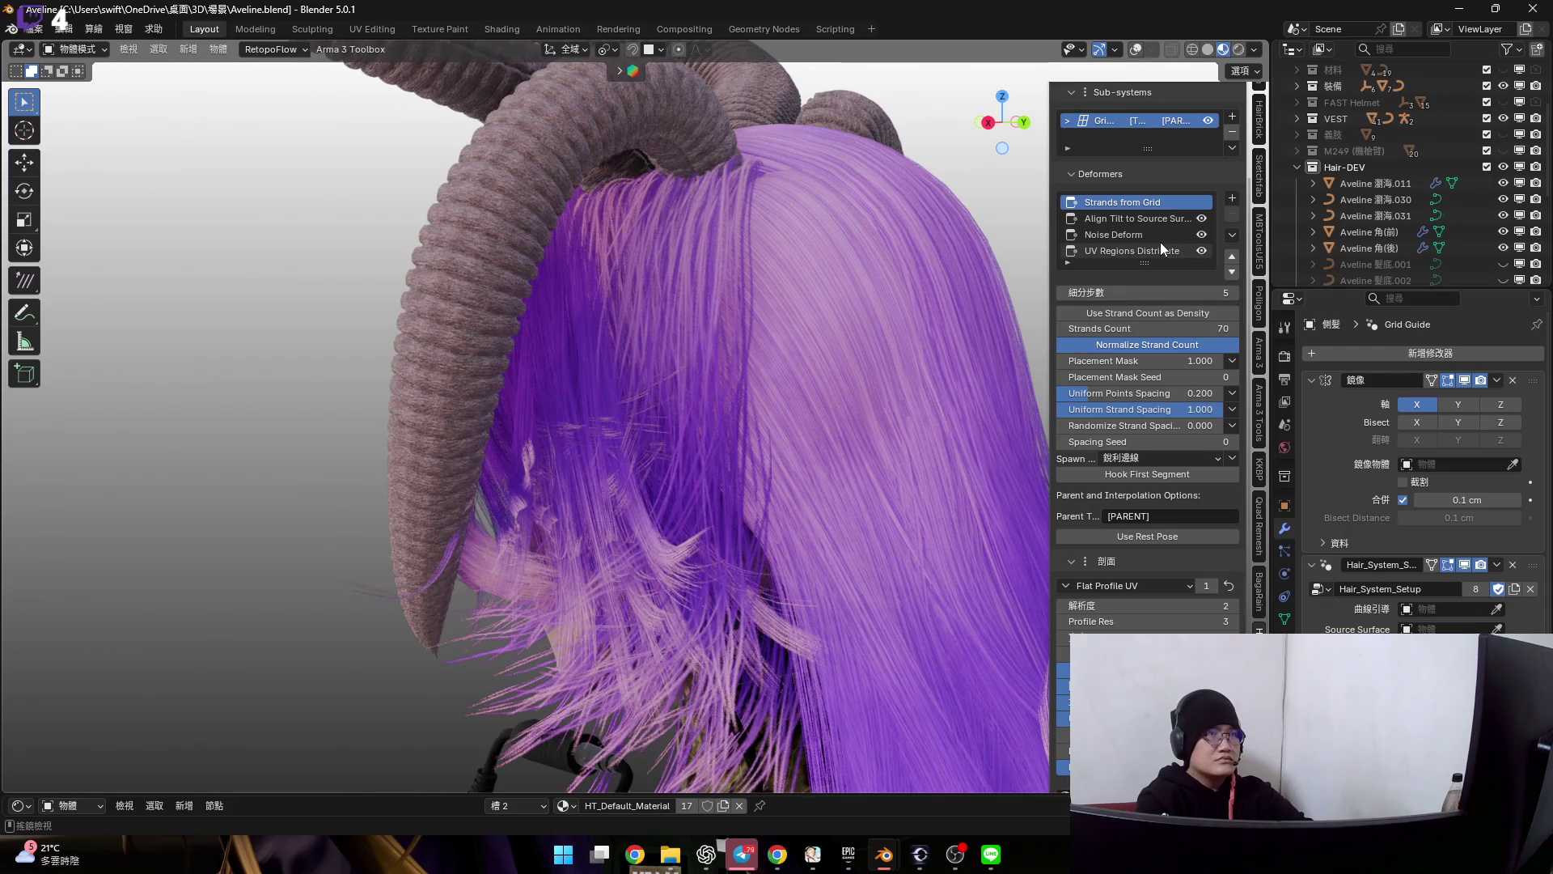
left_click(1131, 250)
- Pick UV region 3 of the hair texture instead of region 4 and confirm
left_click(1165, 333)
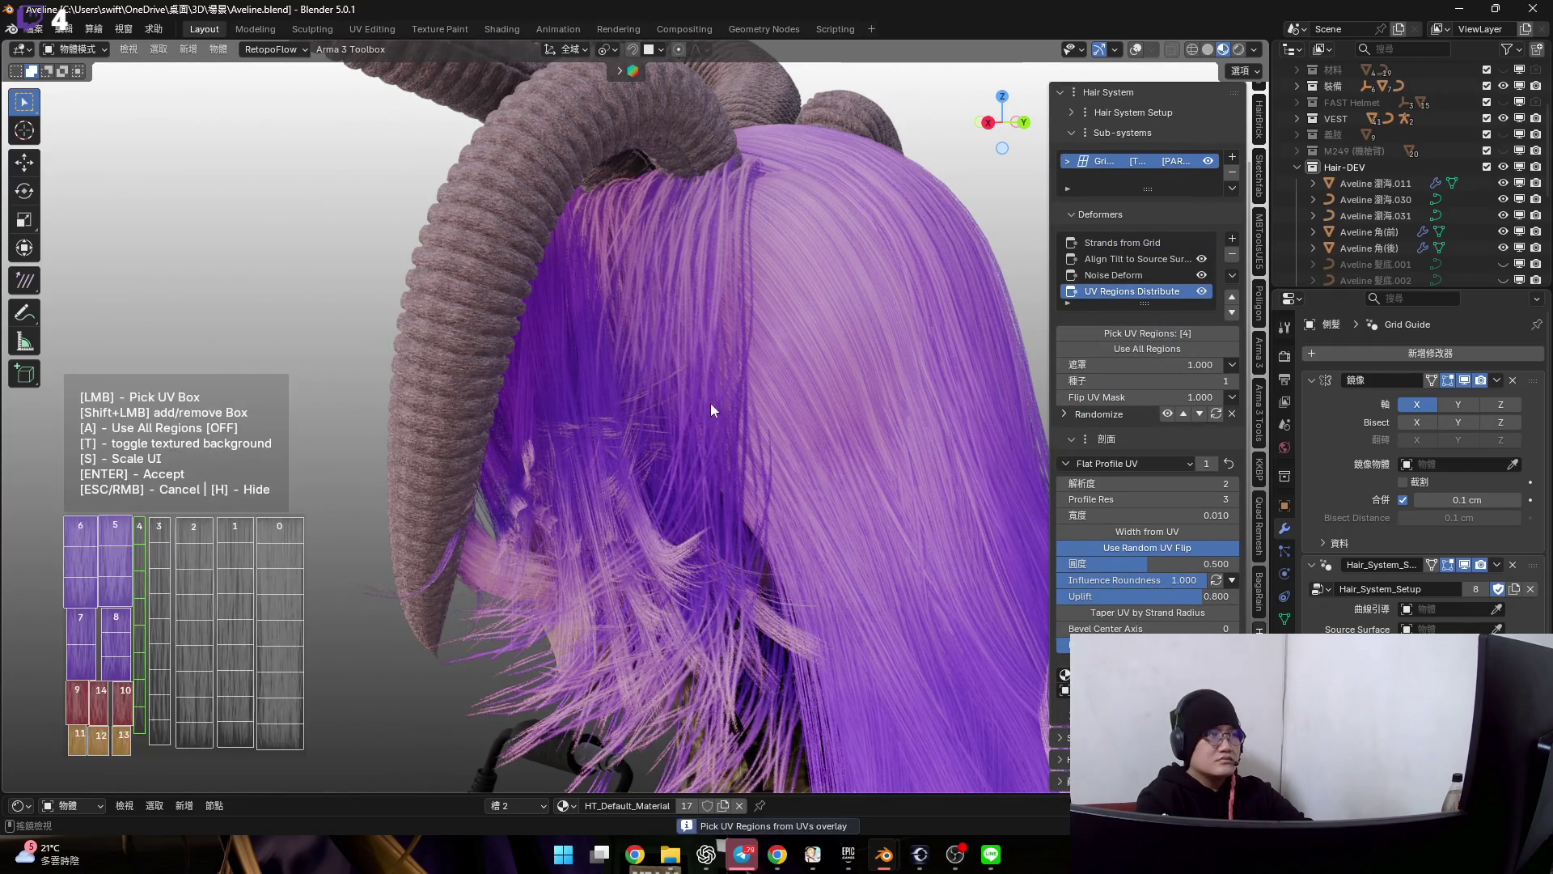
left_click(161, 560)
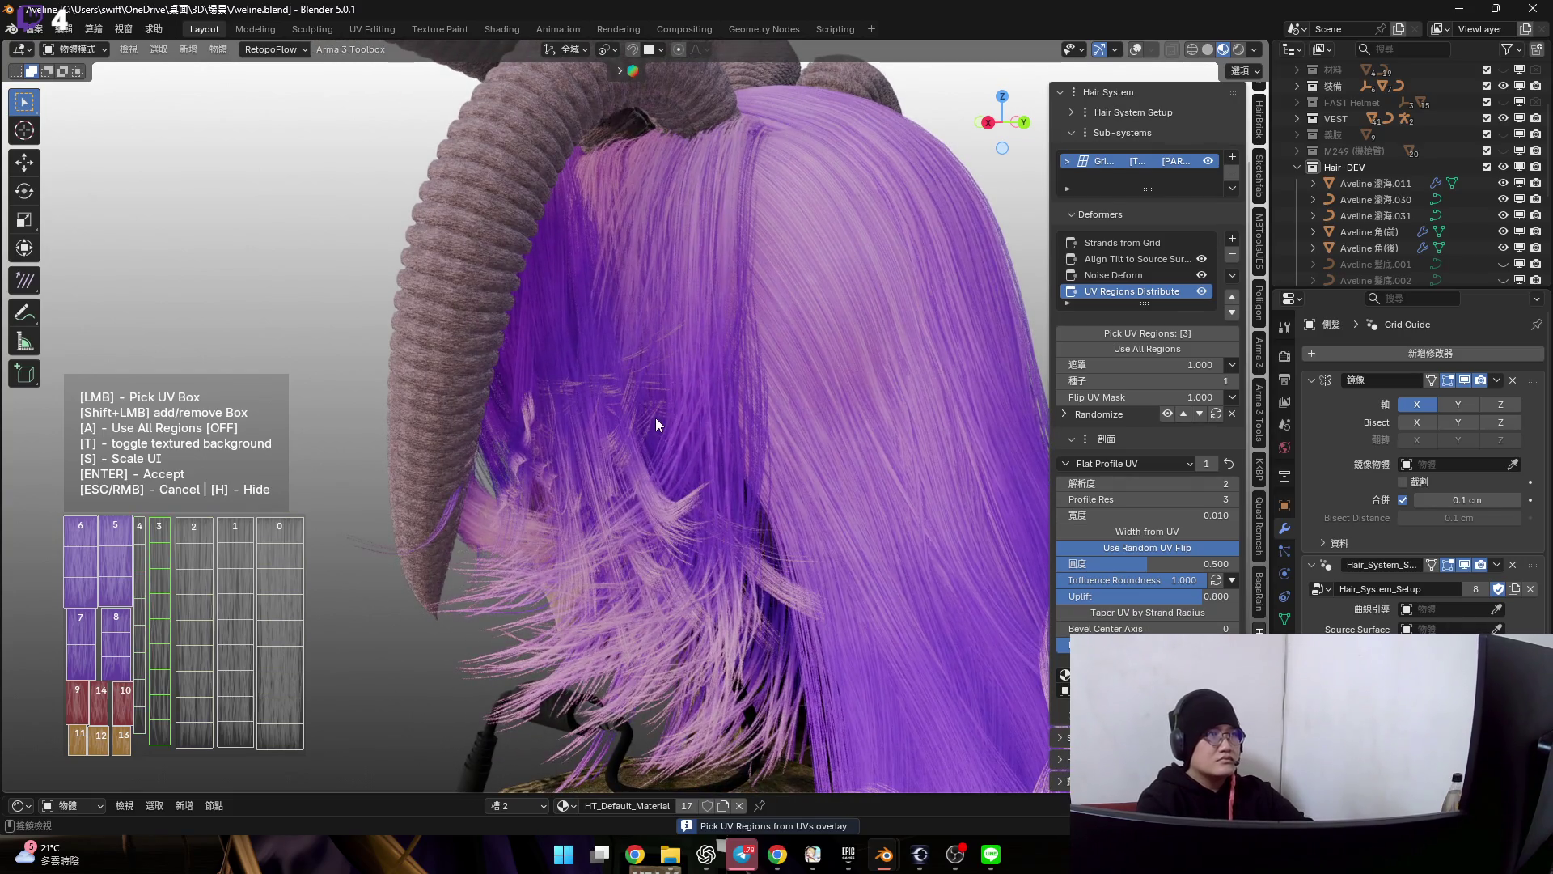
key("Return")
mouse_move(707, 351)
middle_mouse_down()
mouse_move(789, 429)
mouse_move(732, 364)
mouse_move(760, 350)
mouse_move(741, 295)
mouse_move(753, 236)
mouse_move(722, 361)
mouse_move(731, 341)
mouse_move(740, 364)
mouse_move(749, 296)
mouse_move(780, 320)
mouse_move(752, 421)
mouse_move(788, 380)
mouse_move(735, 367)
mouse_move(776, 360)
mouse_move(817, 287)
mouse_move(784, 284)
mouse_move(848, 282)
mouse_move(770, 319)
mouse_move(905, 321)
mouse_move(870, 324)
mouse_move(824, 259)
mouse_move(805, 303)
mouse_move(770, 293)
mouse_move(851, 316)
mouse_move(826, 343)
mouse_move(855, 334)
mouse_move(836, 269)
mouse_move(913, 300)
mouse_move(877, 308)
mouse_move(754, 416)
mouse_move(667, 390)
mouse_move(804, 498)
mouse_move(542, 420)
mouse_move(828, 440)
mouse_move(856, 326)
mouse_move(872, 371)
mouse_move(636, 414)
middle_mouse_up()
scroll(751, 422, "down", 3)
scroll(734, 369, "up", 2)
scroll(769, 294, "up", 2)
scroll(878, 307, "down", 3)
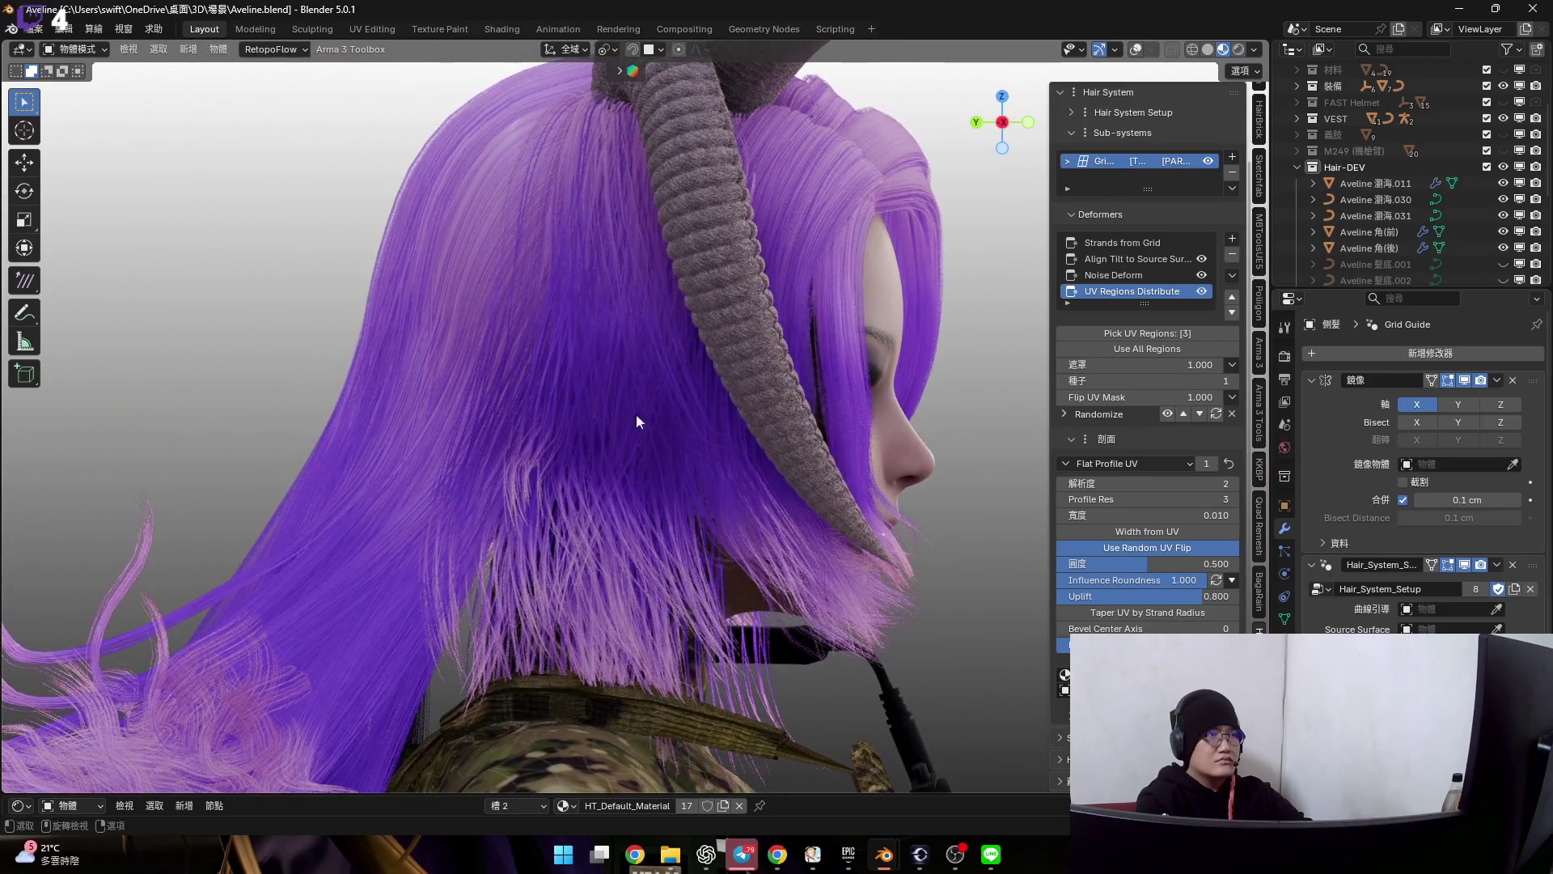
- Bend the Noise Deform influence range curve into an ease-in and confirm it
left_click(1136, 275)
scroll(772, 364, "up", 1)
scroll(813, 354, "up", 2)
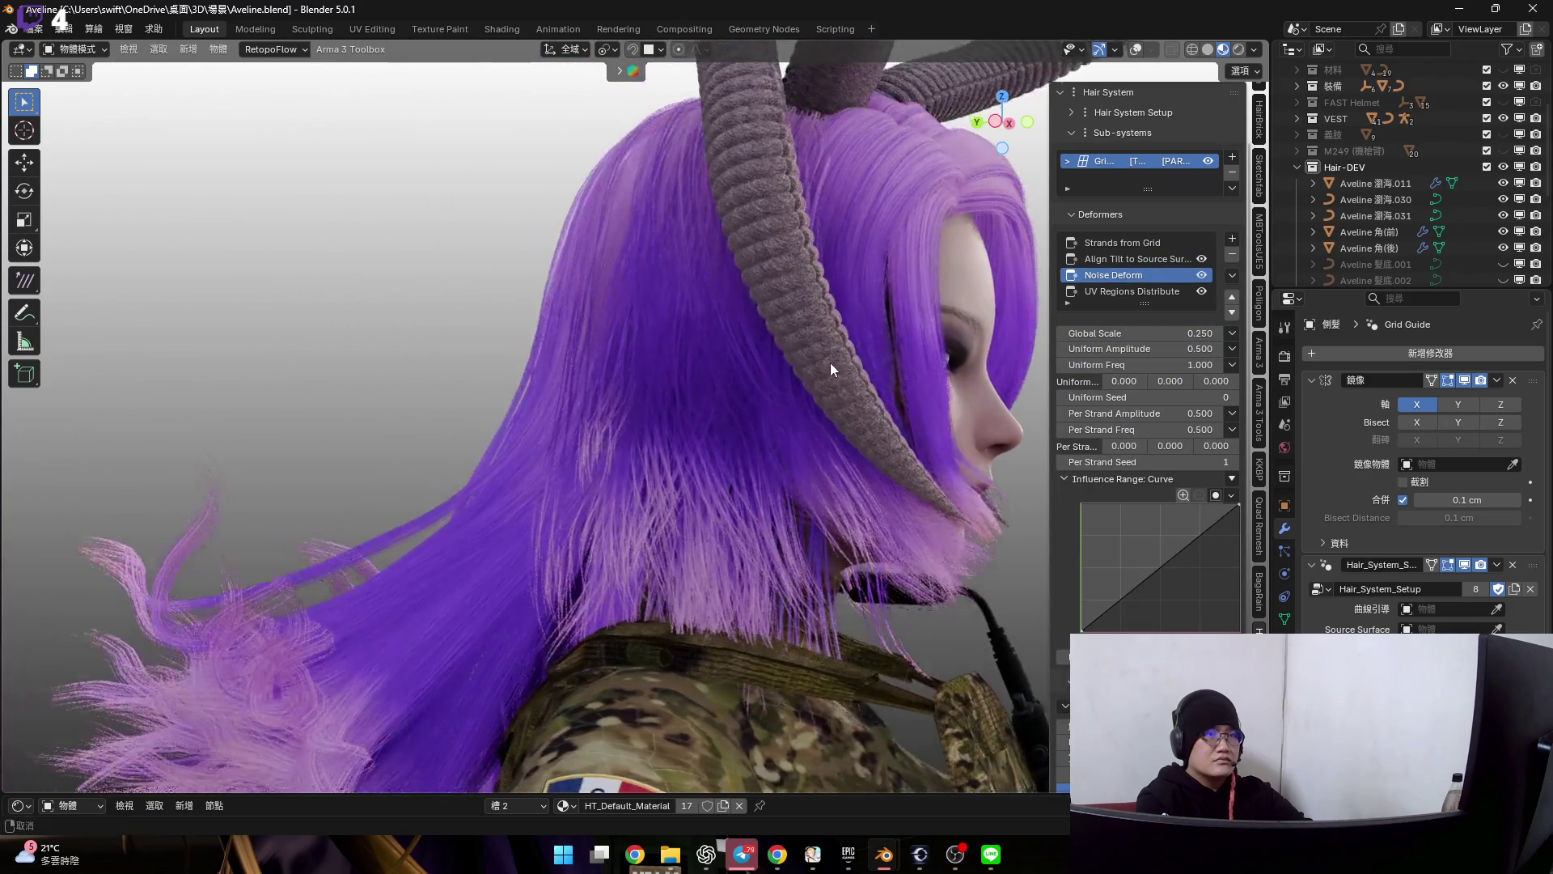
scroll(830, 362, "up", 1)
left_click_drag(1109, 616, 1134, 626)
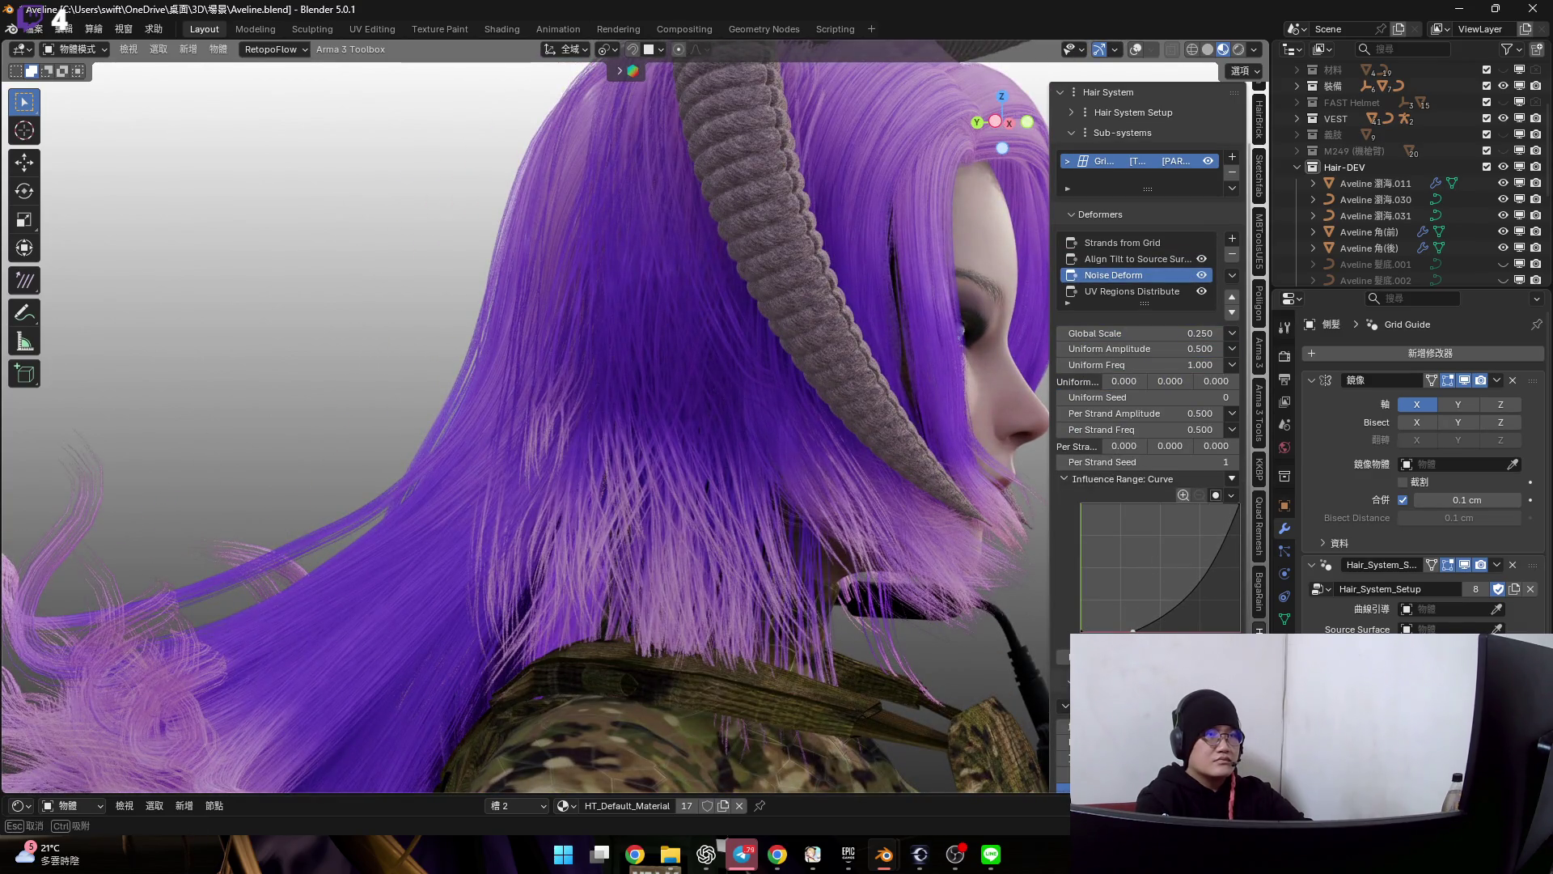
mouse_move(829, 345)
middle_mouse_down()
mouse_move(920, 447)
mouse_move(862, 323)
mouse_move(880, 415)
middle_mouse_up()
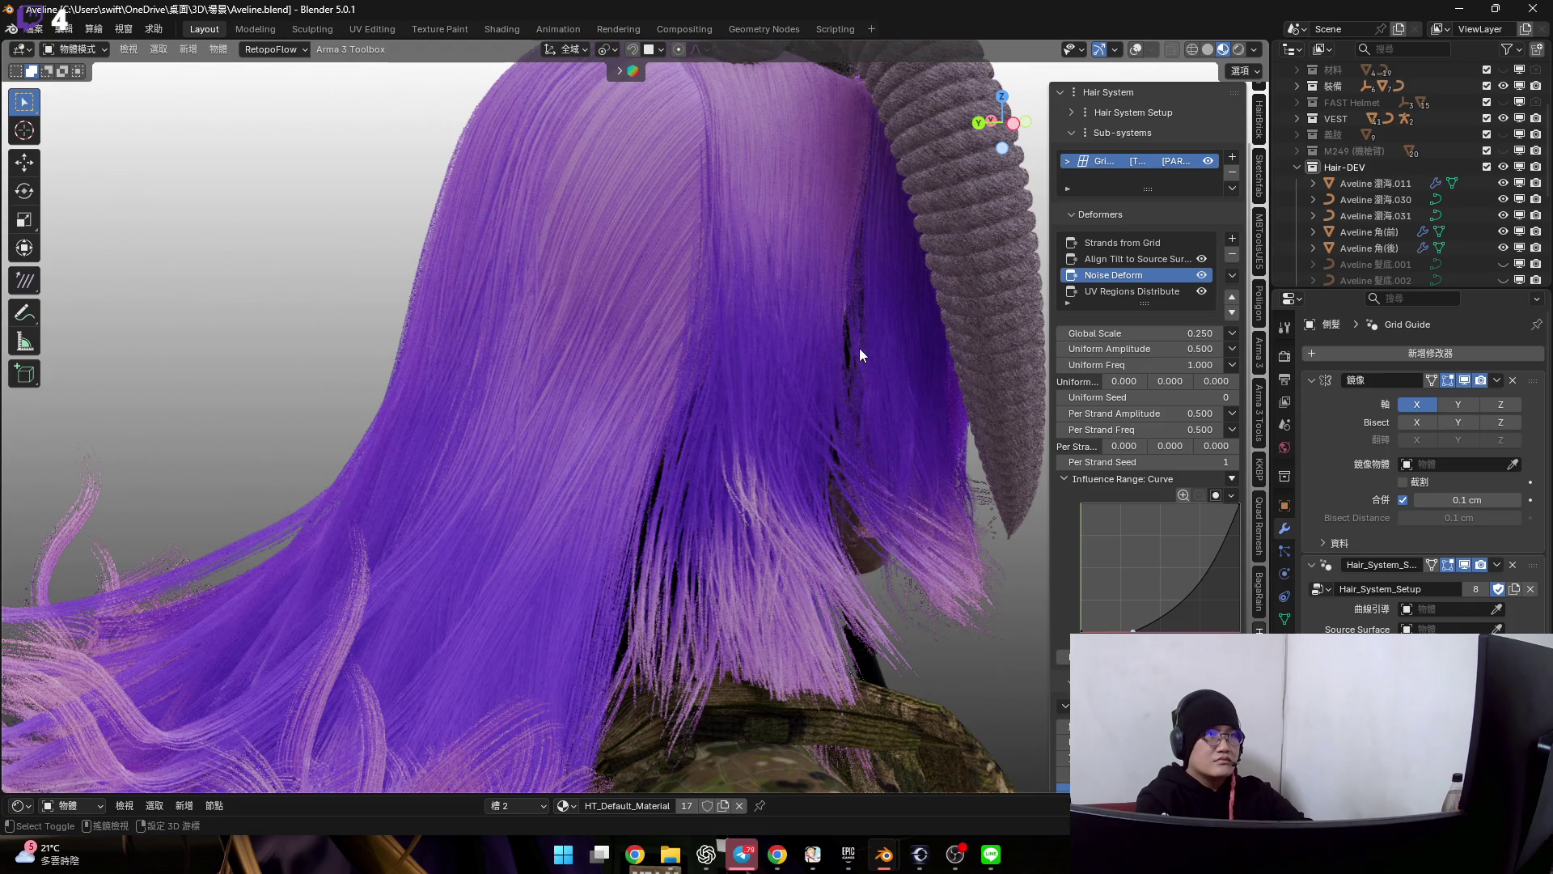
middle_click_drag(859, 349, 863, 364)
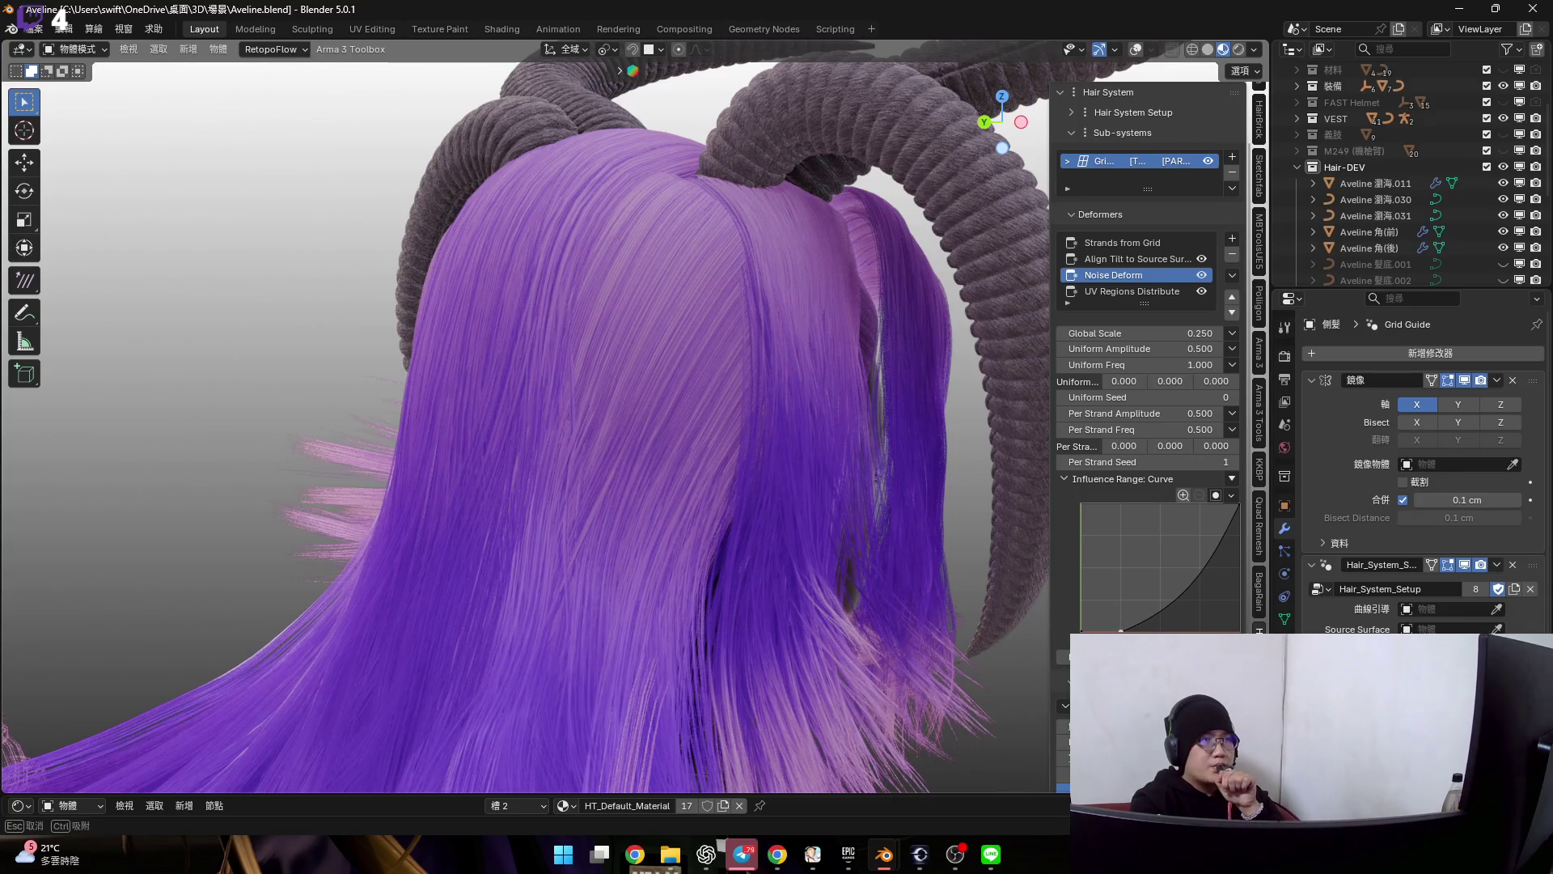
key("Escape")
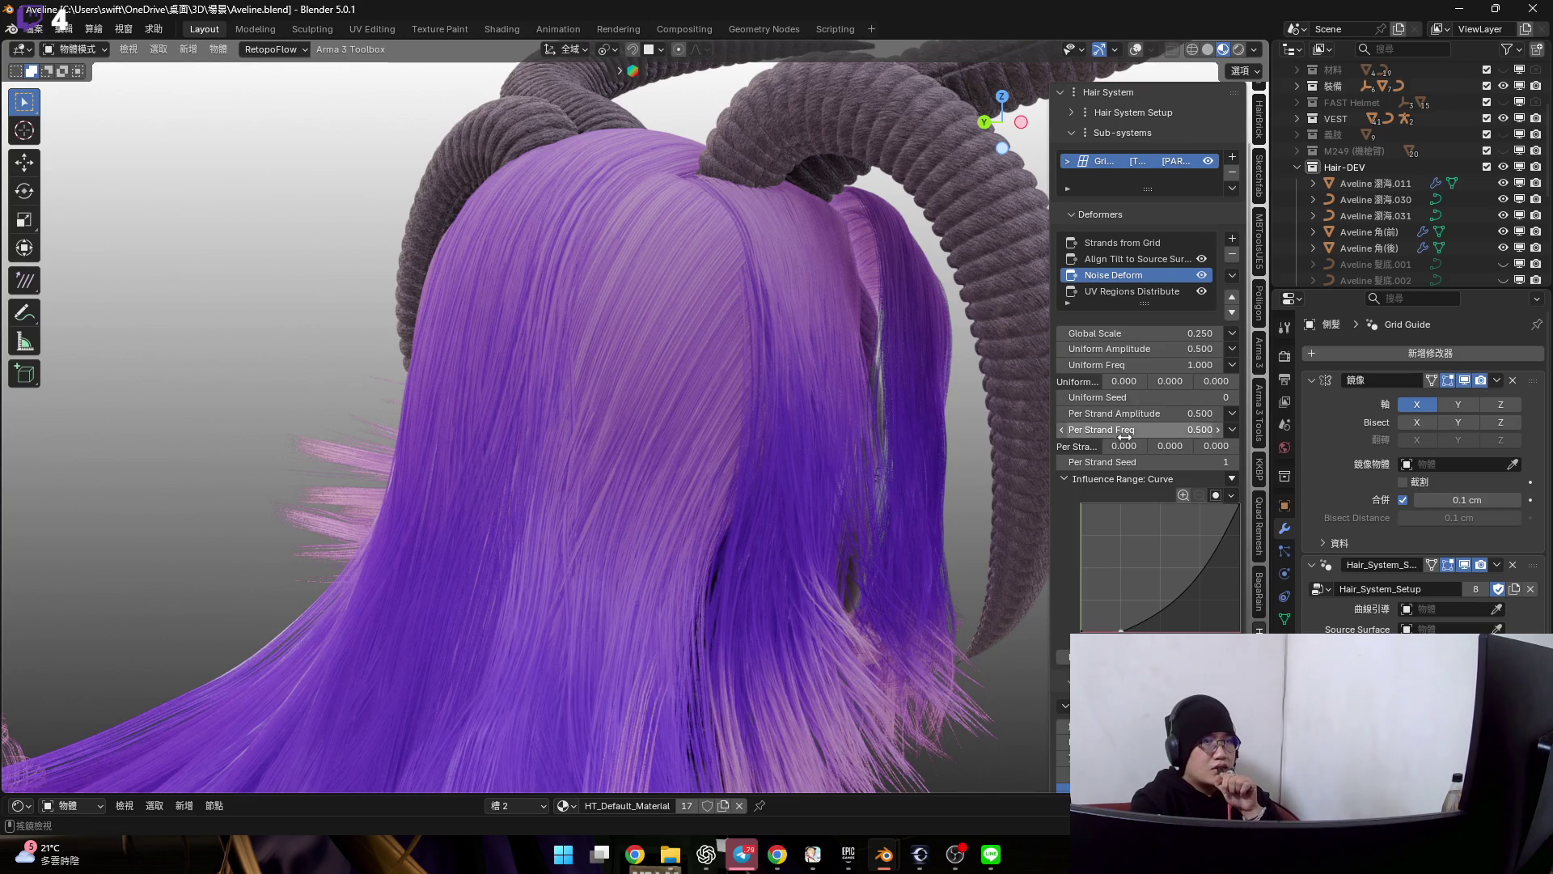
scroll(1156, 429, "up", 1)
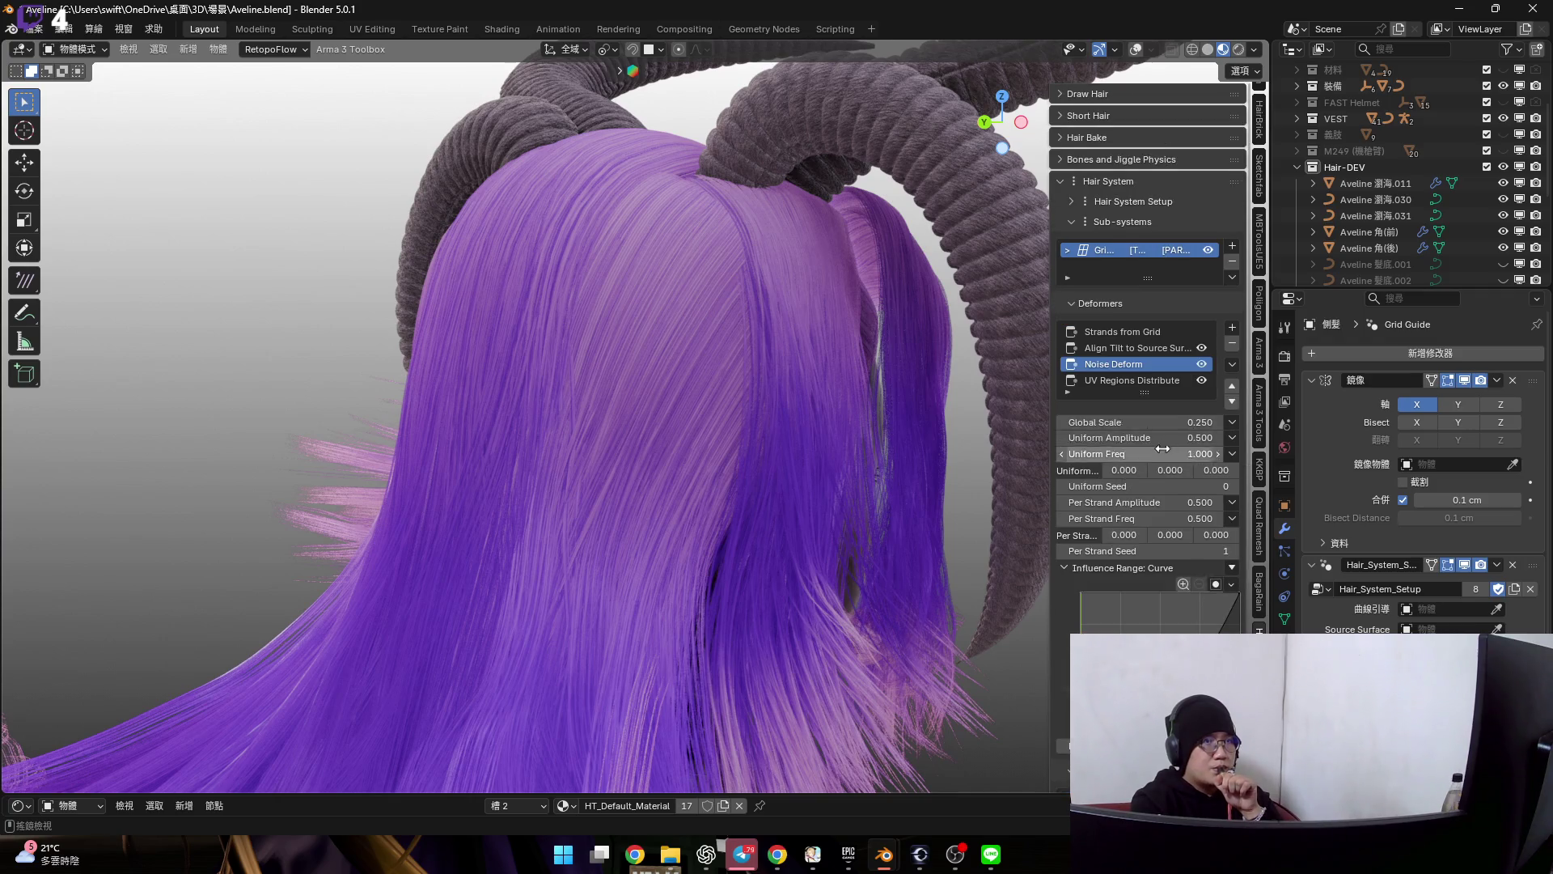
scroll(1167, 430, "up", 1)
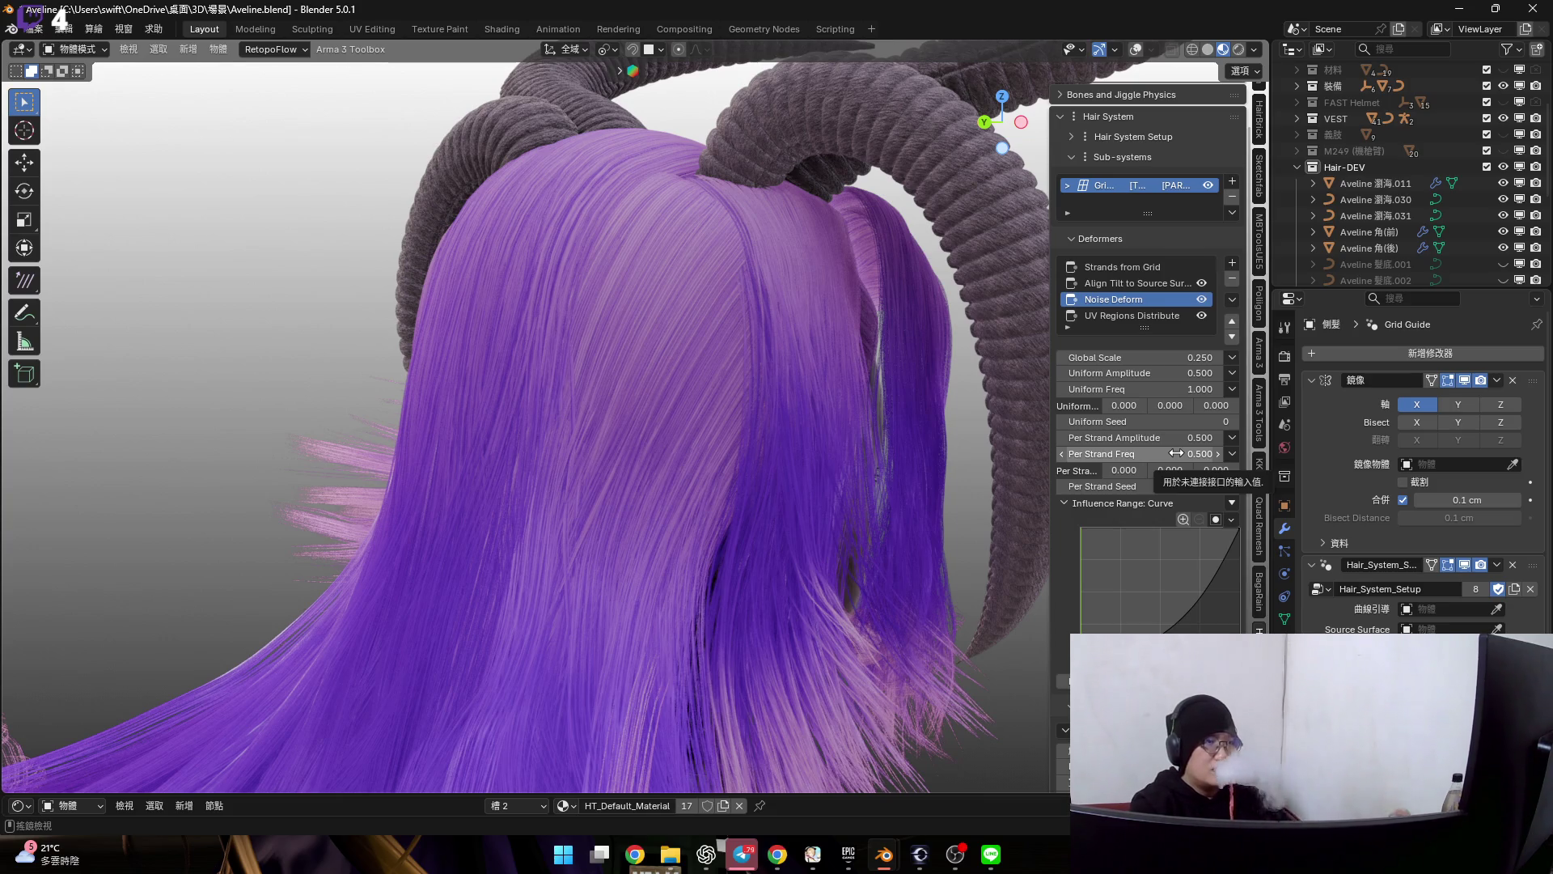
scroll(836, 290, "up", 2)
- Halve per-strand frequency, set amplitudes to 0.400 and 0.210, raise global scale to 0.290
left_click_drag(1148, 453, 1089, 453)
mouse_move(815, 504)
middle_mouse_down()
mouse_move(875, 455)
mouse_move(817, 489)
mouse_move(838, 504)
middle_mouse_up()
left_click_drag(1141, 438, 1128, 436)
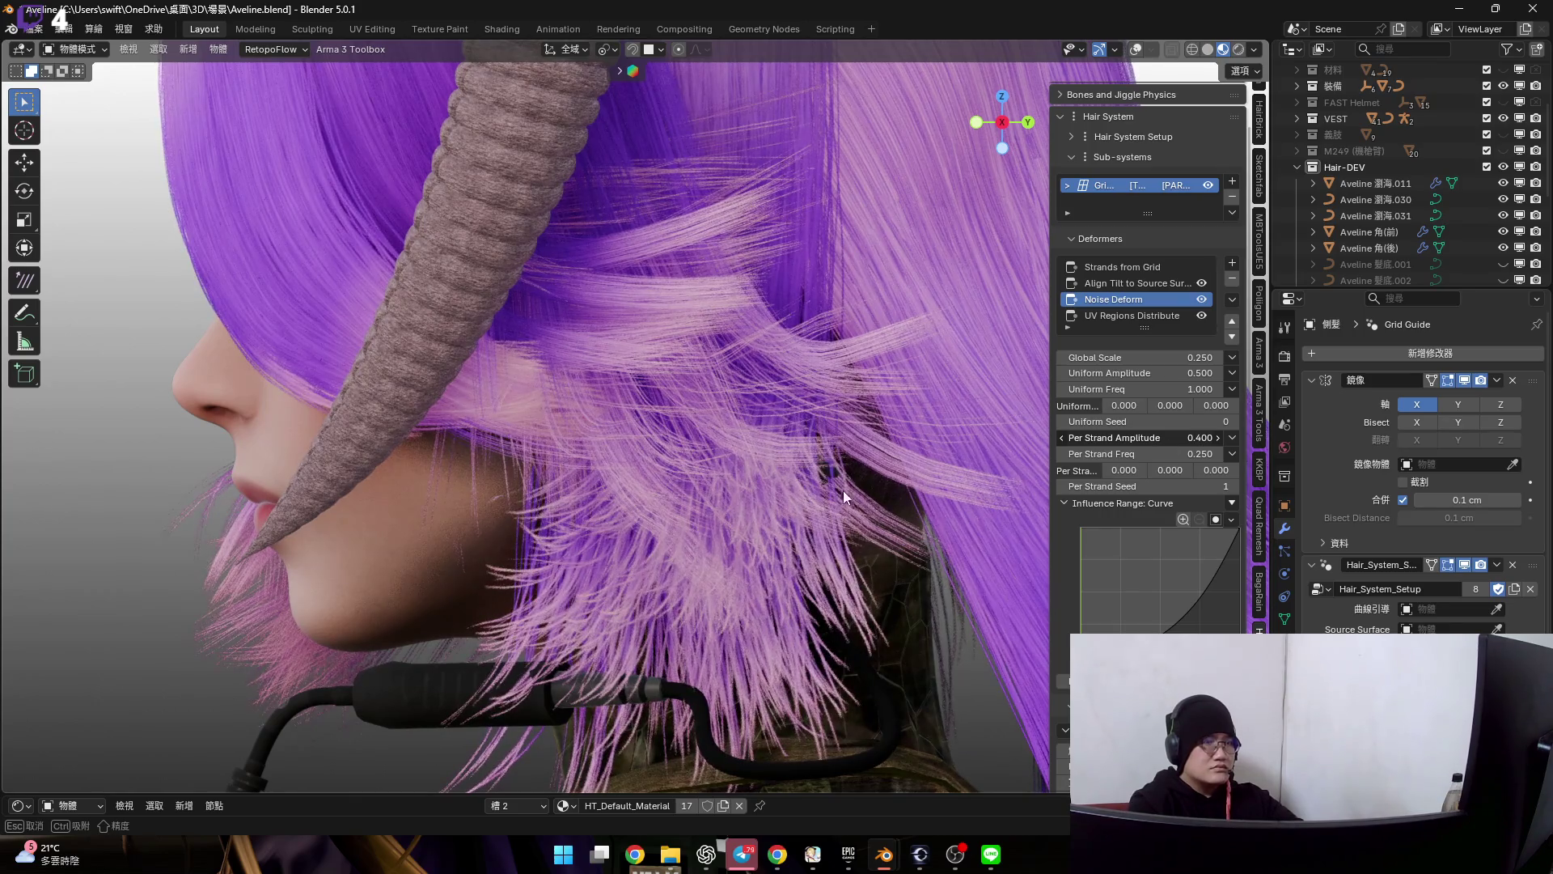
middle_click_drag(899, 459, 947, 510)
scroll(1173, 408, "up", 1)
mouse_move(1173, 408)
left_mouse_down()
mouse_move(1123, 407)
mouse_move(1182, 389)
left_mouse_up()
mouse_move(881, 498)
middle_mouse_down()
mouse_move(716, 419)
mouse_move(790, 631)
mouse_move(804, 583)
mouse_move(742, 546)
mouse_move(792, 565)
middle_mouse_up()
key("ctrl+Tab")
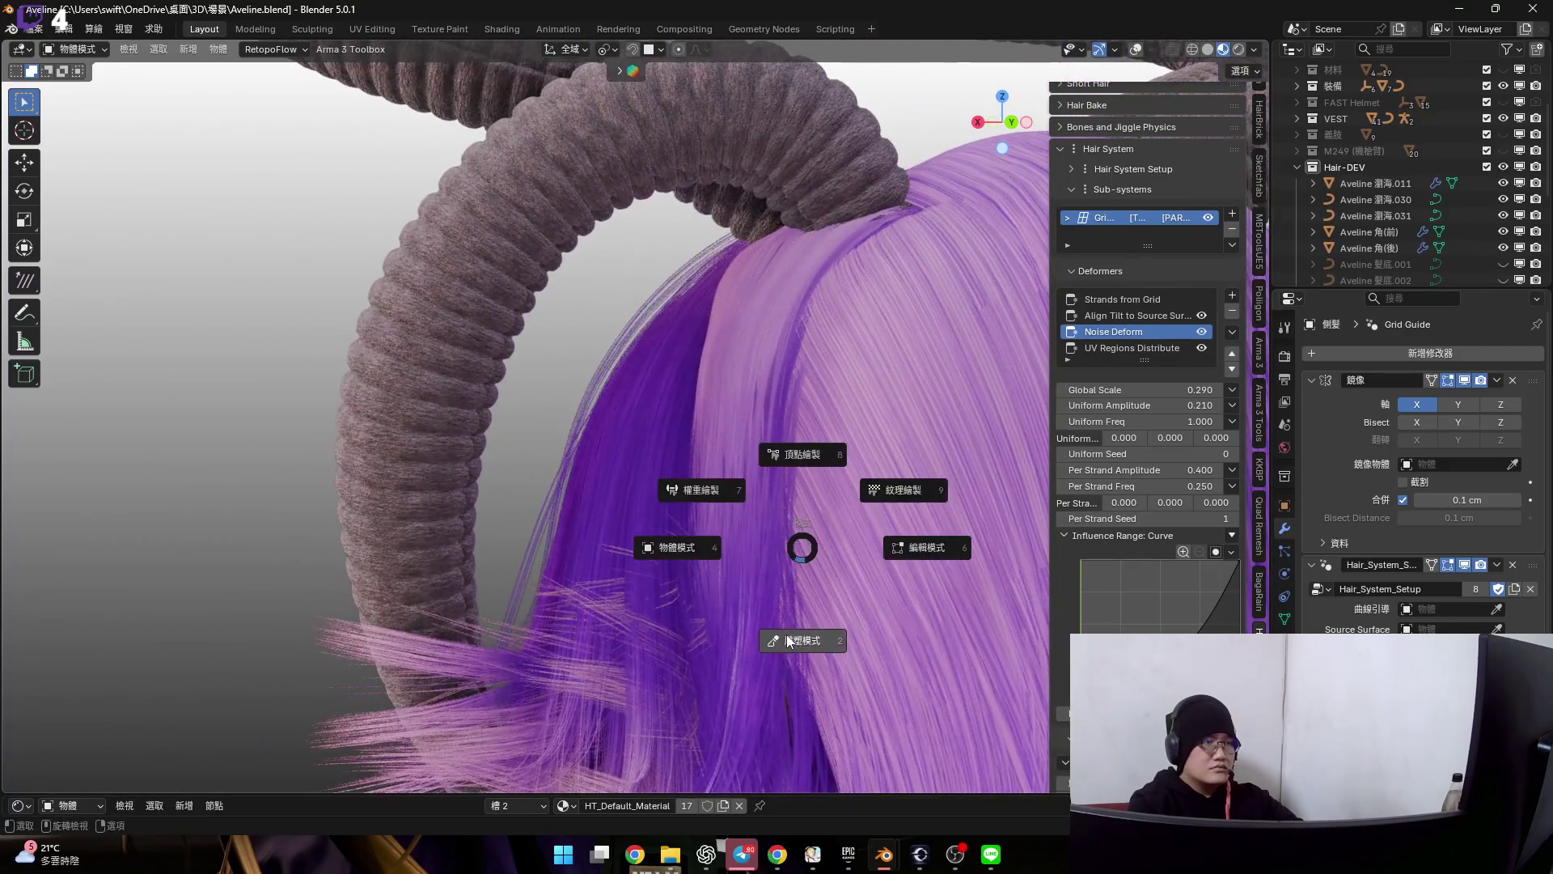
left_click(798, 638)
left_click(947, 767)
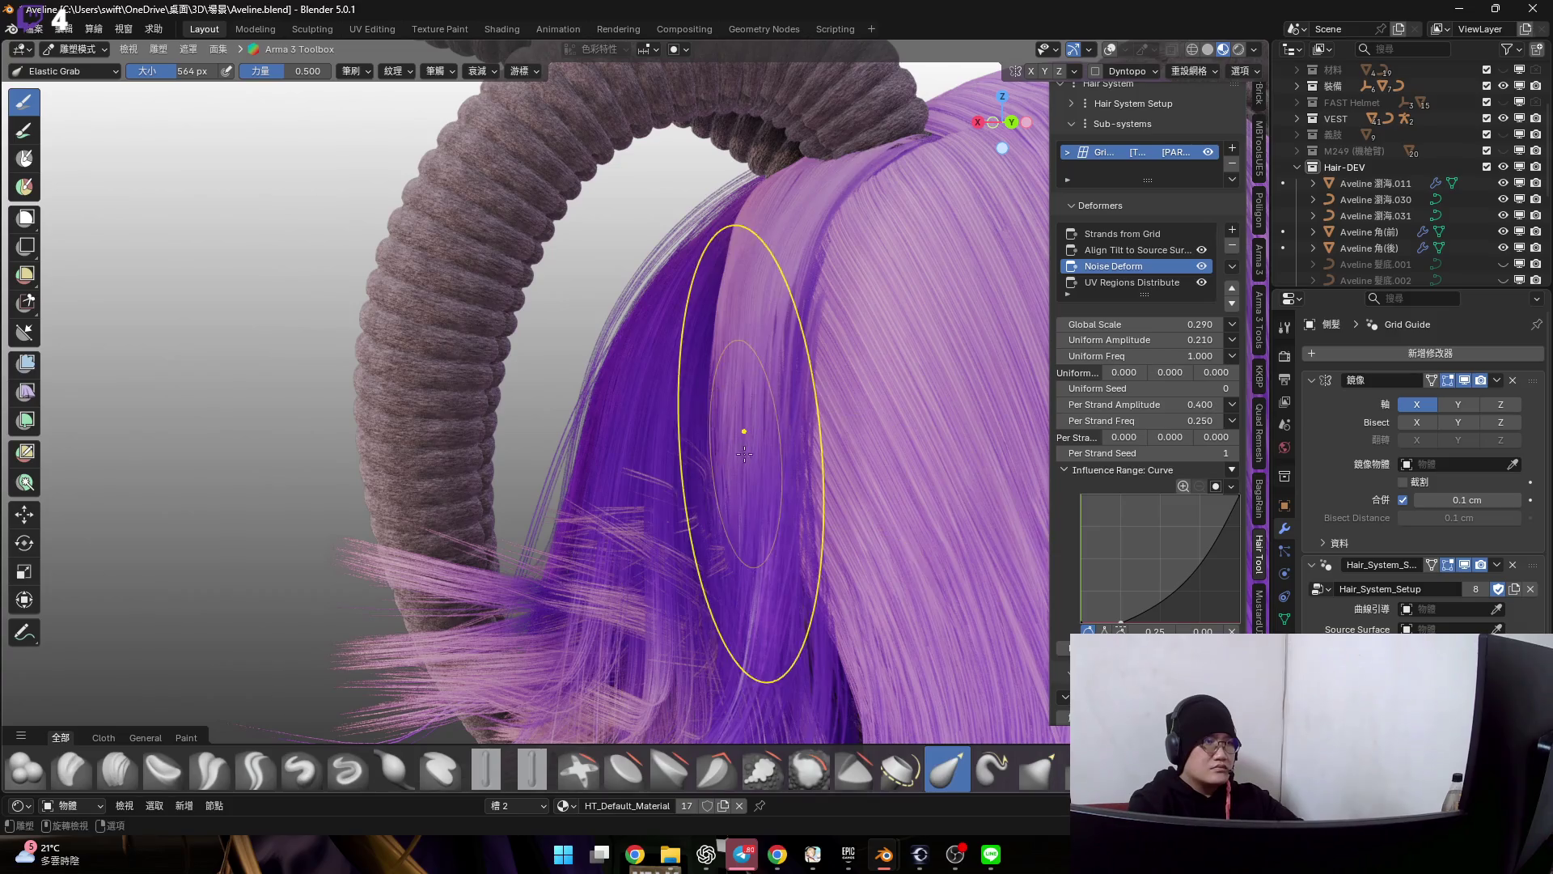
middle_click_drag(738, 433, 774, 388)
key("f")
left_click(769, 389)
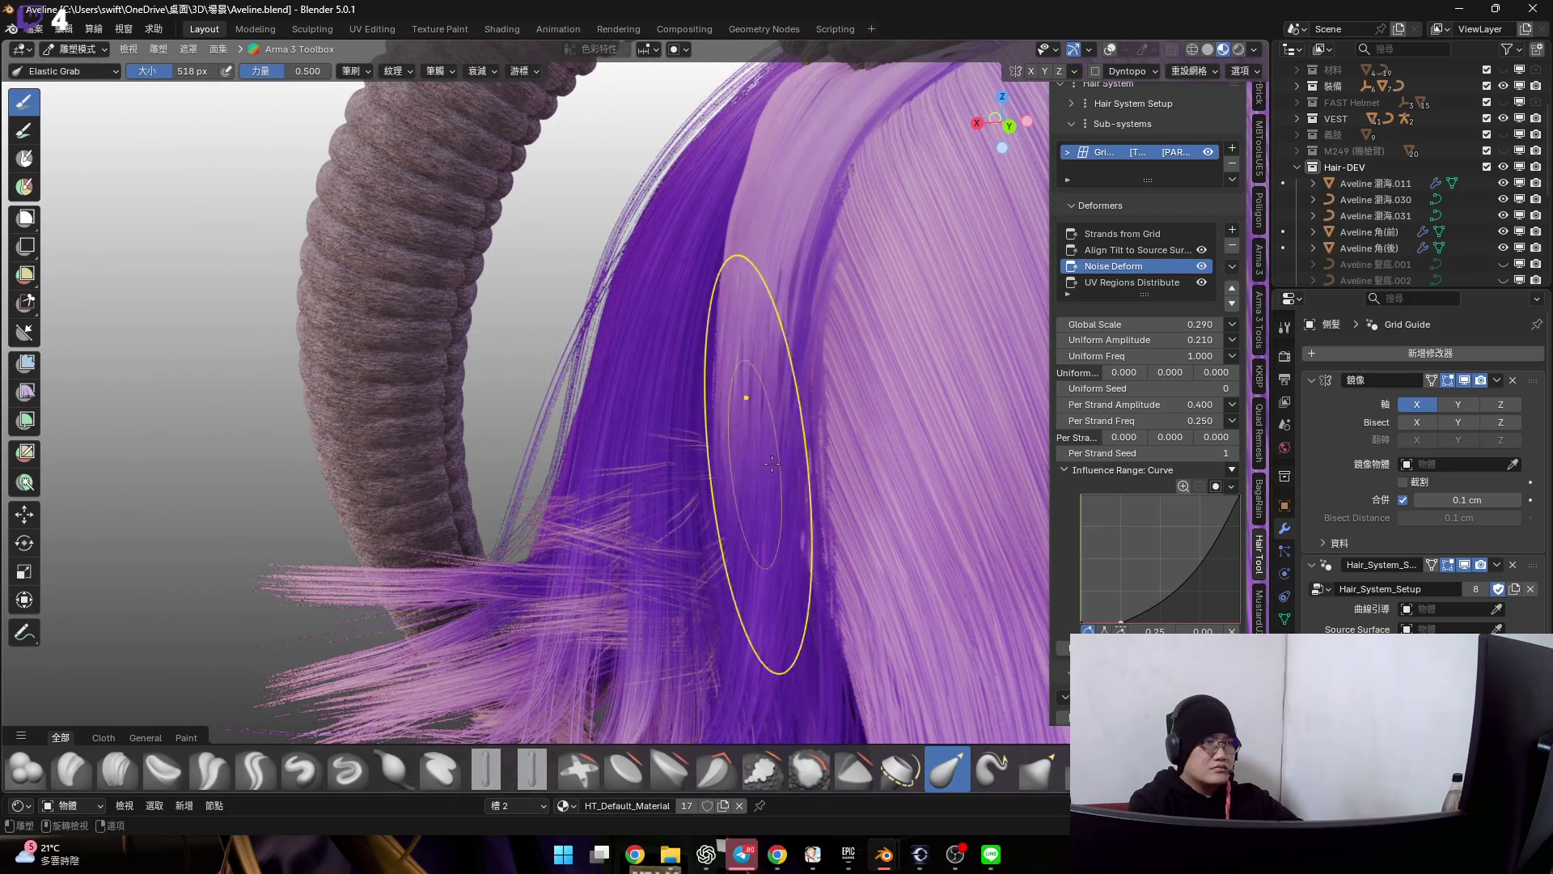
left_click_drag(758, 463, 761, 496)
mouse_move(761, 497)
middle_mouse_down()
mouse_move(795, 535)
mouse_move(795, 444)
mouse_move(724, 462)
middle_mouse_up()
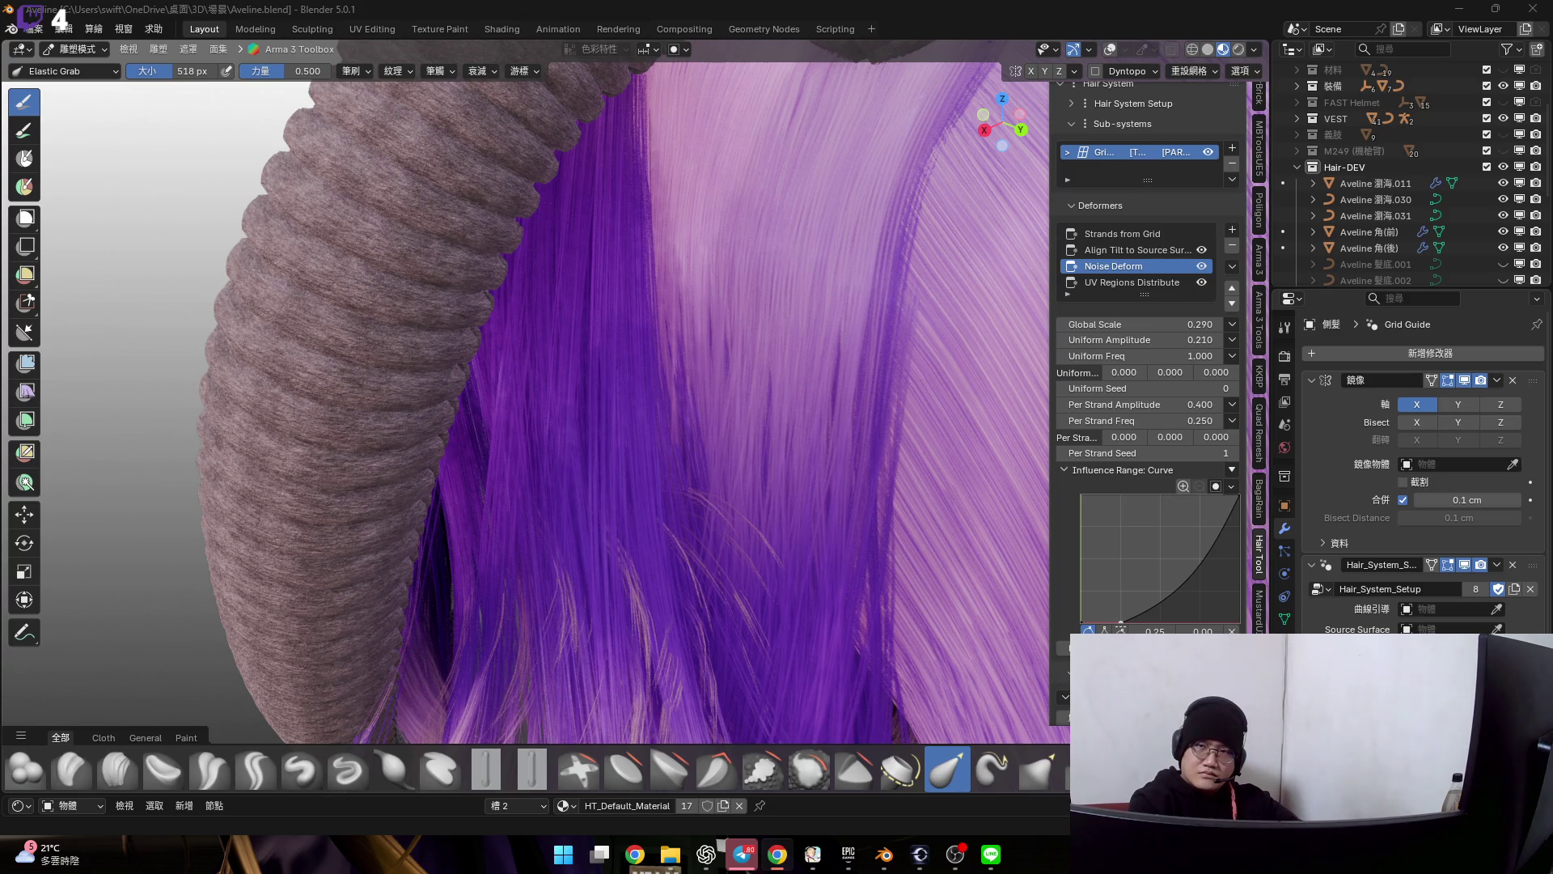
mouse_move(850, 400)
middle_mouse_down()
mouse_move(710, 354)
mouse_move(693, 399)
mouse_move(593, 391)
mouse_move(704, 365)
mouse_move(671, 379)
mouse_move(636, 436)
mouse_move(619, 390)
middle_mouse_up()
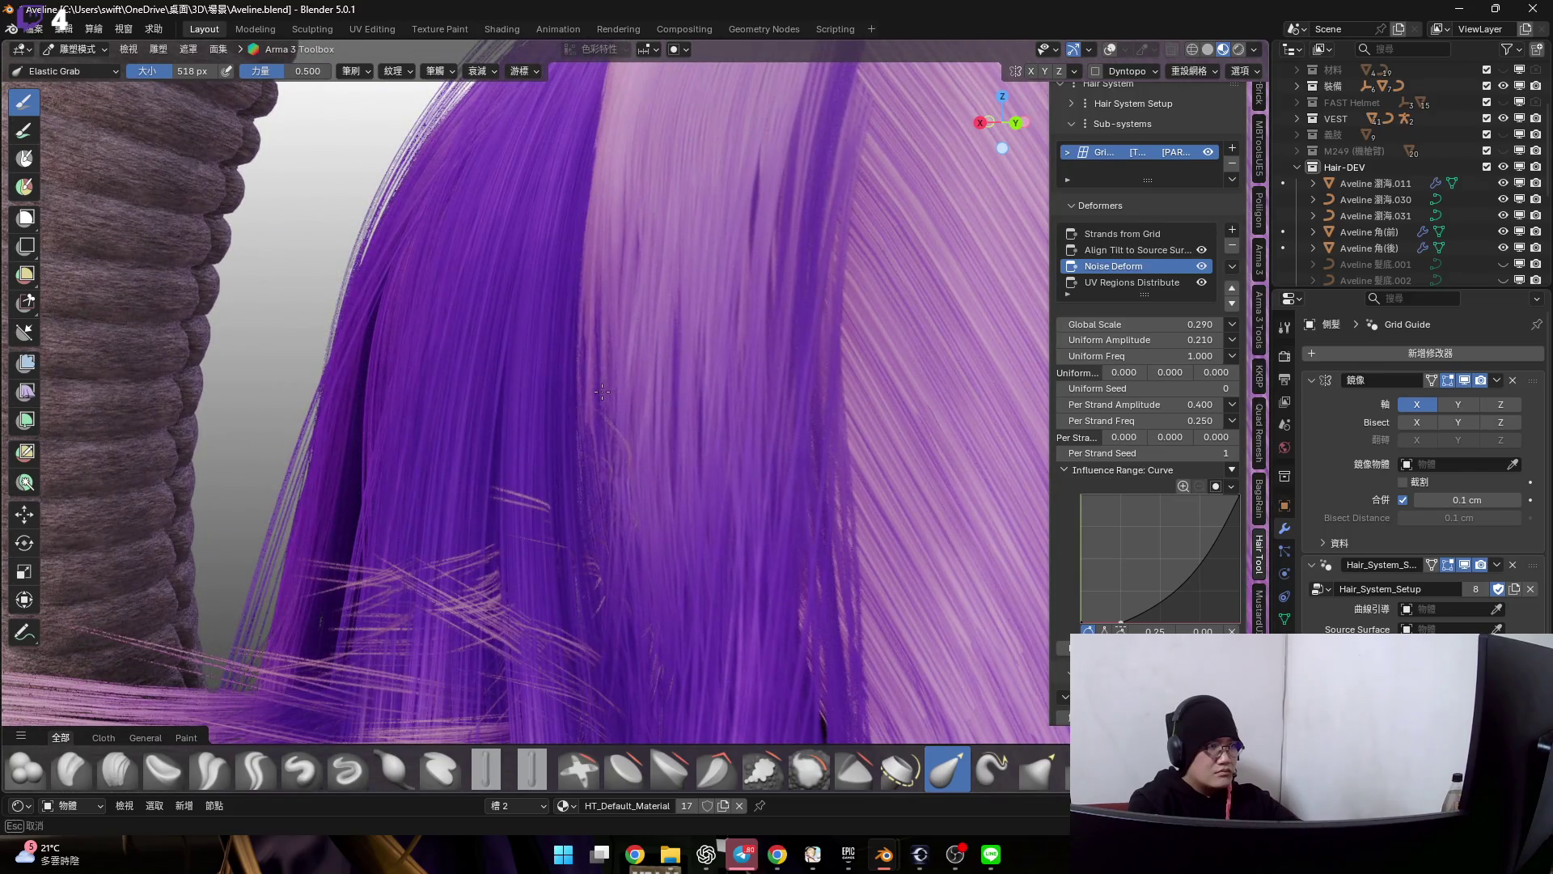
mouse_move(617, 445)
middle_mouse_down()
mouse_move(609, 355)
mouse_move(550, 532)
mouse_move(607, 469)
mouse_move(744, 486)
mouse_move(772, 453)
middle_mouse_up()
scroll(610, 355, "down", 5)
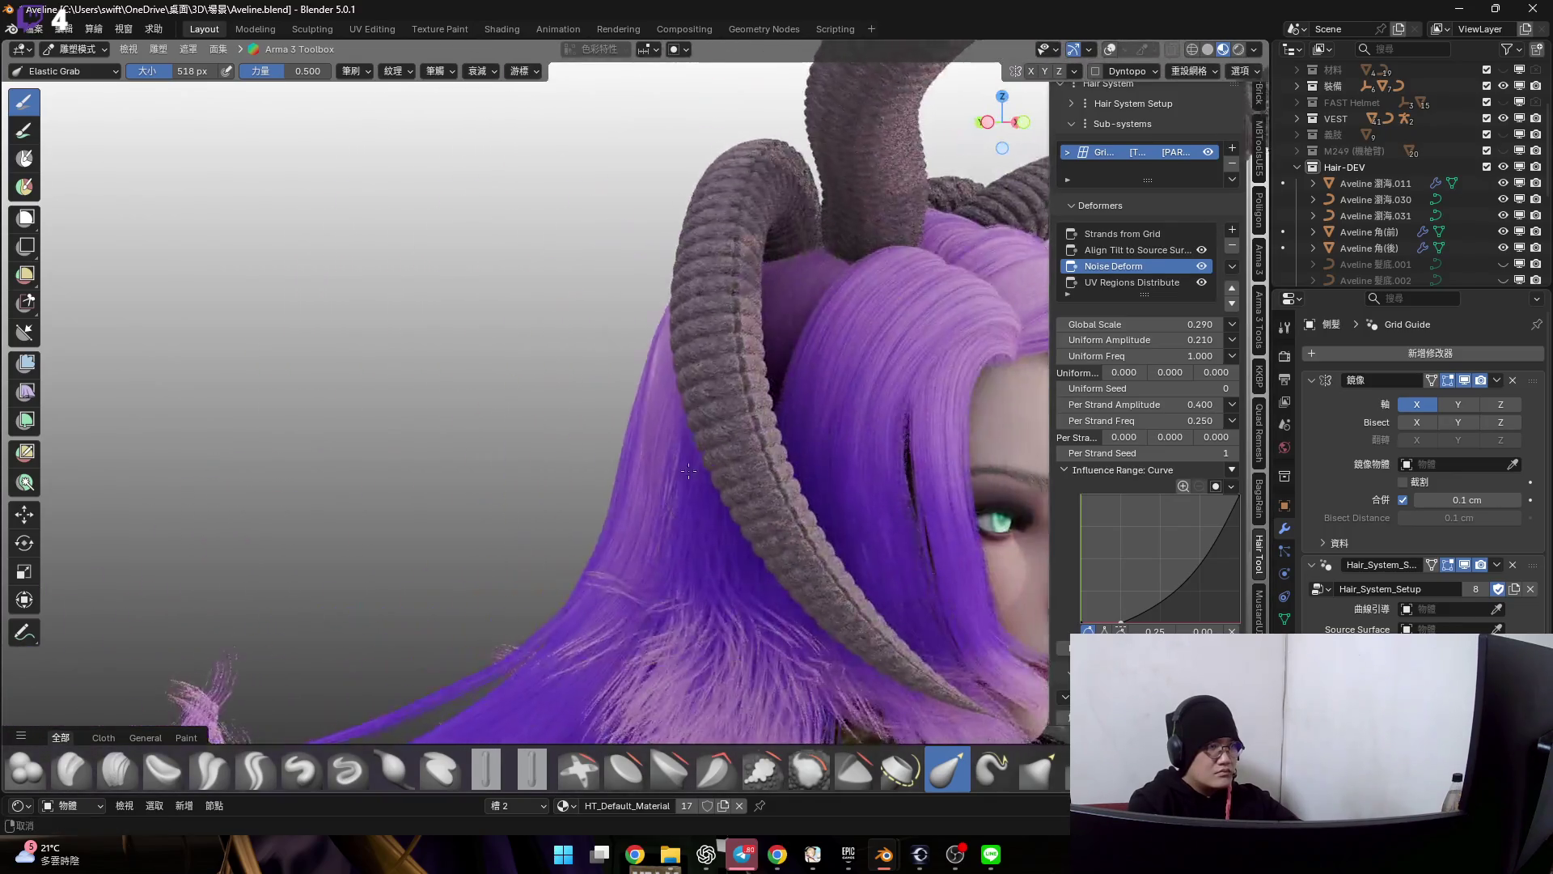
key("ctrl+Tab")
- Return to Object Mode, select the 鬚髮.002 hair and show its Noise Deform settings
left_click(763, 447)
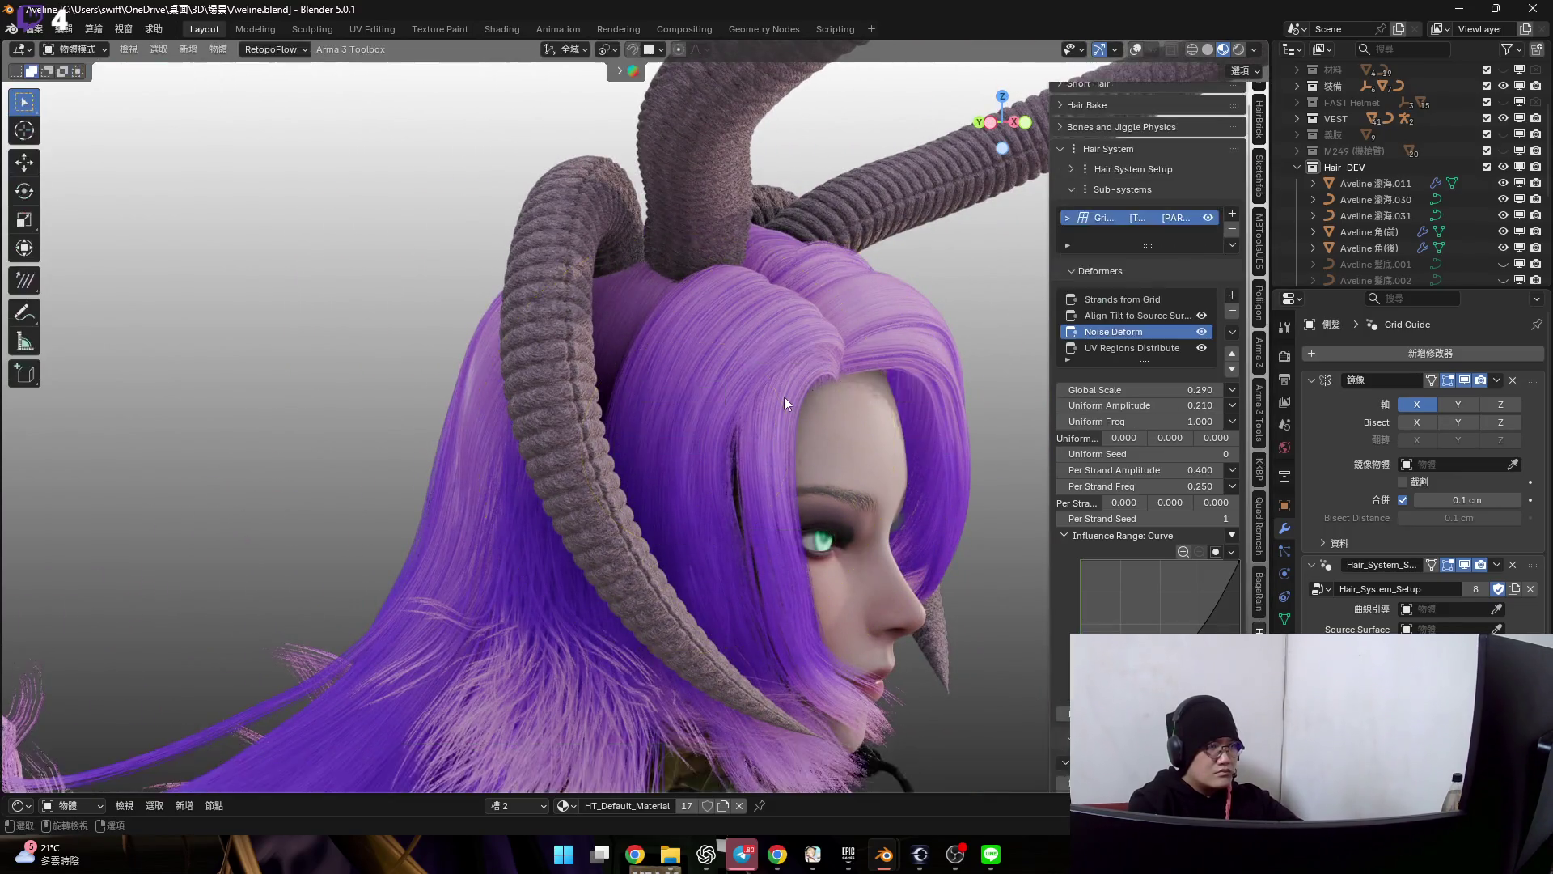
left_click(744, 381)
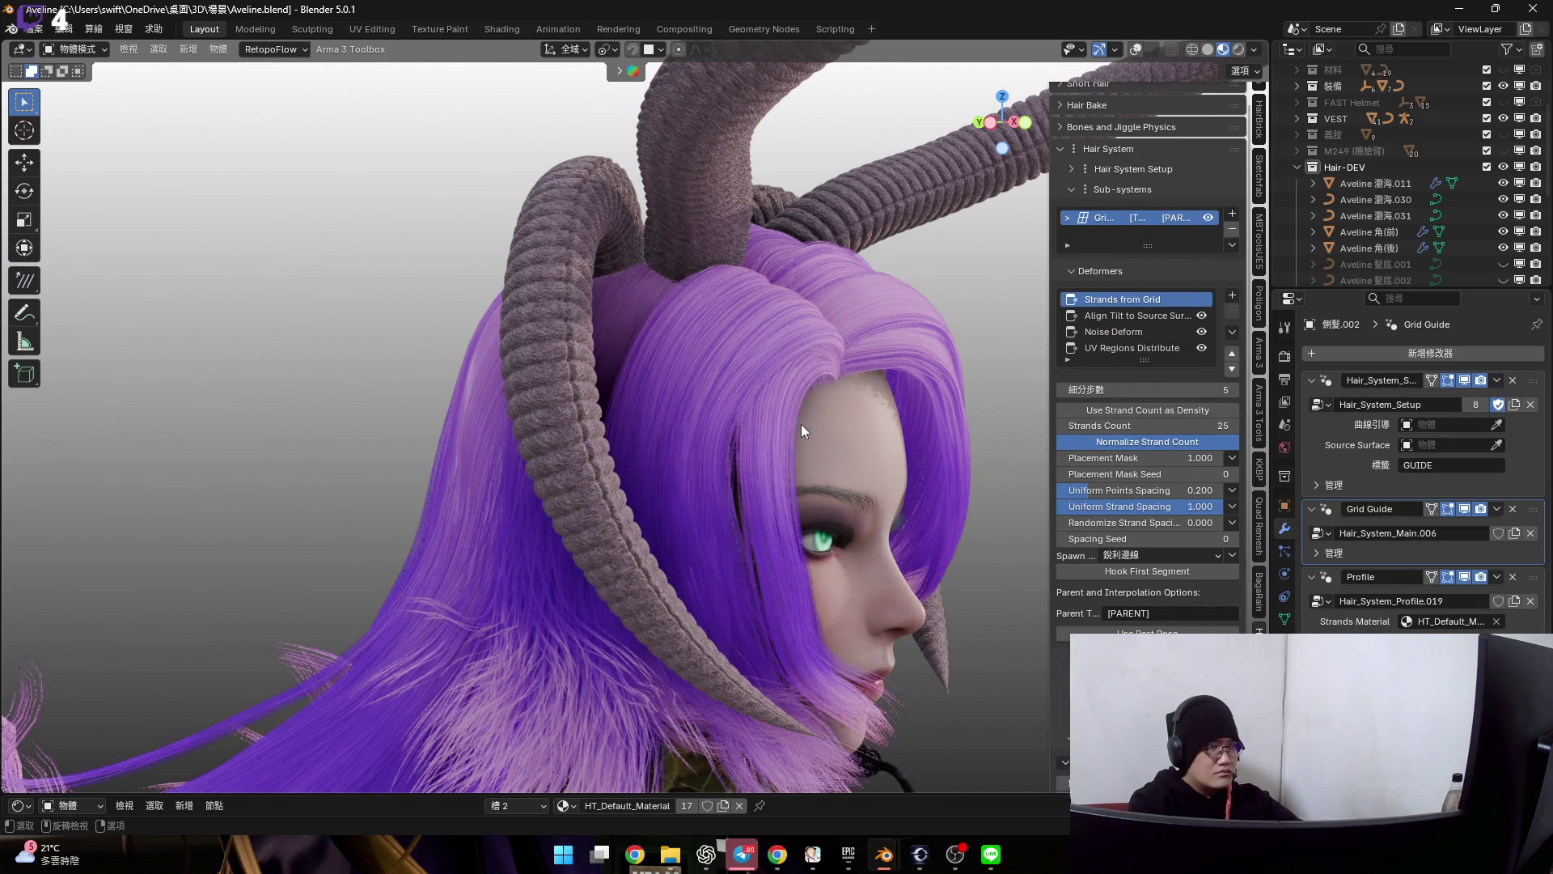
key("KP_Decimal")
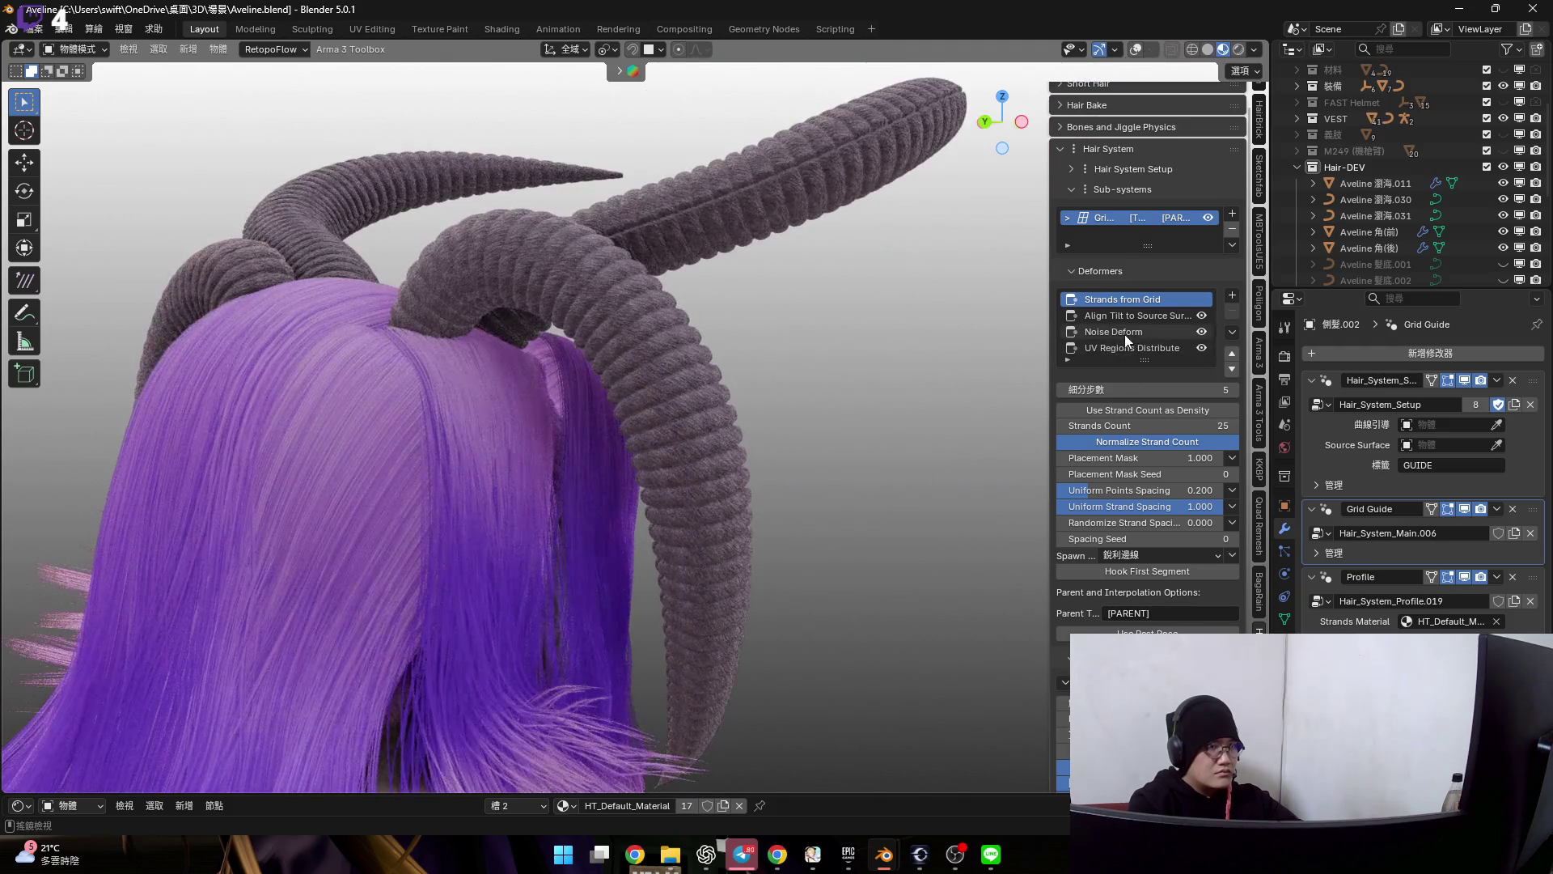
left_click(1112, 332)
scroll(726, 393, "up", 3)
scroll(674, 414, "up", 2)
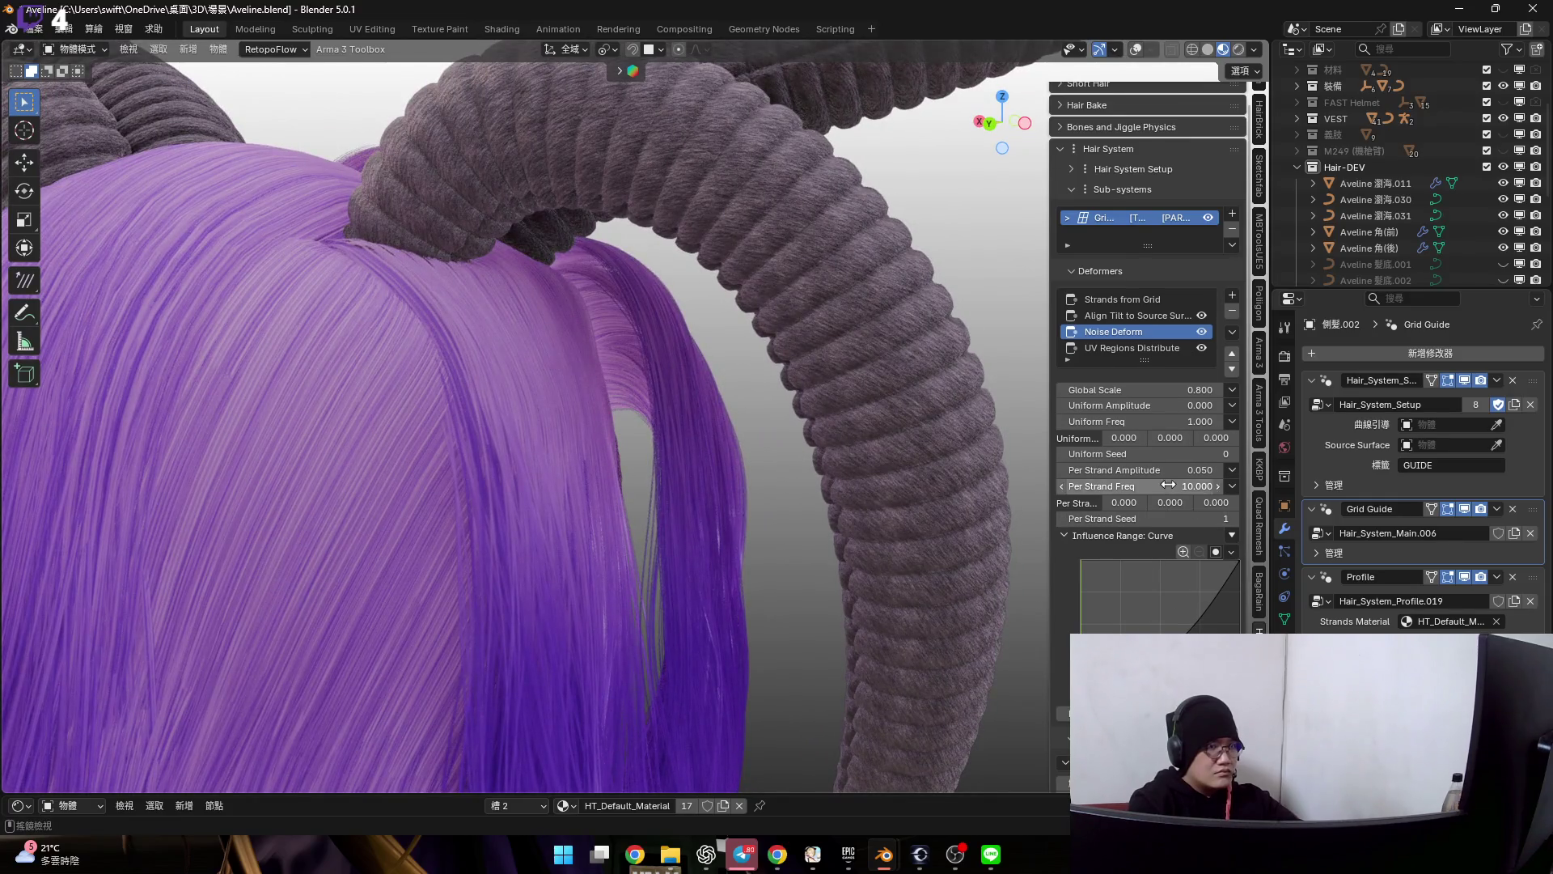
scroll(1152, 522, "down", 5)
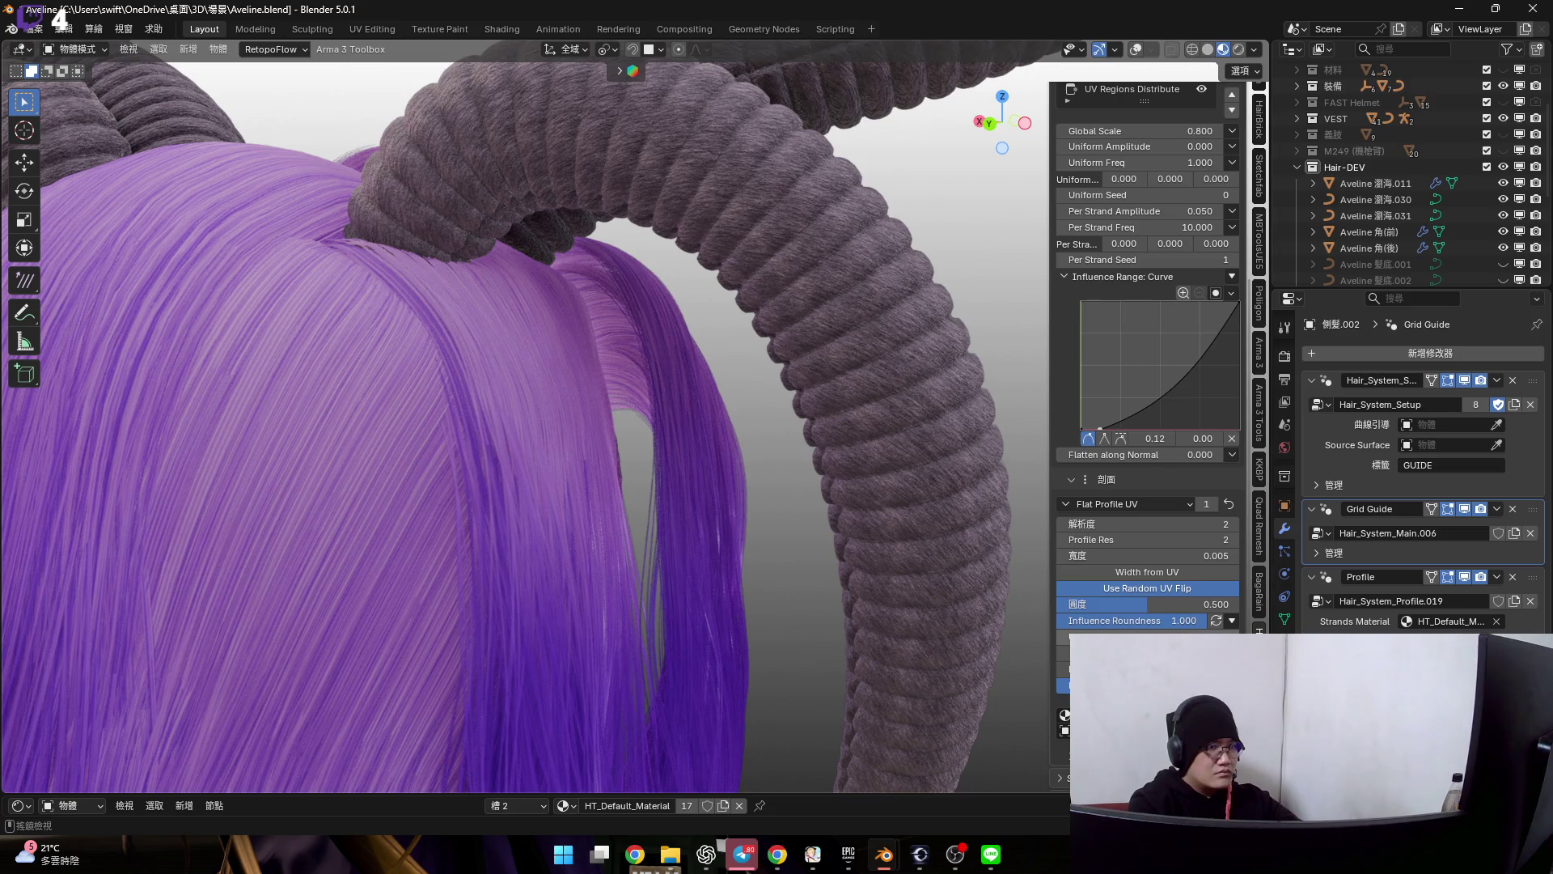
scroll(1098, 558, "up", 1)
scroll(1098, 558, "up", 2)
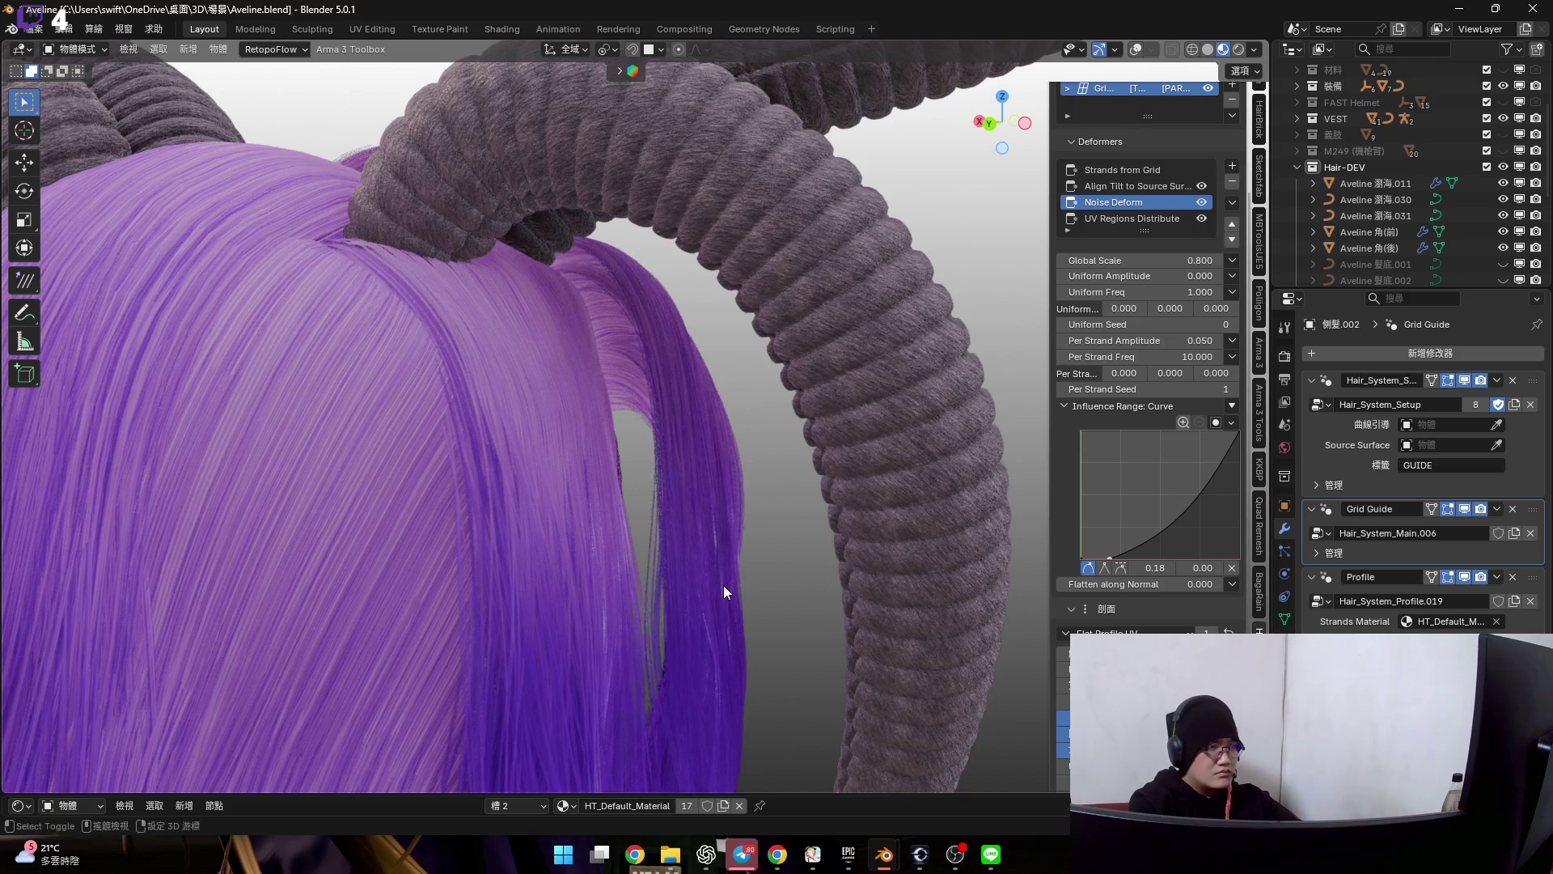
scroll(706, 494, "up", 2)
scroll(705, 490, "up", 3)
- Go back to sculpting the hair strands
mouse_move(706, 491)
middle_mouse_down()
mouse_move(726, 483)
mouse_move(733, 504)
middle_mouse_up()
key("ctrl+Tab")
left_click(741, 535)
- Close the gap between hair strands with Elastic Grab and smooth over it
mouse_move(763, 555)
middle_mouse_down()
mouse_move(741, 457)
mouse_move(780, 450)
mouse_move(718, 502)
mouse_move(734, 437)
mouse_move(709, 405)
mouse_move(711, 450)
middle_mouse_up()
left_click_drag(712, 449, 686, 413)
mouse_move(686, 414)
middle_mouse_down()
mouse_move(695, 371)
mouse_move(740, 426)
mouse_move(680, 364)
middle_mouse_up()
scroll(613, 307, "up", 3)
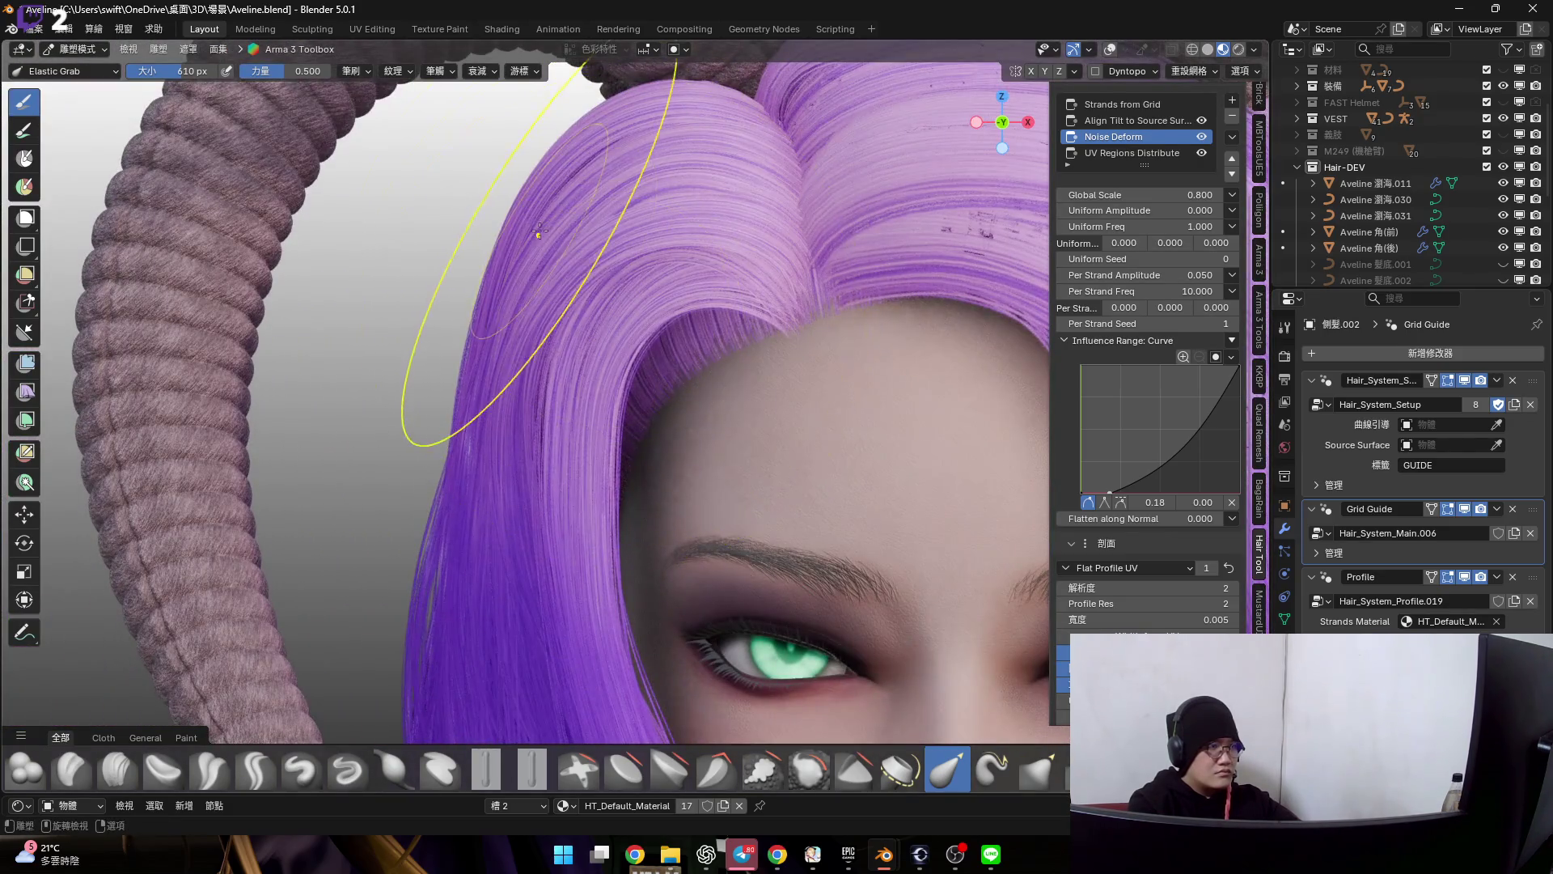
- Inspect the horn from other sides and select the Align Tilt to Source Surface deformer
mouse_move(552, 228)
middle_mouse_down()
mouse_move(550, 284)
mouse_move(566, 270)
middle_mouse_up()
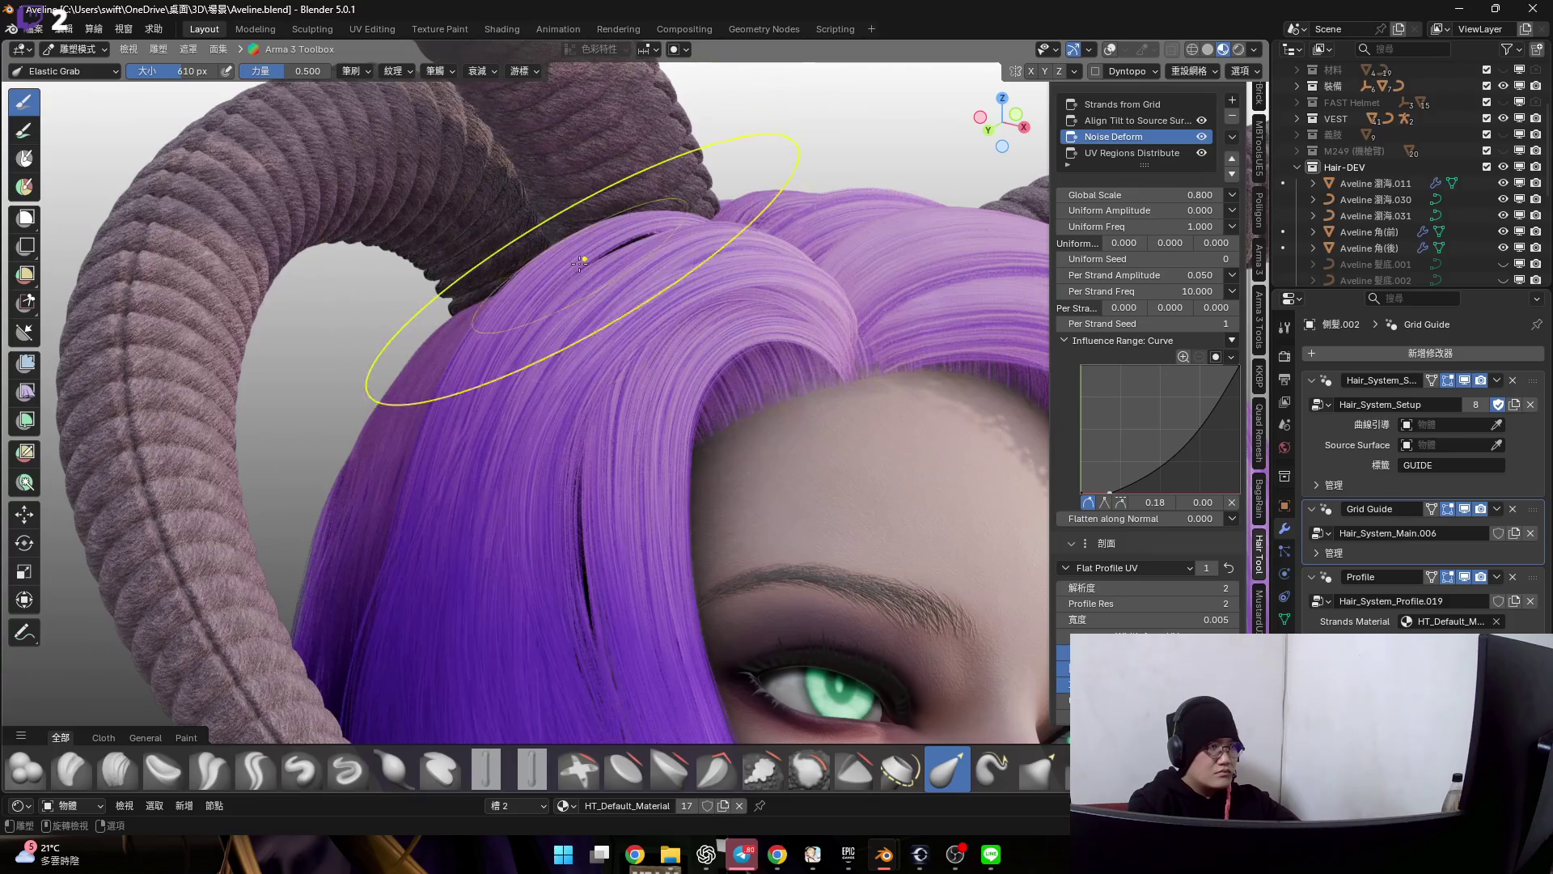
mouse_move(580, 360)
middle_mouse_down()
mouse_move(547, 424)
mouse_move(619, 319)
middle_mouse_up()
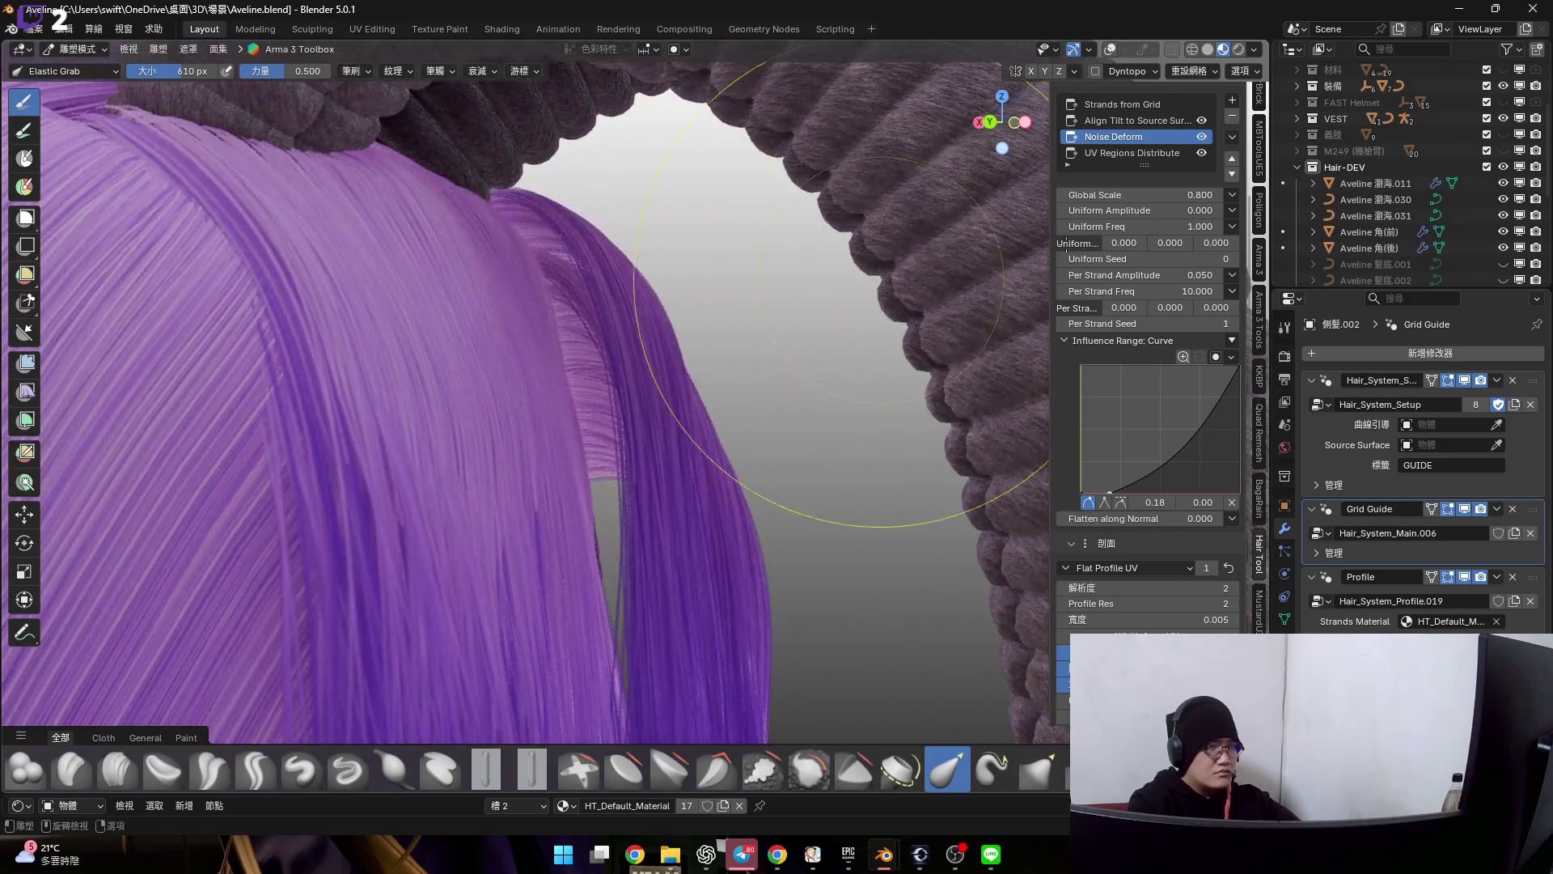
scroll(1115, 127, "up", 3)
left_click(1135, 224)
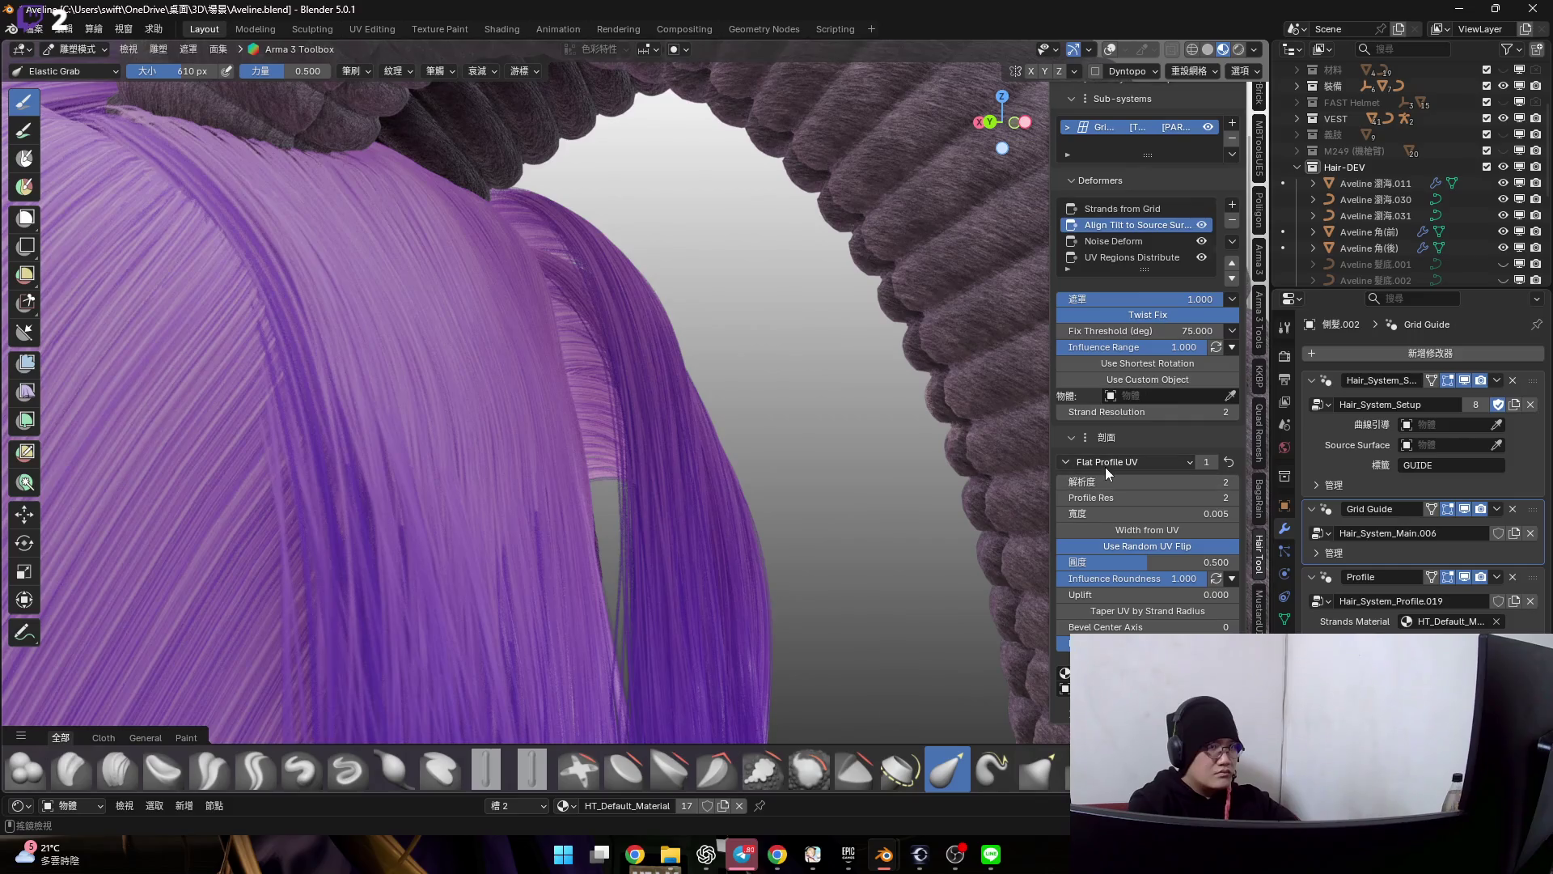
- Add an Add Tilt deformer to the hair and lower its tilt angle to 40.5
left_click(1232, 202)
mouse_move(1259, 561)
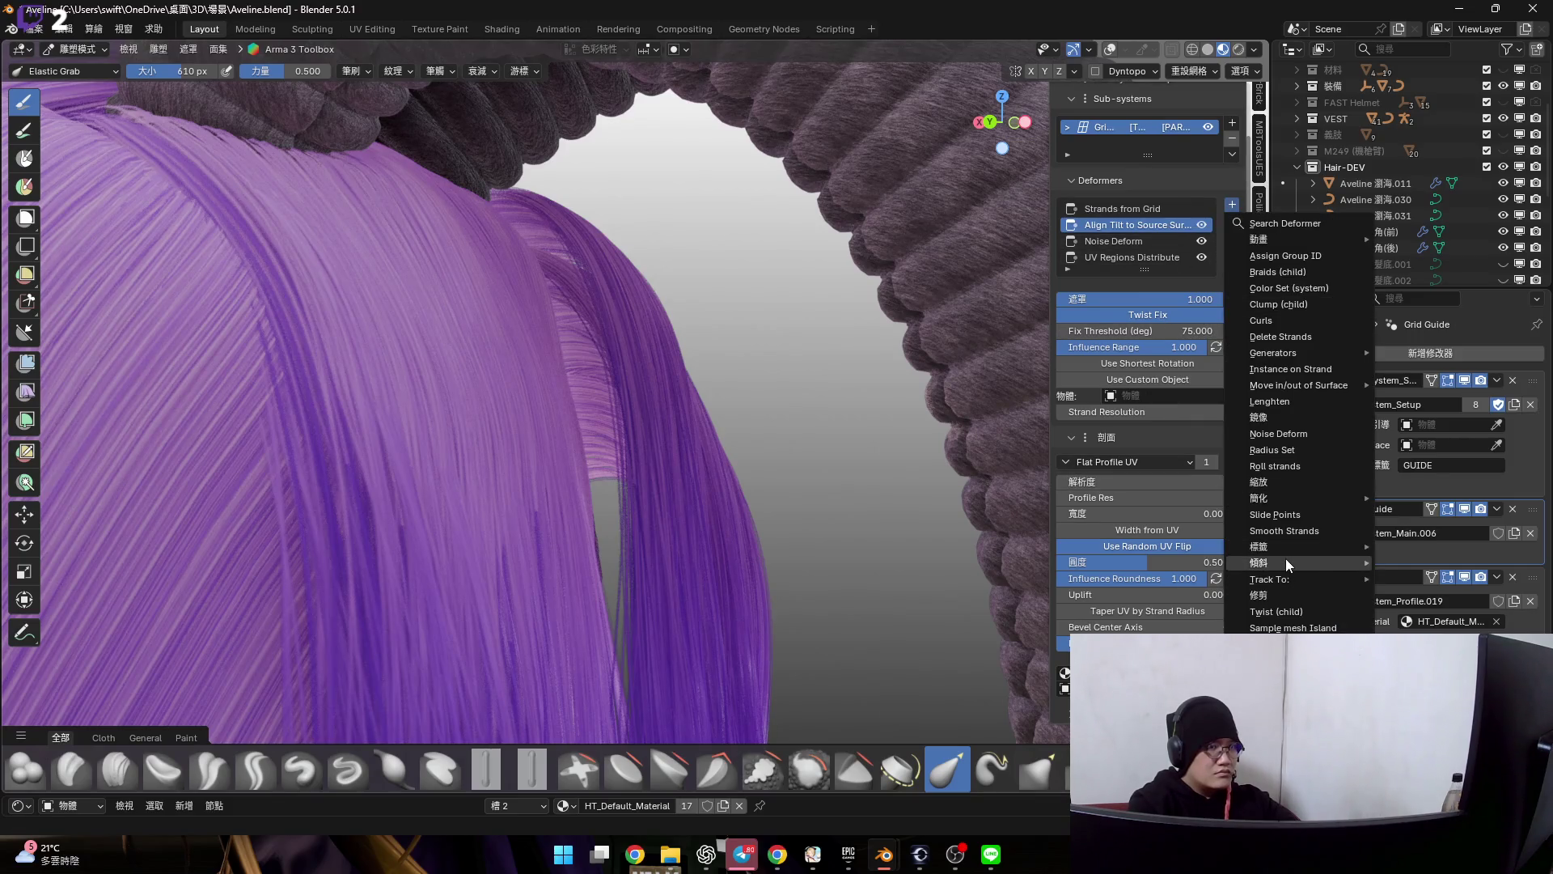
left_click(1015, 562)
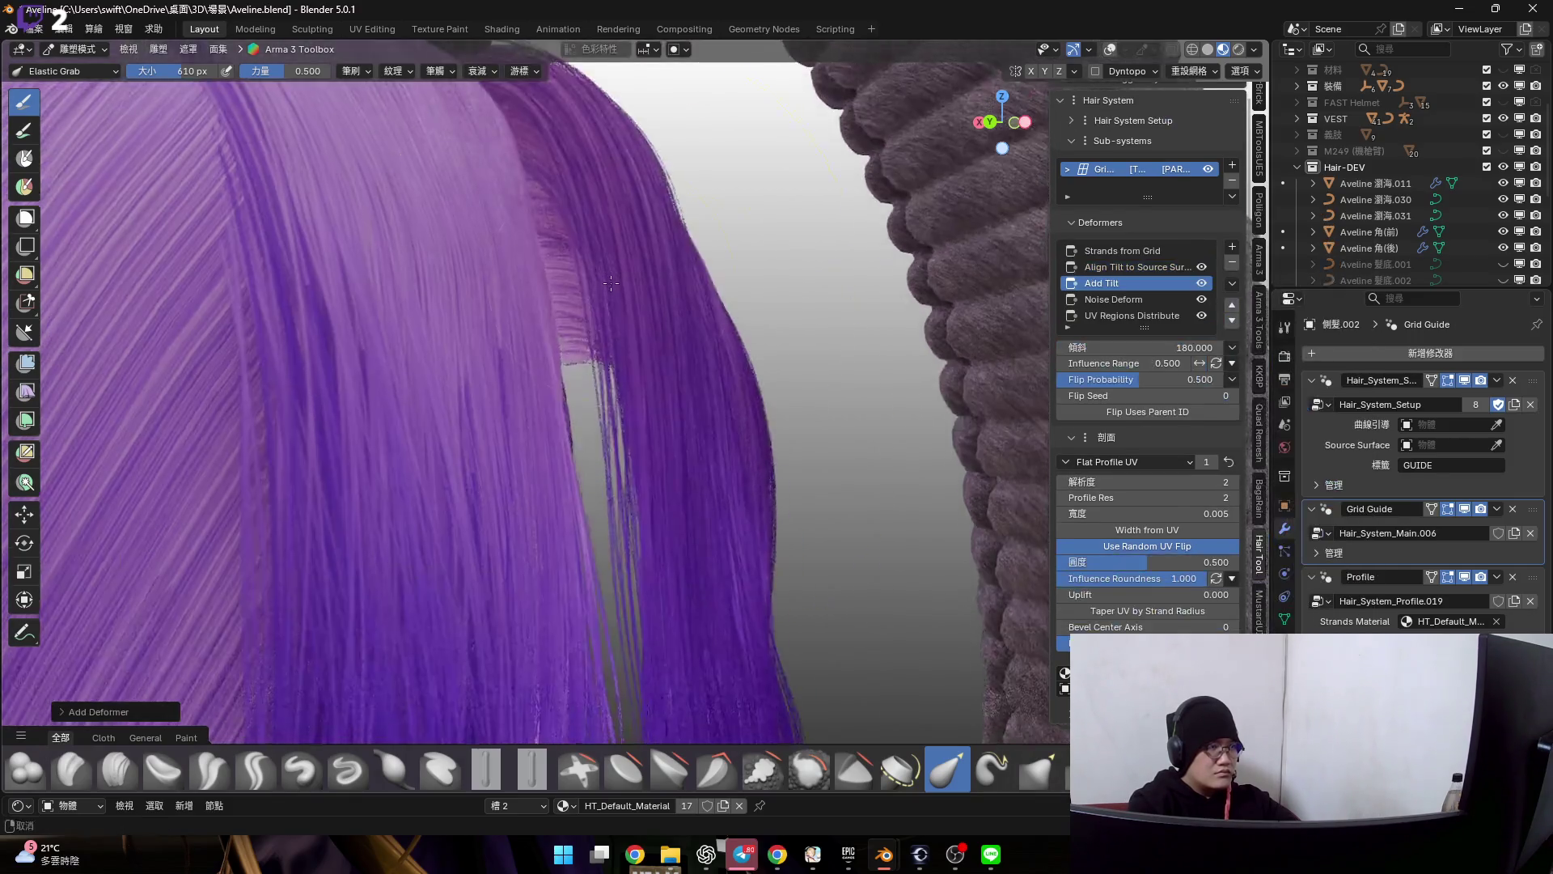
middle_click_drag(638, 440, 635, 364)
left_click_drag(1147, 347, 1081, 347)
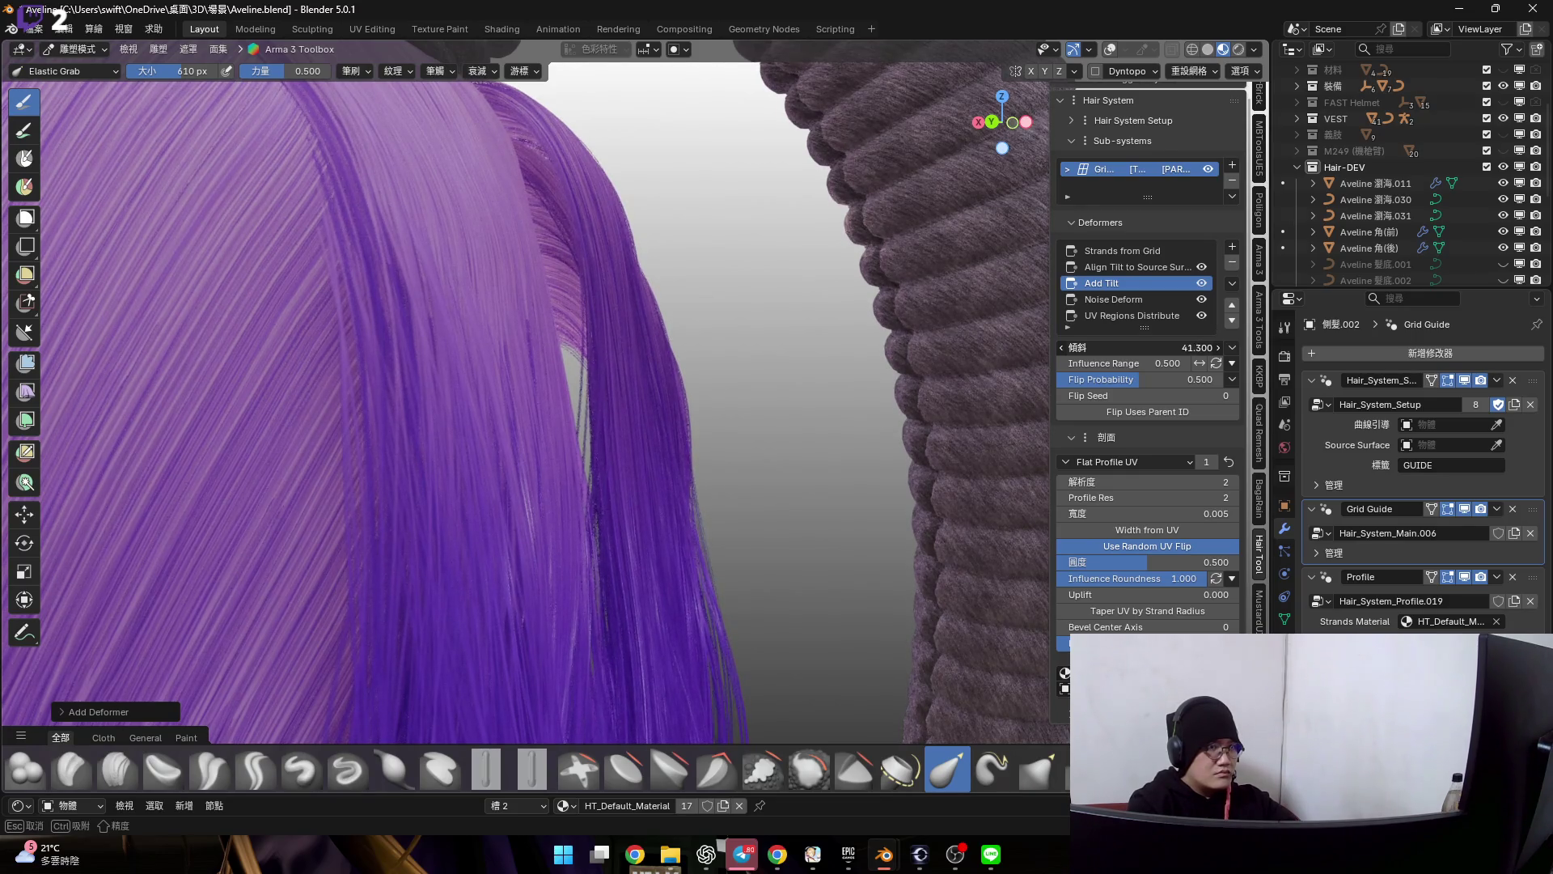
left_click(1231, 363)
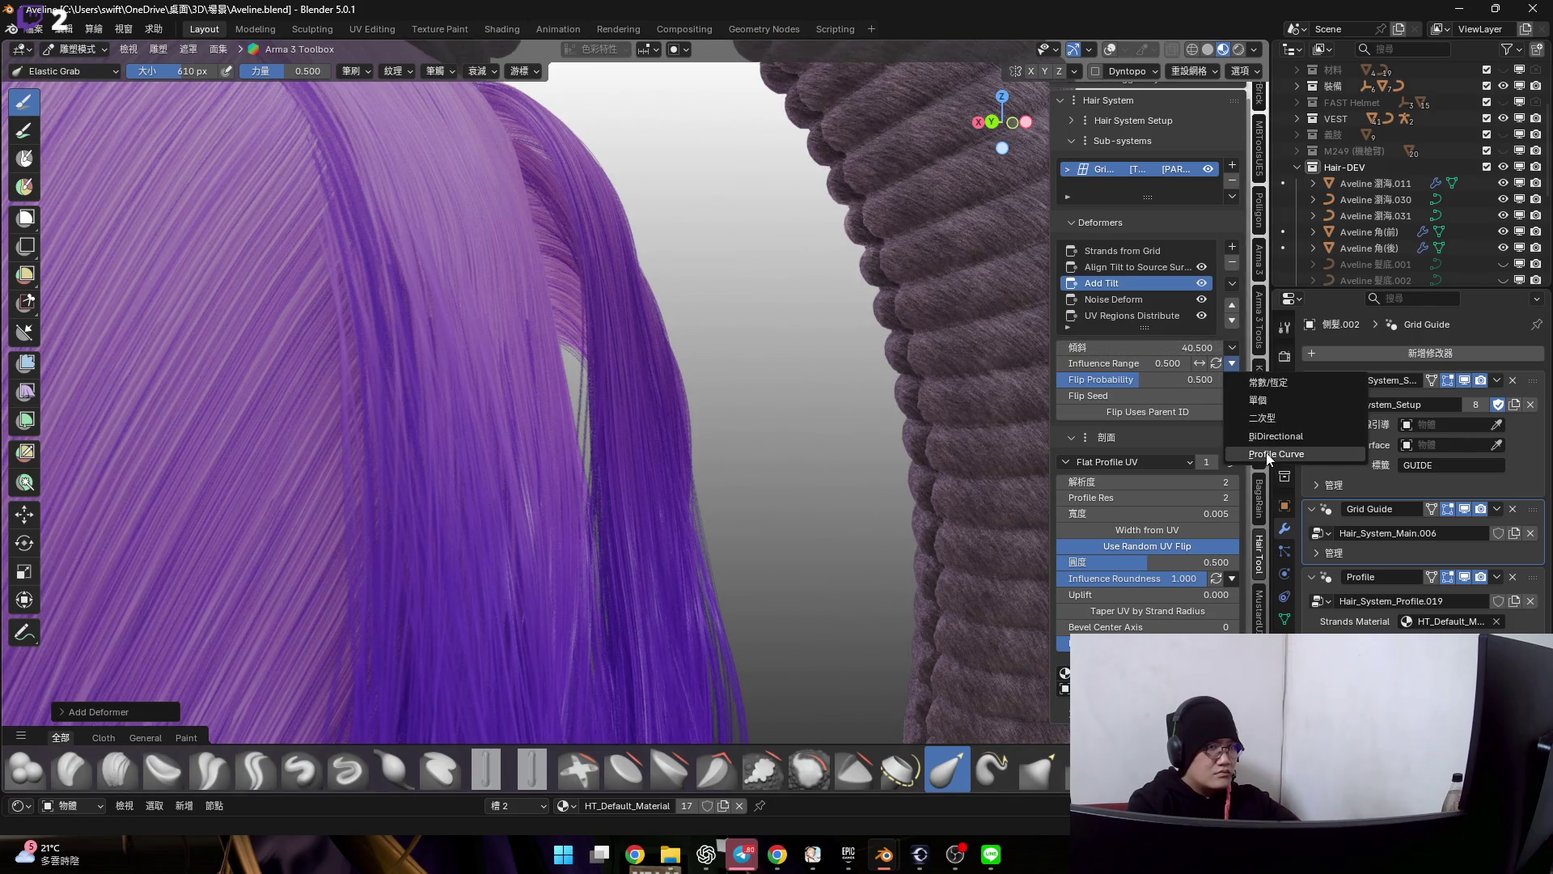
- Set the tilt influence range to a curve falling from 1 at the root to 0 at the tip
left_click(1266, 453)
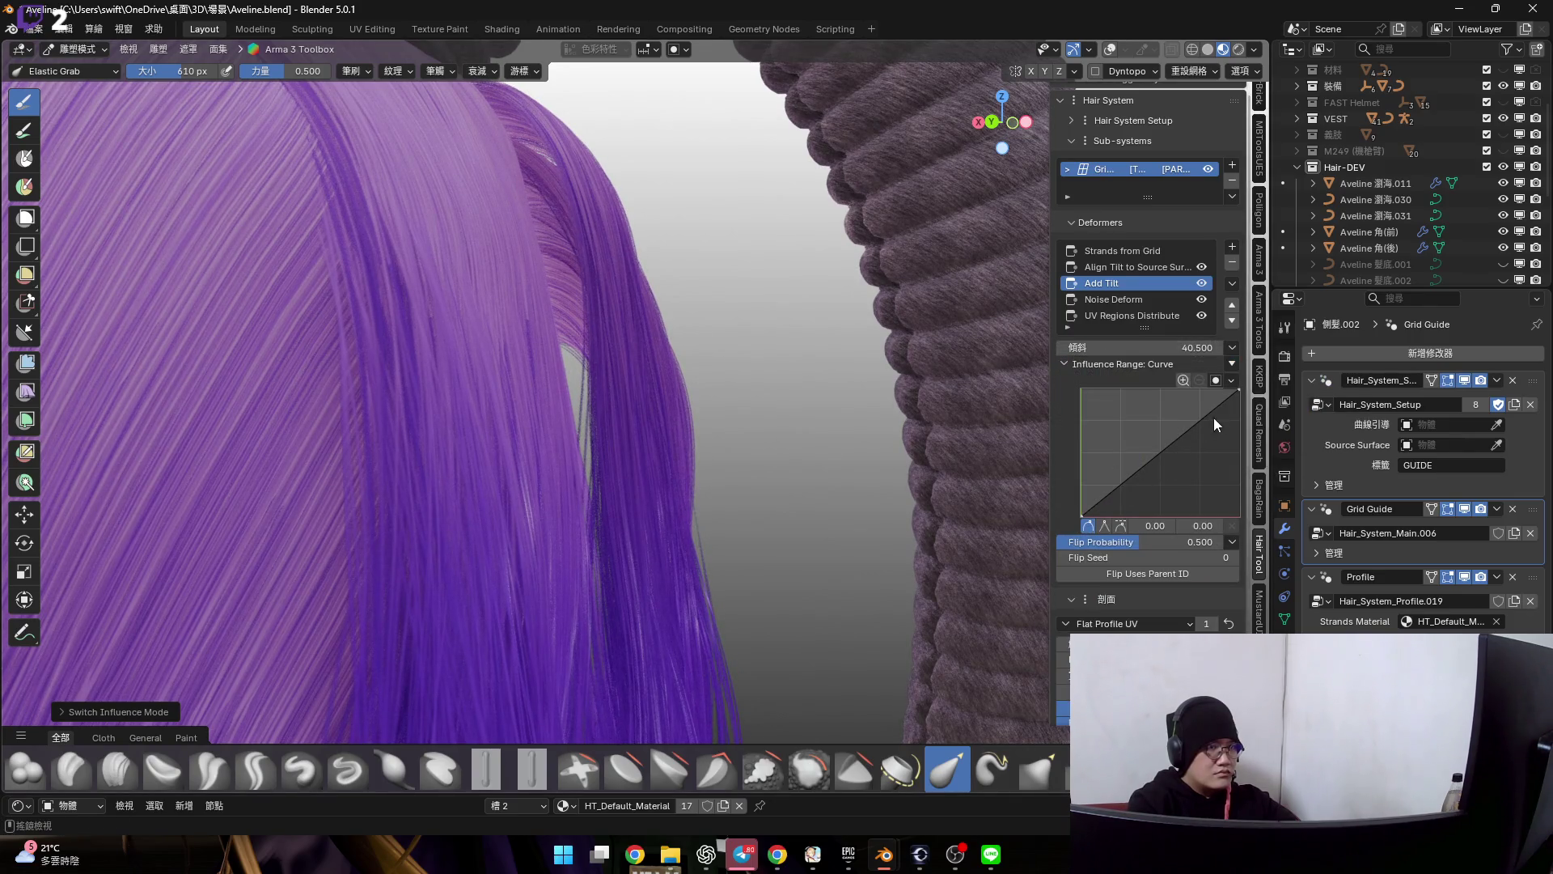
left_click_drag(1237, 392, 1236, 499)
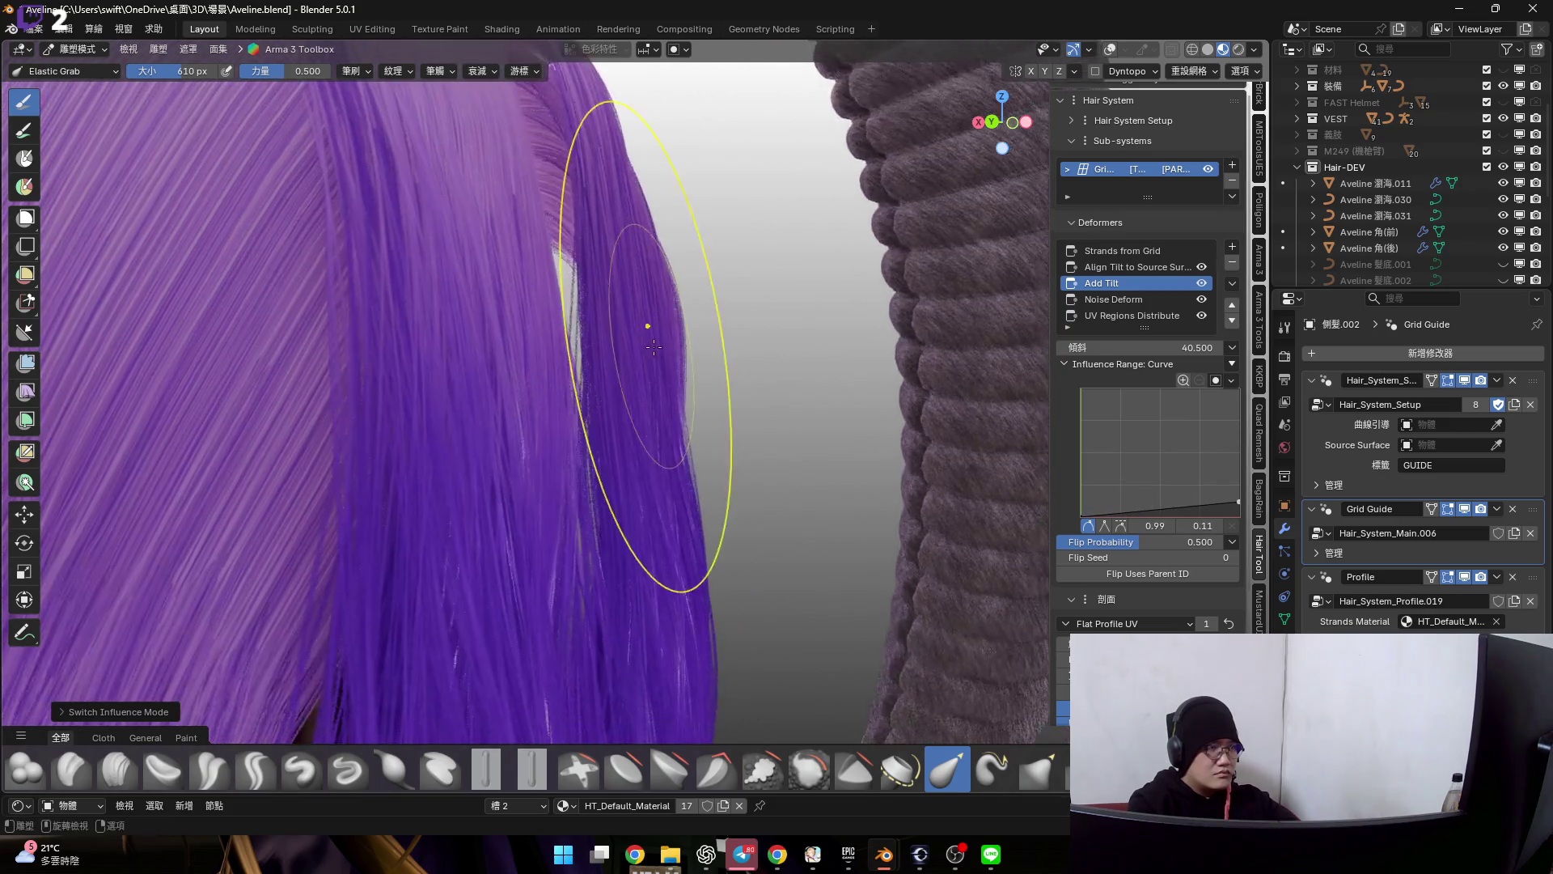
left_click_drag(1236, 482, 1236, 472)
mouse_move(645, 409)
middle_mouse_down()
mouse_move(544, 321)
mouse_move(850, 341)
middle_mouse_up()
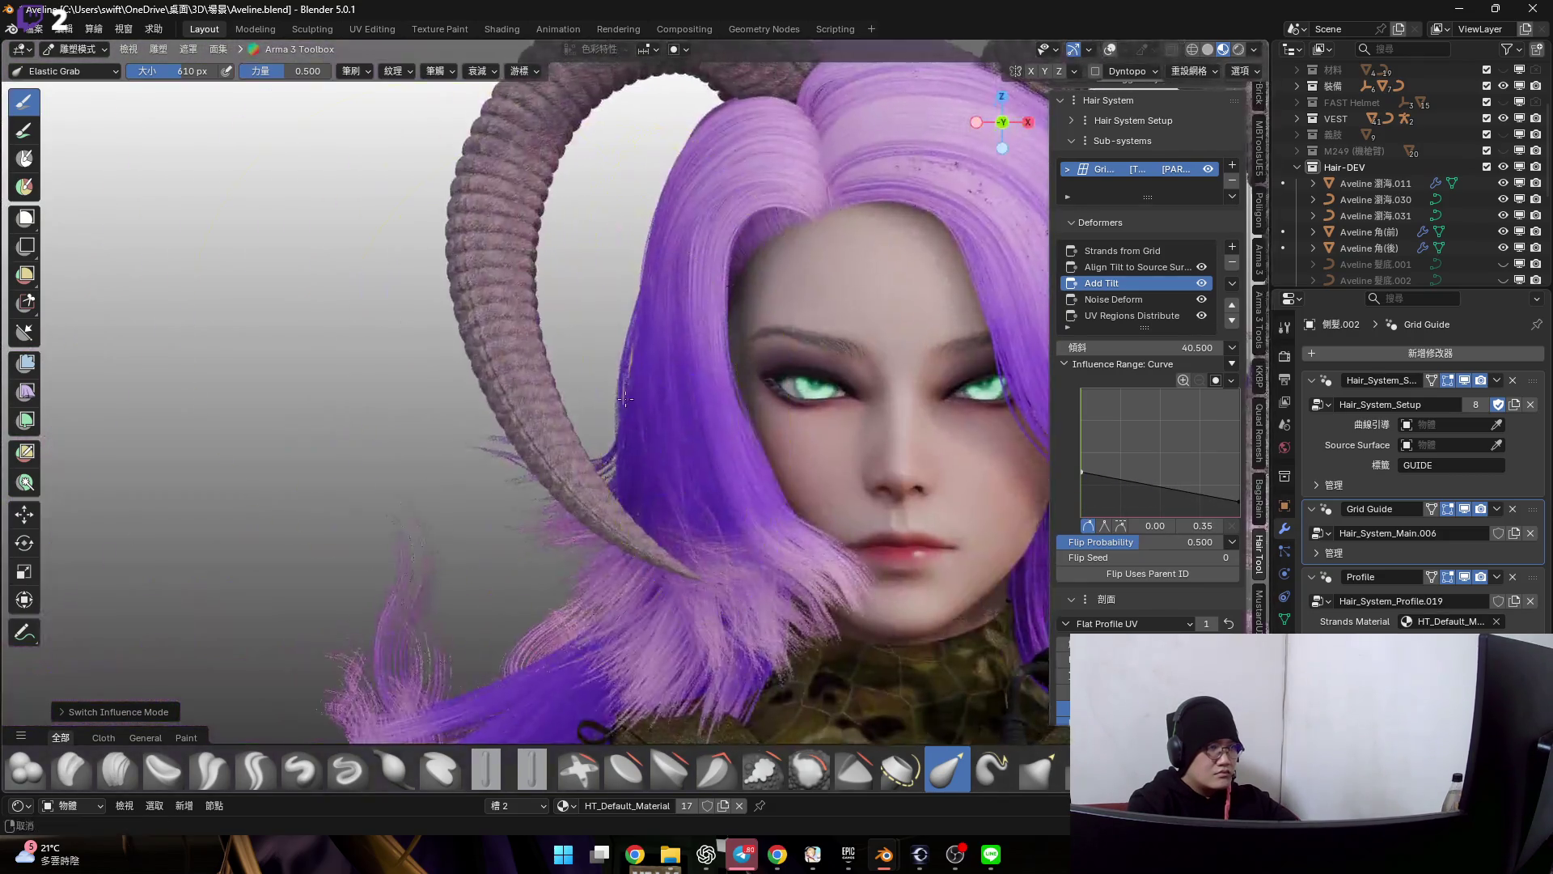
scroll(728, 364, "up", 3)
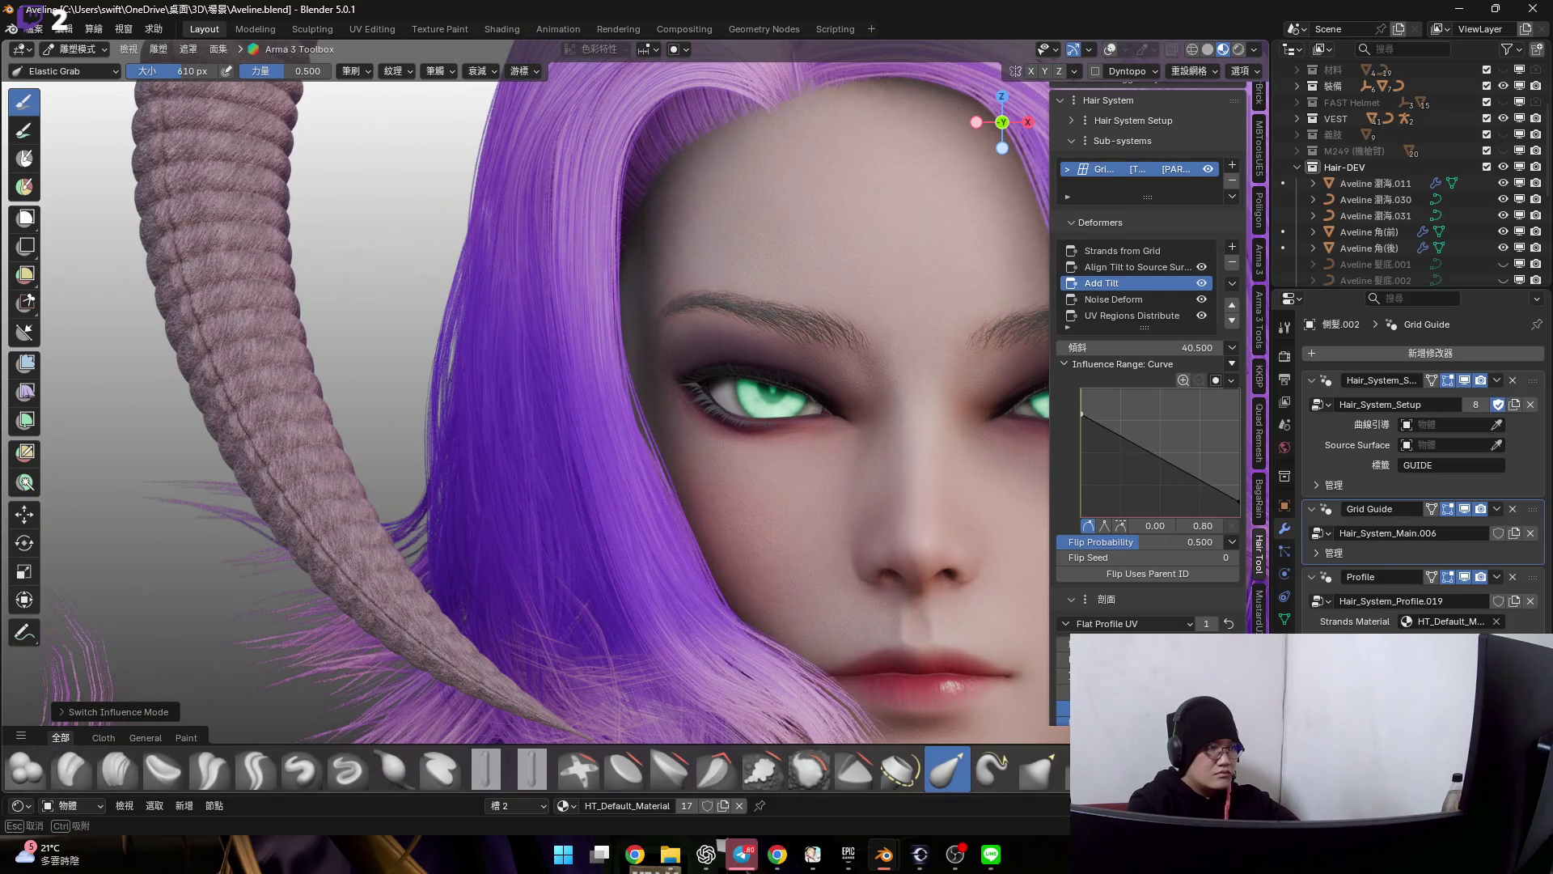
left_click_drag(1081, 394, 1081, 389)
mouse_move(680, 424)
middle_mouse_down()
mouse_move(805, 418)
mouse_move(935, 485)
middle_mouse_up()
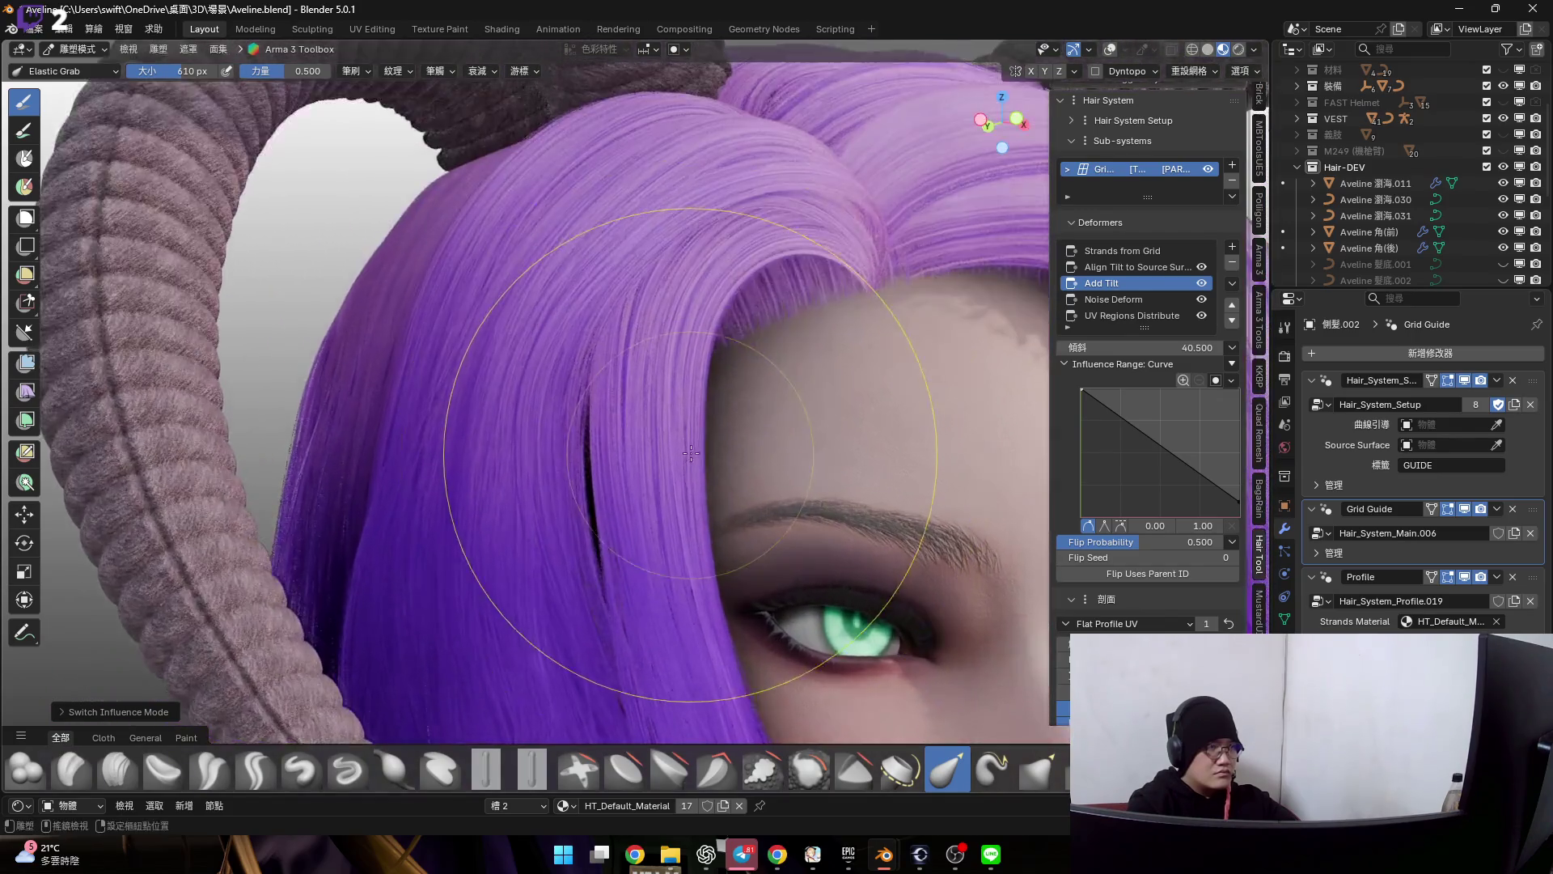
- Nudge the tilt angle and settle it back at about 40
mouse_move(1141, 347)
left_mouse_down()
mouse_move(1170, 347)
mouse_move(1104, 348)
left_mouse_up()
mouse_move(1031, 303)
middle_mouse_down()
mouse_move(958, 389)
mouse_move(1223, 399)
middle_mouse_up()
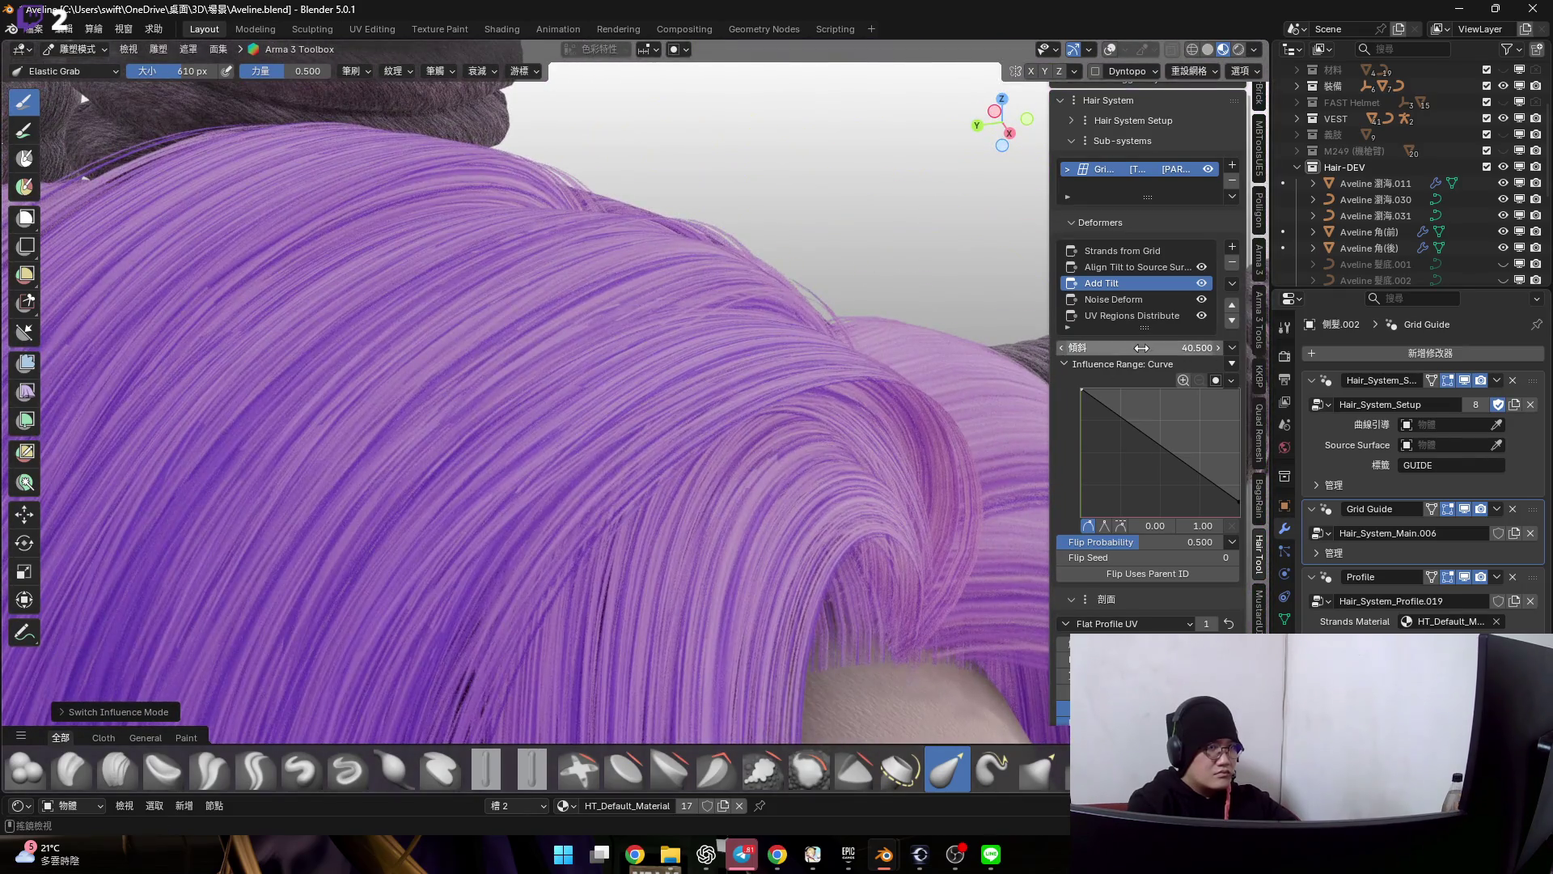
- Raise the tilt angle to 52.5 and inspect the strands under the horn
left_click_drag(1147, 347, 1171, 347)
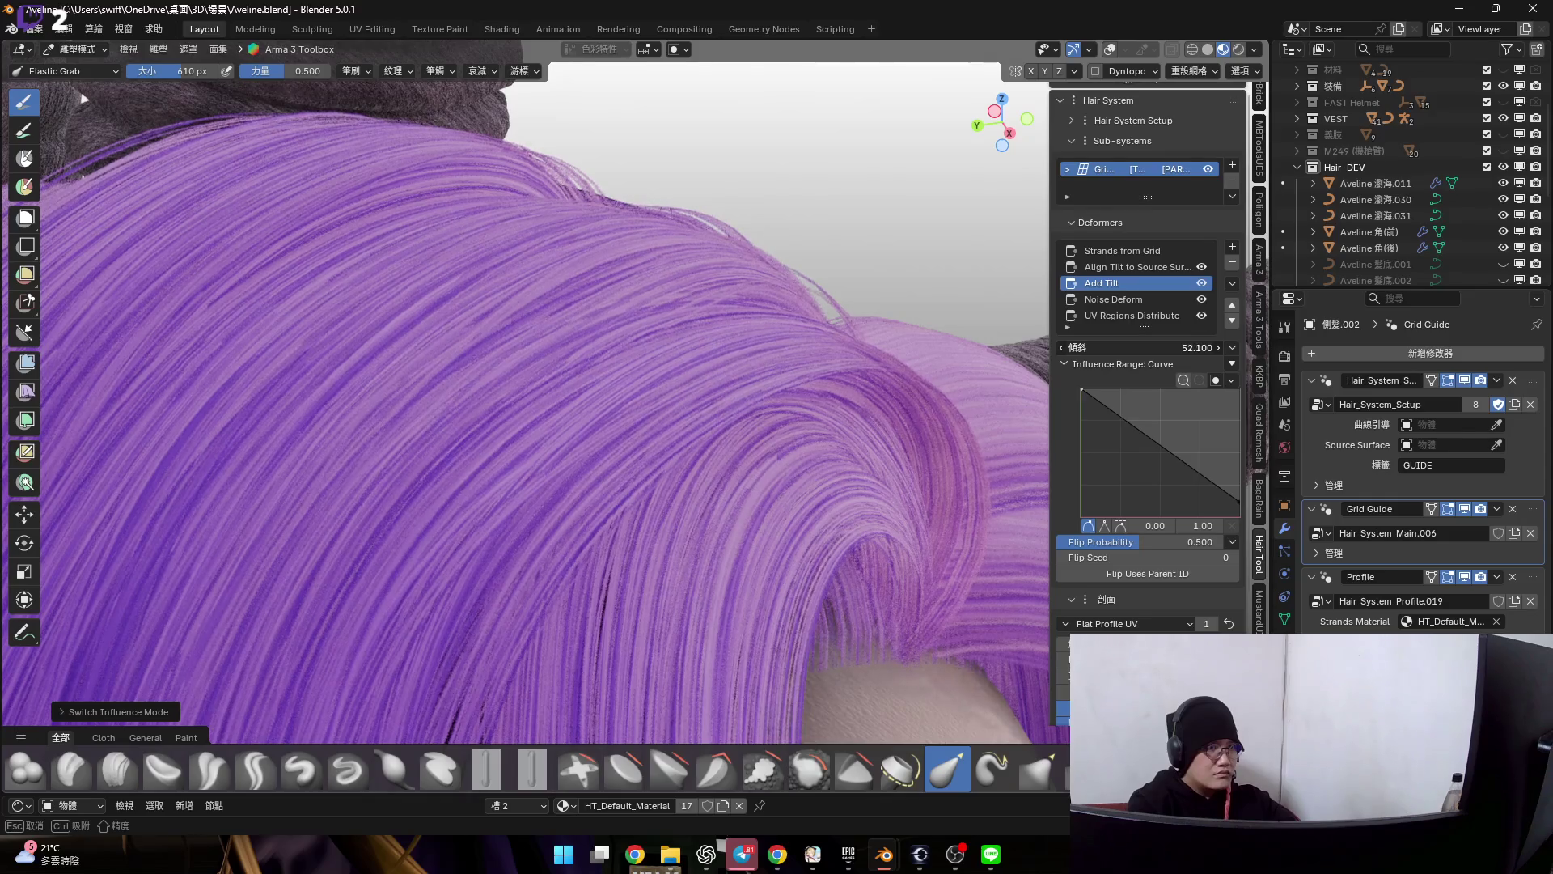
scroll(826, 392, "down", 1)
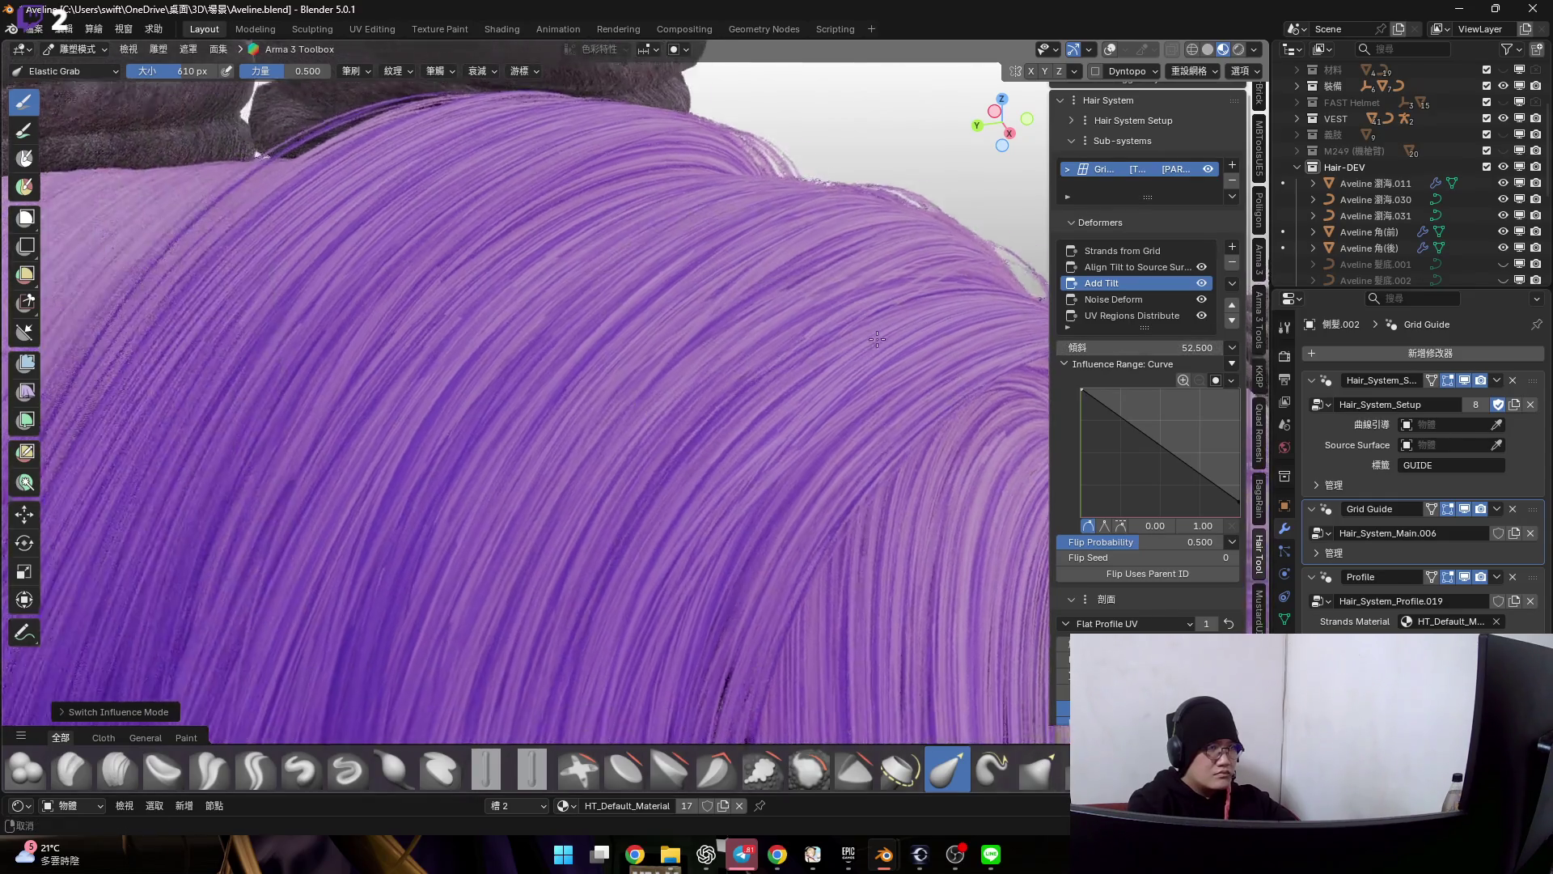
scroll(825, 392, "down", 2)
mouse_move(821, 214)
middle_mouse_down()
mouse_move(928, 331)
mouse_move(824, 370)
mouse_move(725, 493)
middle_mouse_up()
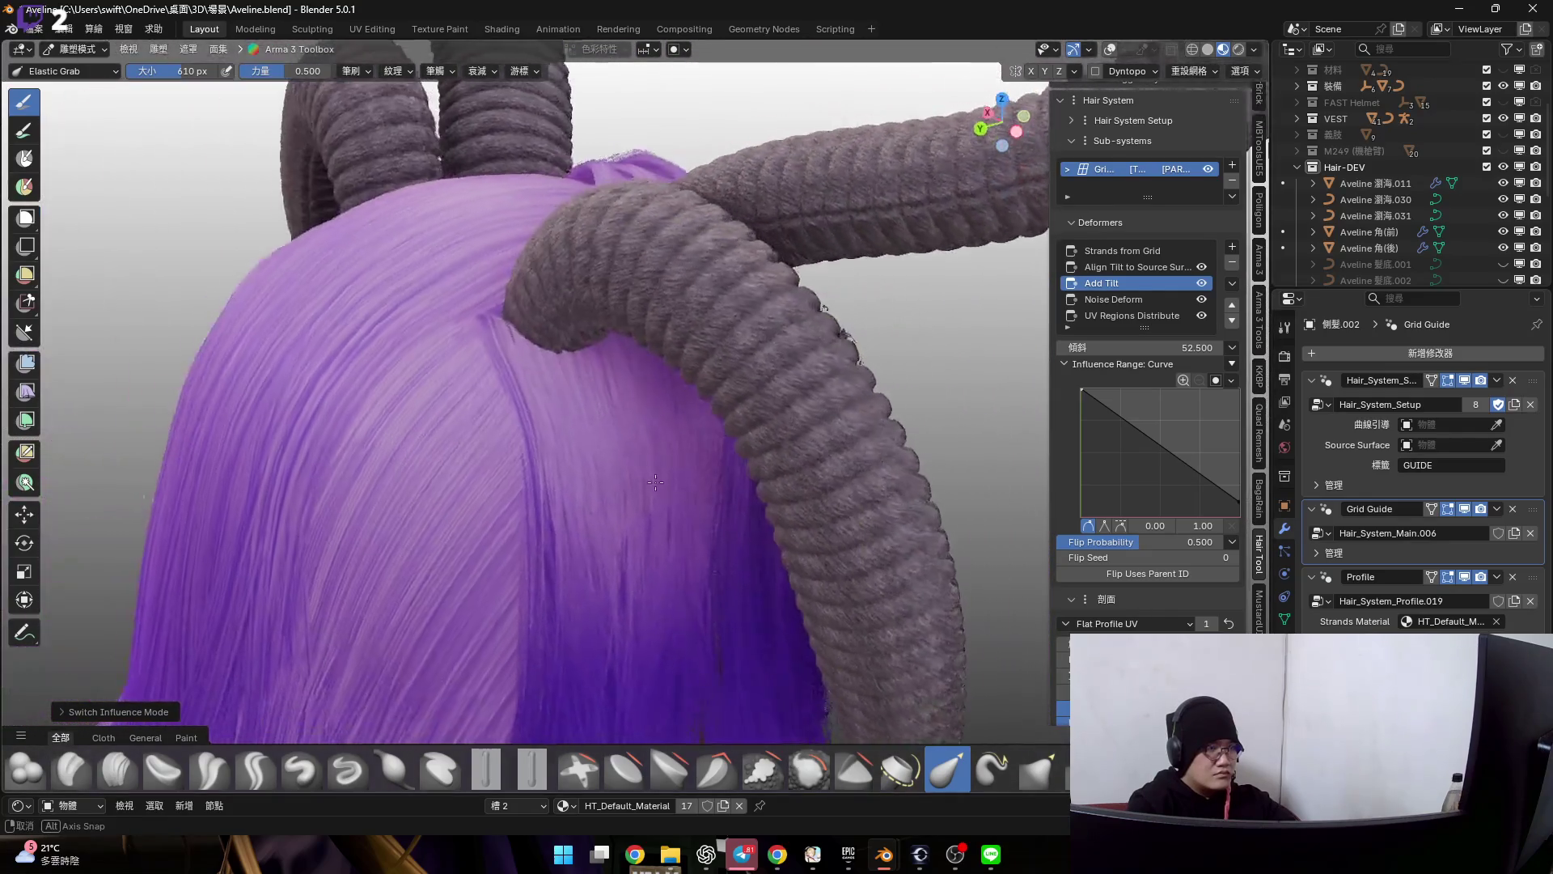
scroll(766, 462, "up", 4)
middle_click_drag(766, 462, 760, 409)
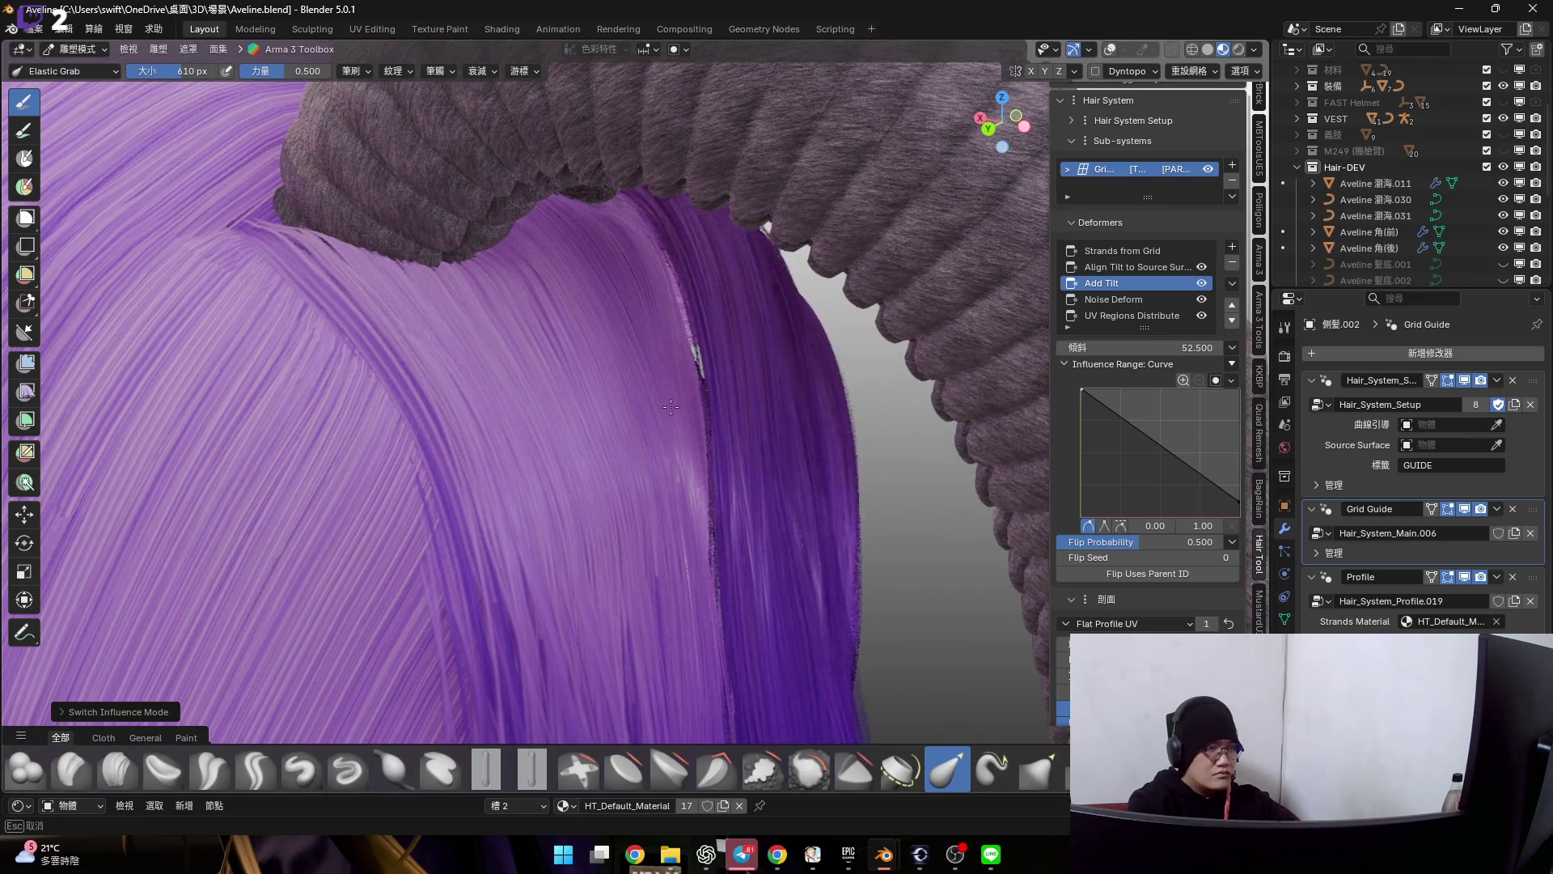
mouse_move(670, 405)
middle_mouse_down()
mouse_move(733, 403)
mouse_move(754, 425)
mouse_move(690, 302)
middle_mouse_up()
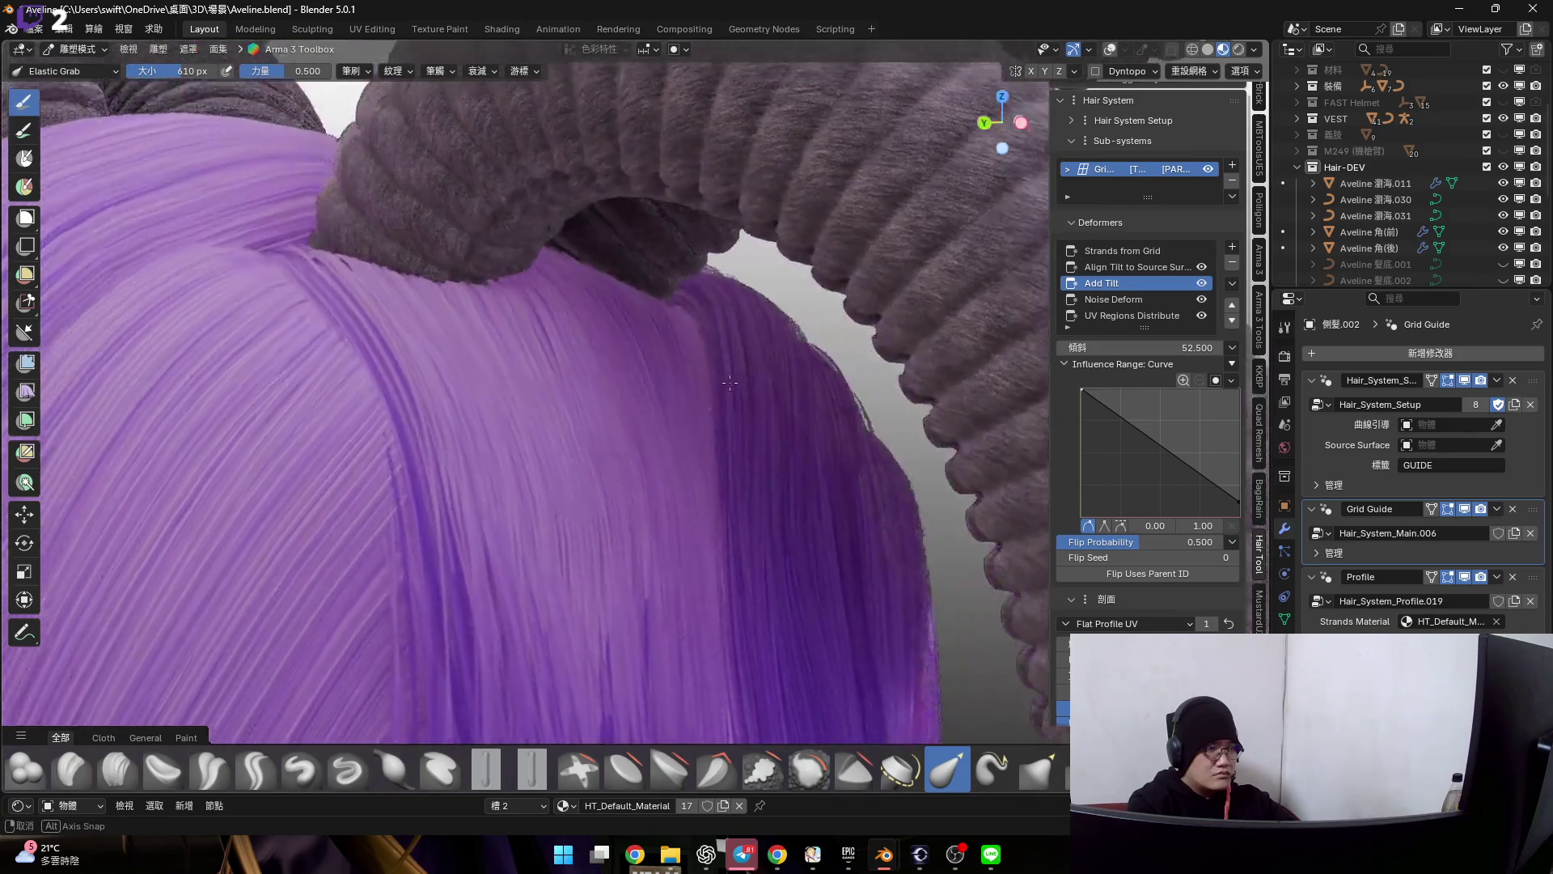
scroll(738, 337, "down", 5)
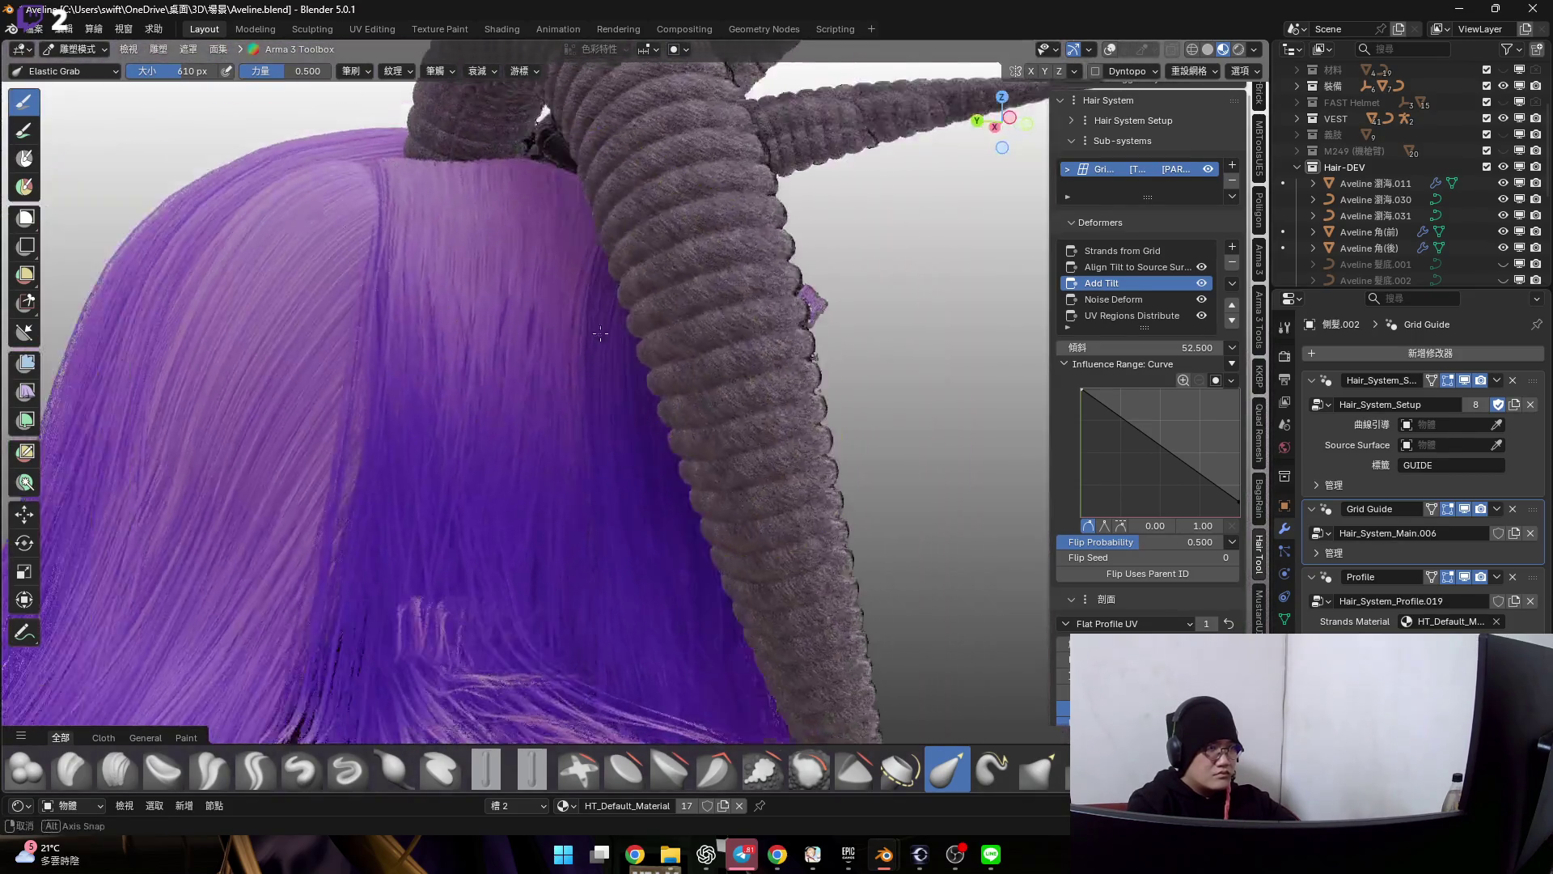
middle_click_drag(738, 337, 849, 316)
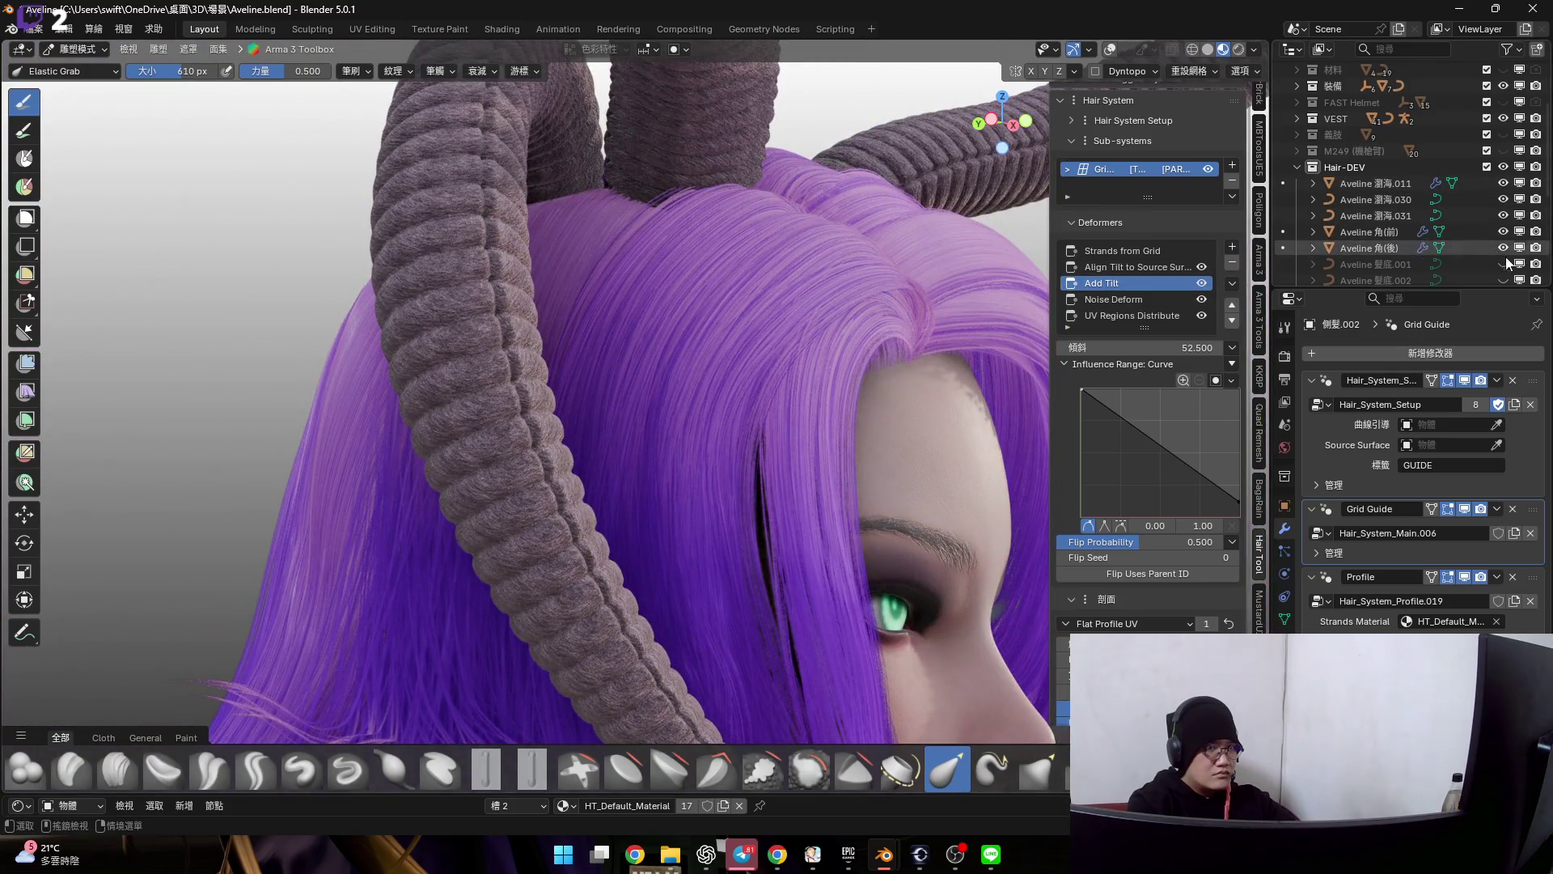
- Hide the rear horn object Aveline 角(後) in the Outliner
left_click(1504, 248)
scroll(641, 371, "up", 3)
middle_click_drag(641, 372, 977, 157)
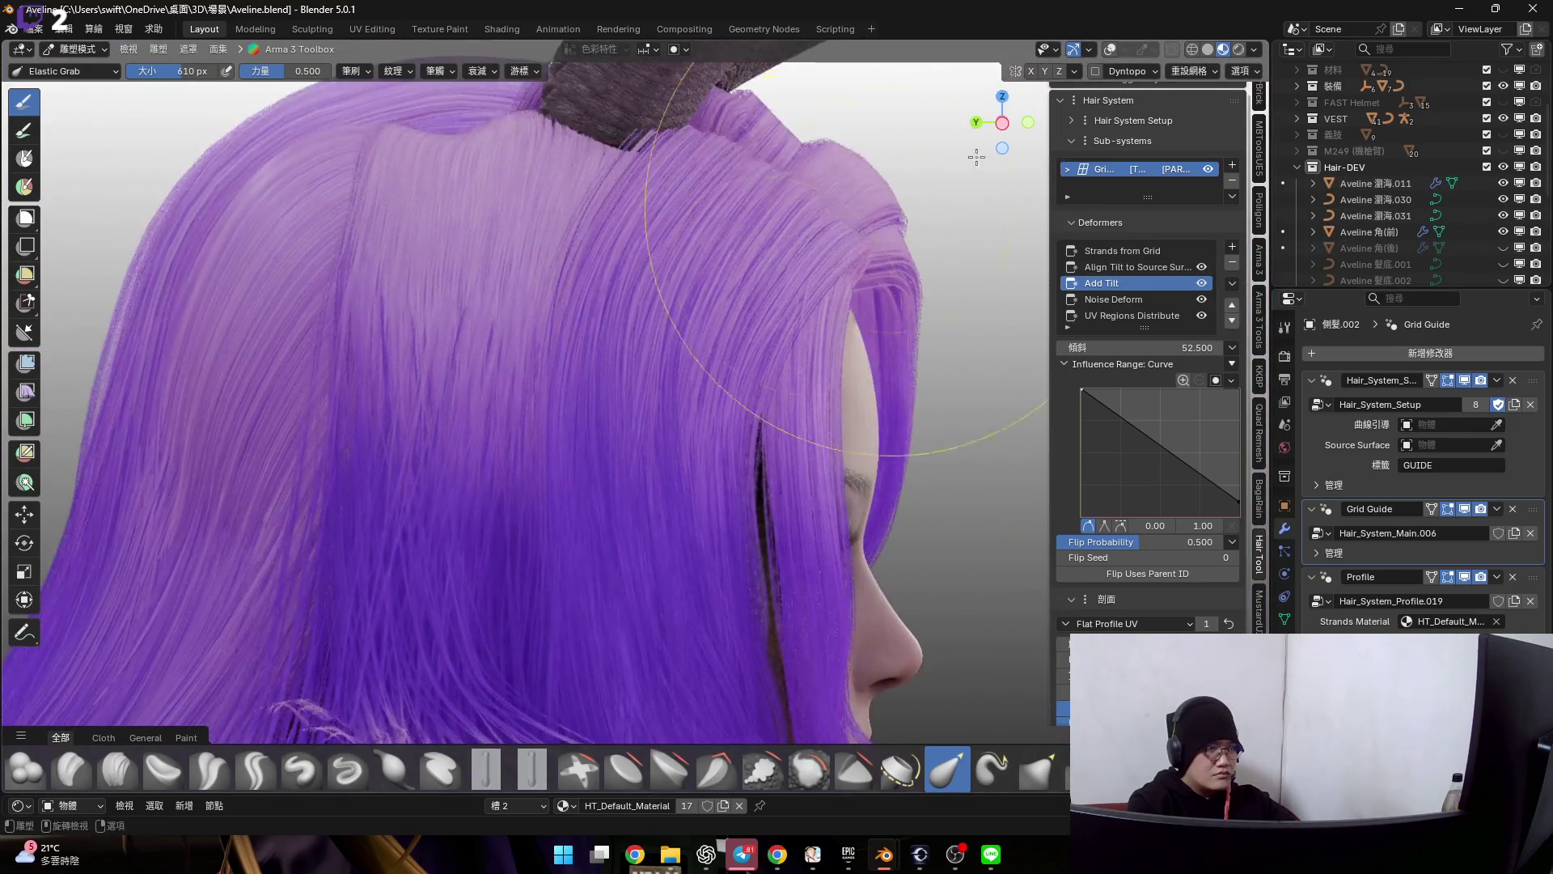
- Pull the side hair strands at the parting and face profile with the Elastic Grab brush, resizing it as needed
middle_click_drag(659, 365, 641, 364)
key("f")
left_click(626, 375)
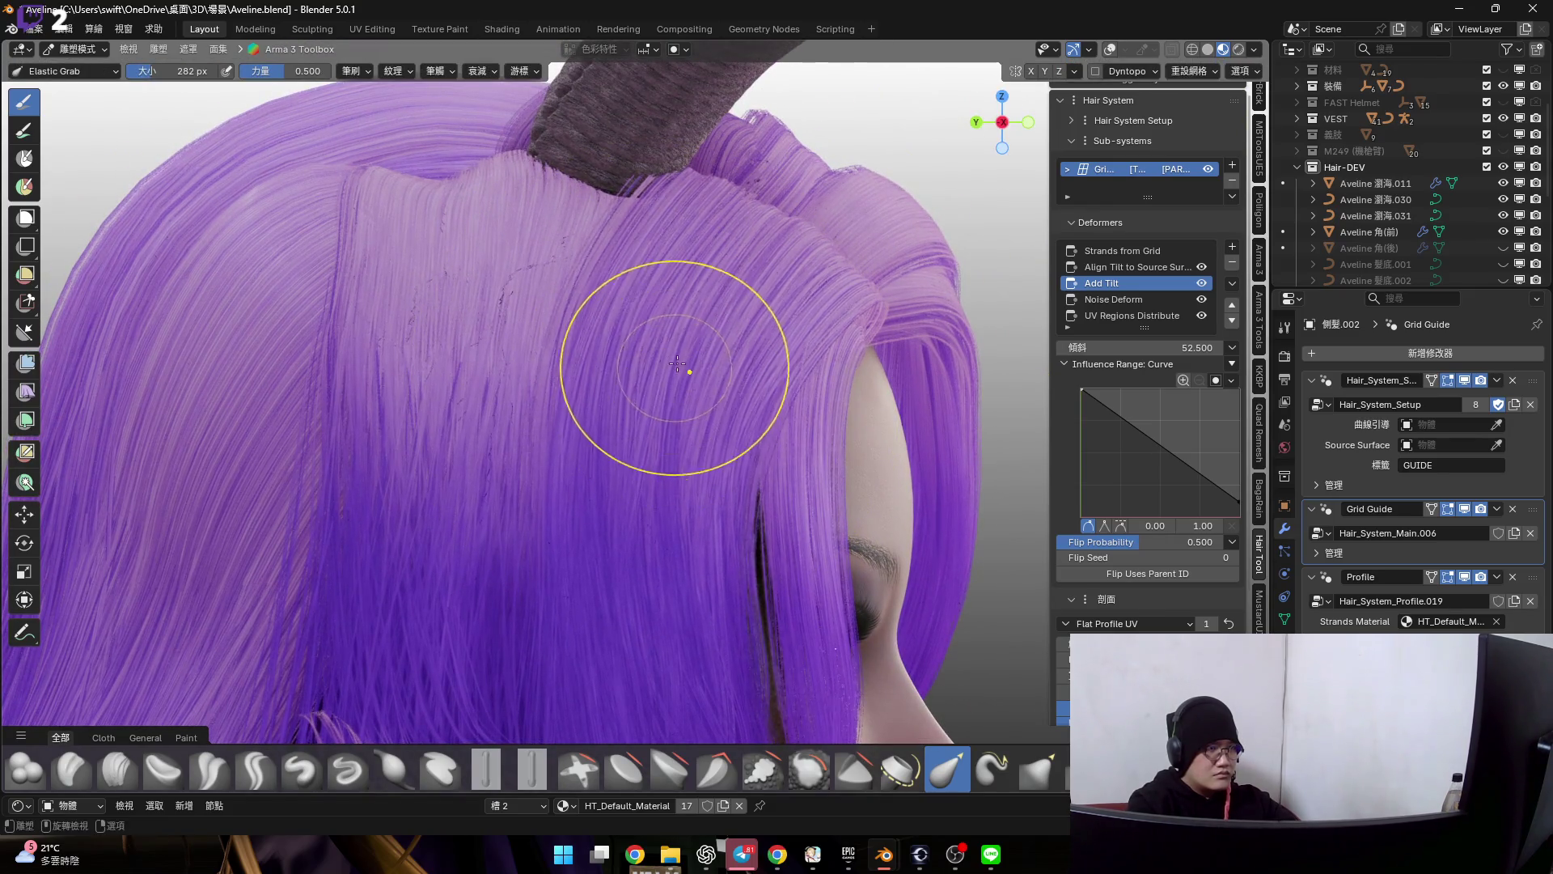
middle_click_drag(709, 344, 683, 424)
key("f")
left_click(690, 455)
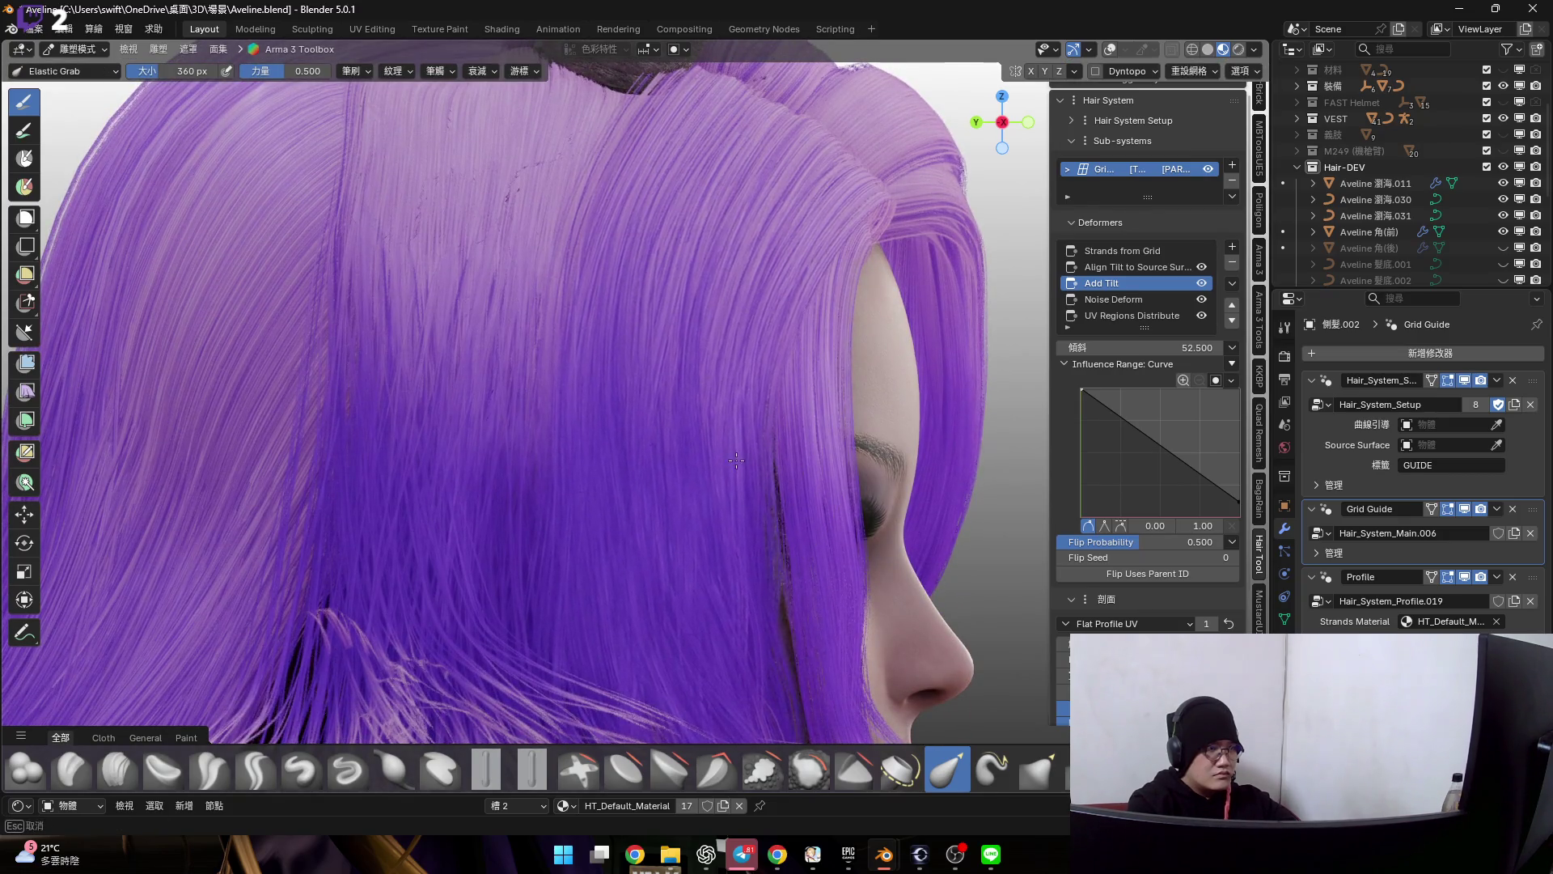
middle_click_drag(737, 460, 727, 432)
key("f")
left_click(718, 464)
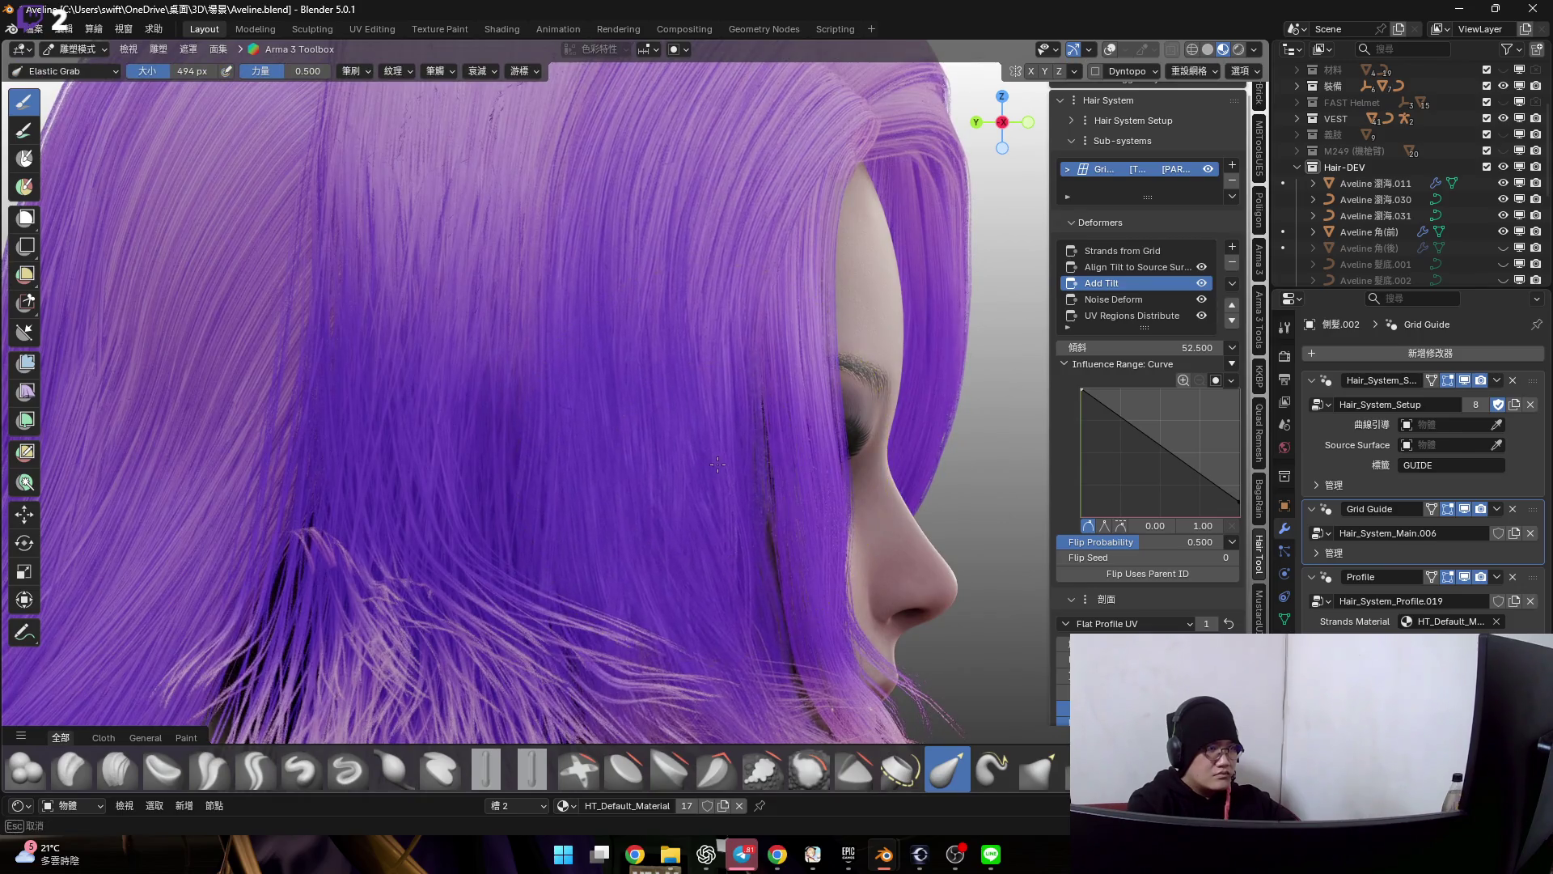
- Groom the top-of-head and temple strands with a resized brush, checking the result from the front
mouse_move(693, 444)
middle_mouse_down()
mouse_move(659, 521)
mouse_move(717, 428)
mouse_move(712, 474)
mouse_move(657, 421)
mouse_move(683, 377)
mouse_move(704, 260)
mouse_move(679, 405)
middle_mouse_up()
key("f")
left_click(615, 371)
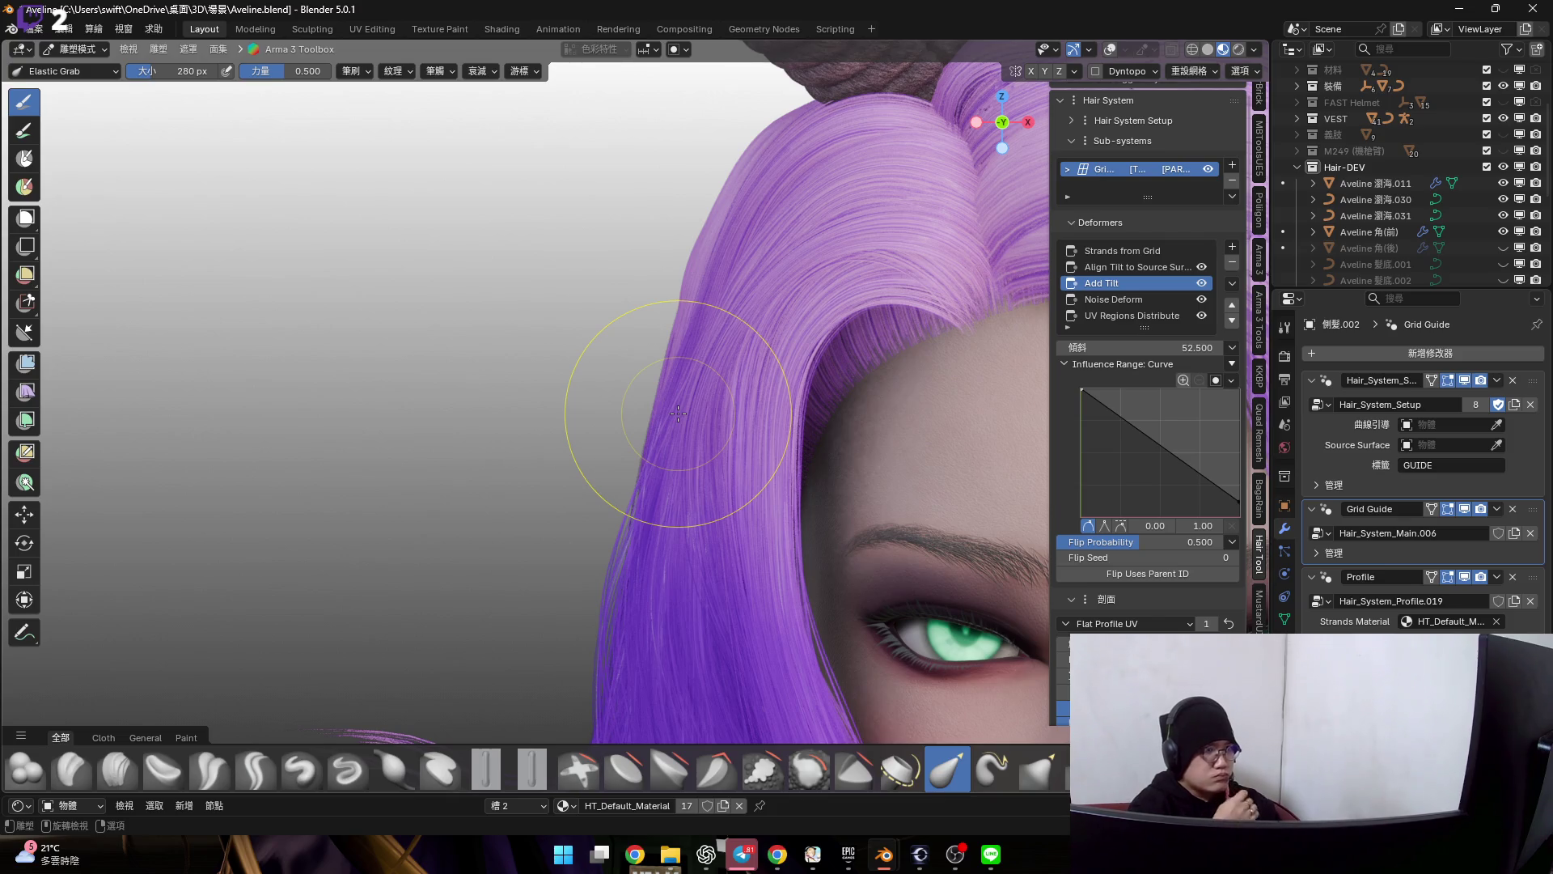
mouse_move(694, 347)
middle_mouse_down()
mouse_move(725, 341)
mouse_move(702, 369)
middle_mouse_up()
key("f")
left_click(704, 353)
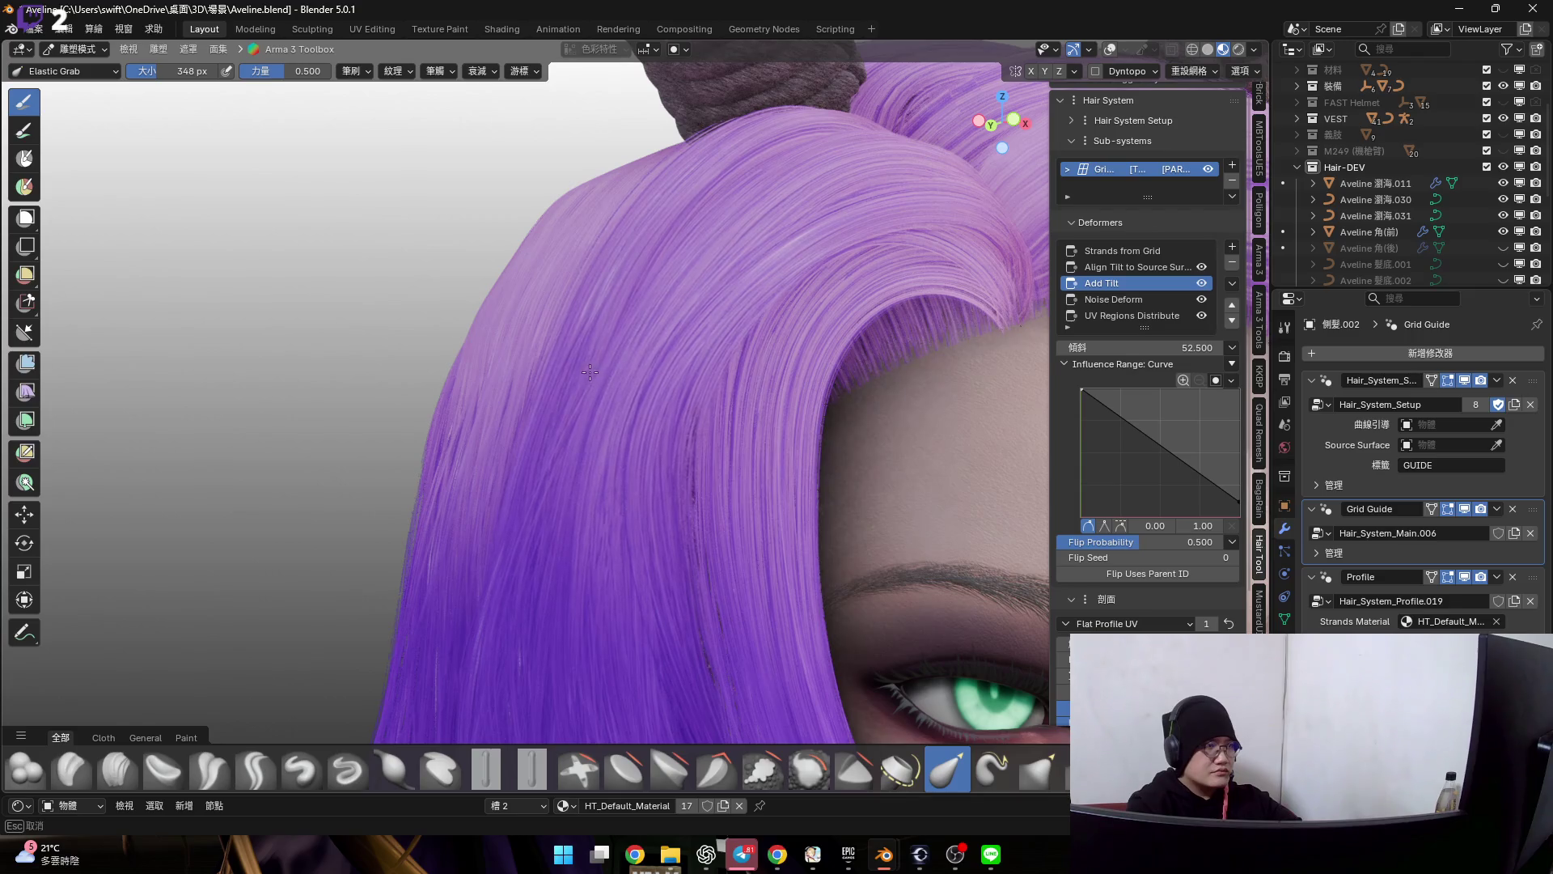
middle_click_drag(591, 370, 519, 303)
mouse_move(667, 343)
middle_mouse_down()
mouse_move(610, 357)
mouse_move(770, 356)
mouse_move(691, 348)
mouse_move(608, 425)
mouse_move(640, 413)
middle_mouse_up()
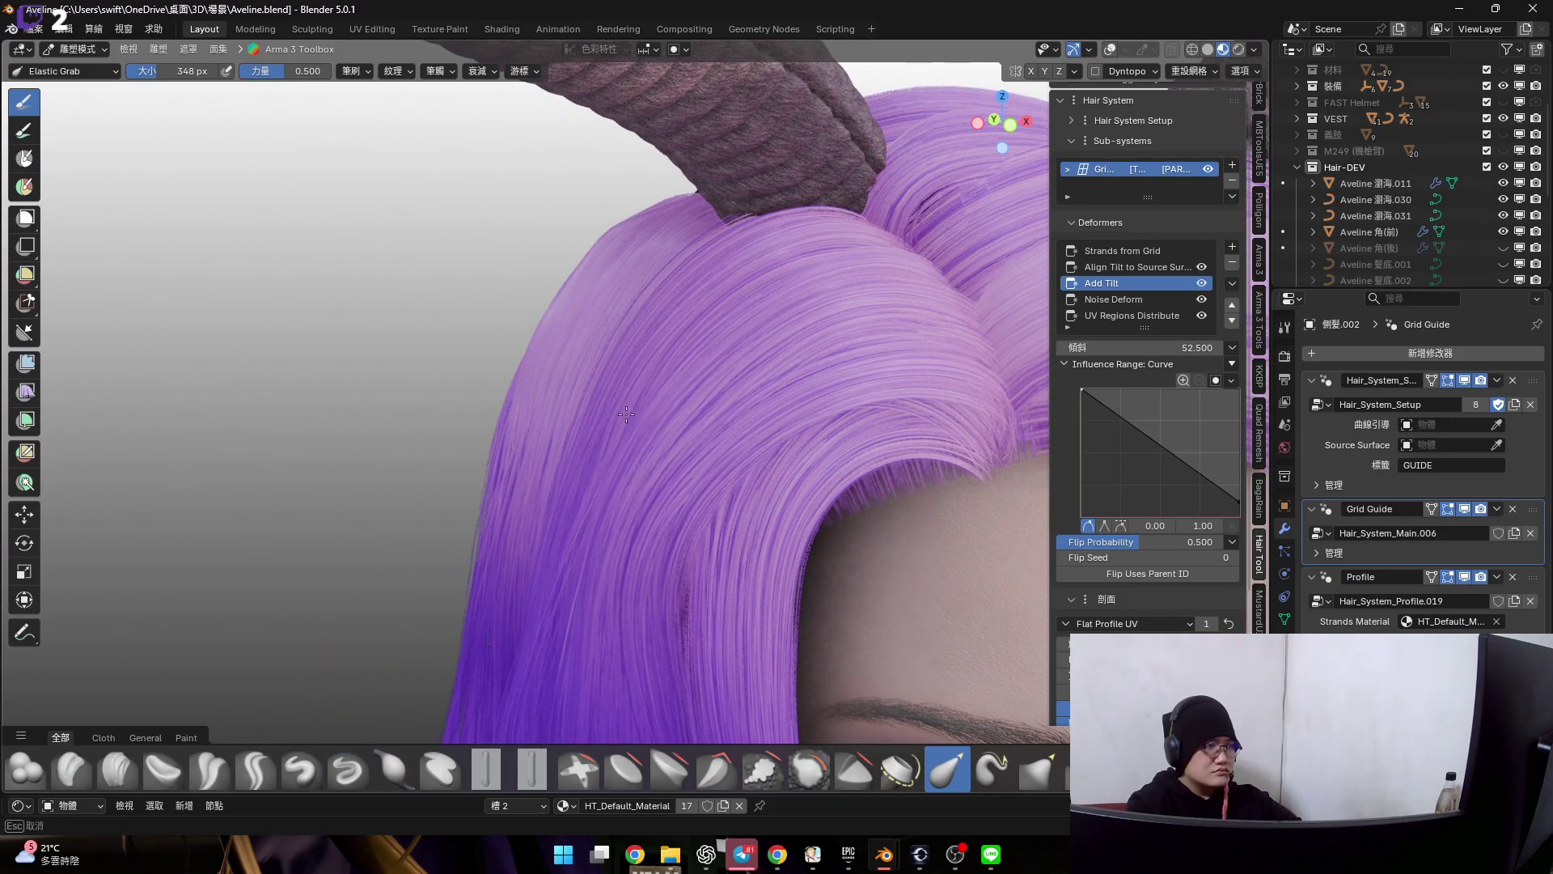
mouse_move(625, 414)
middle_mouse_down()
mouse_move(592, 390)
mouse_move(555, 432)
mouse_move(600, 327)
mouse_move(625, 319)
mouse_move(555, 305)
mouse_move(650, 363)
mouse_move(652, 395)
mouse_move(652, 330)
mouse_move(643, 295)
mouse_move(605, 358)
mouse_move(615, 339)
mouse_move(607, 399)
mouse_move(578, 425)
middle_mouse_up()
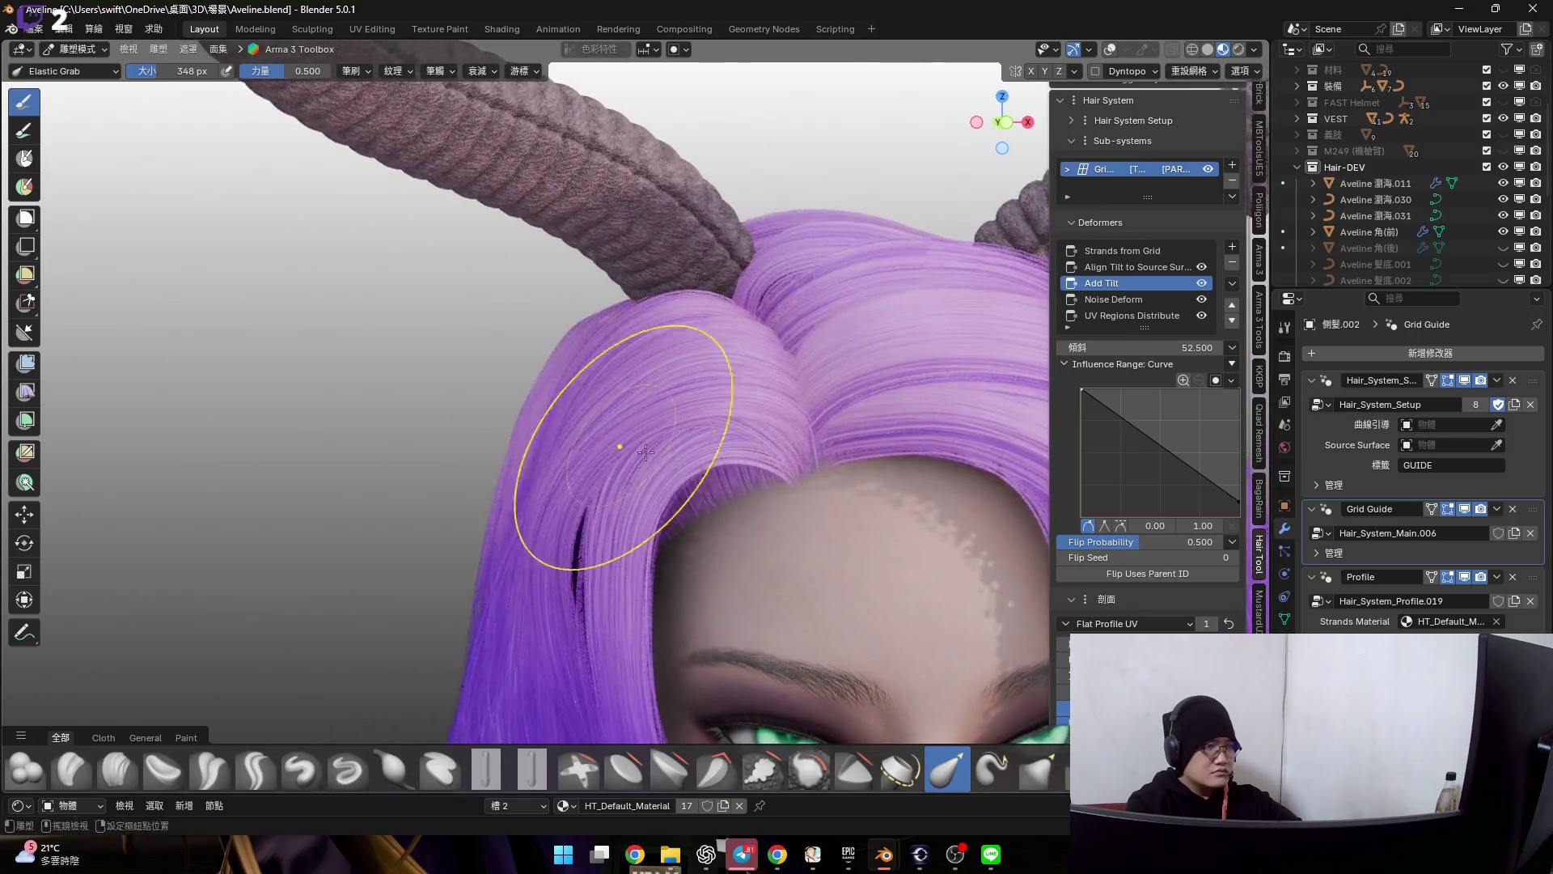
middle_click_drag(618, 486, 635, 343)
key("ctrl+Tab")
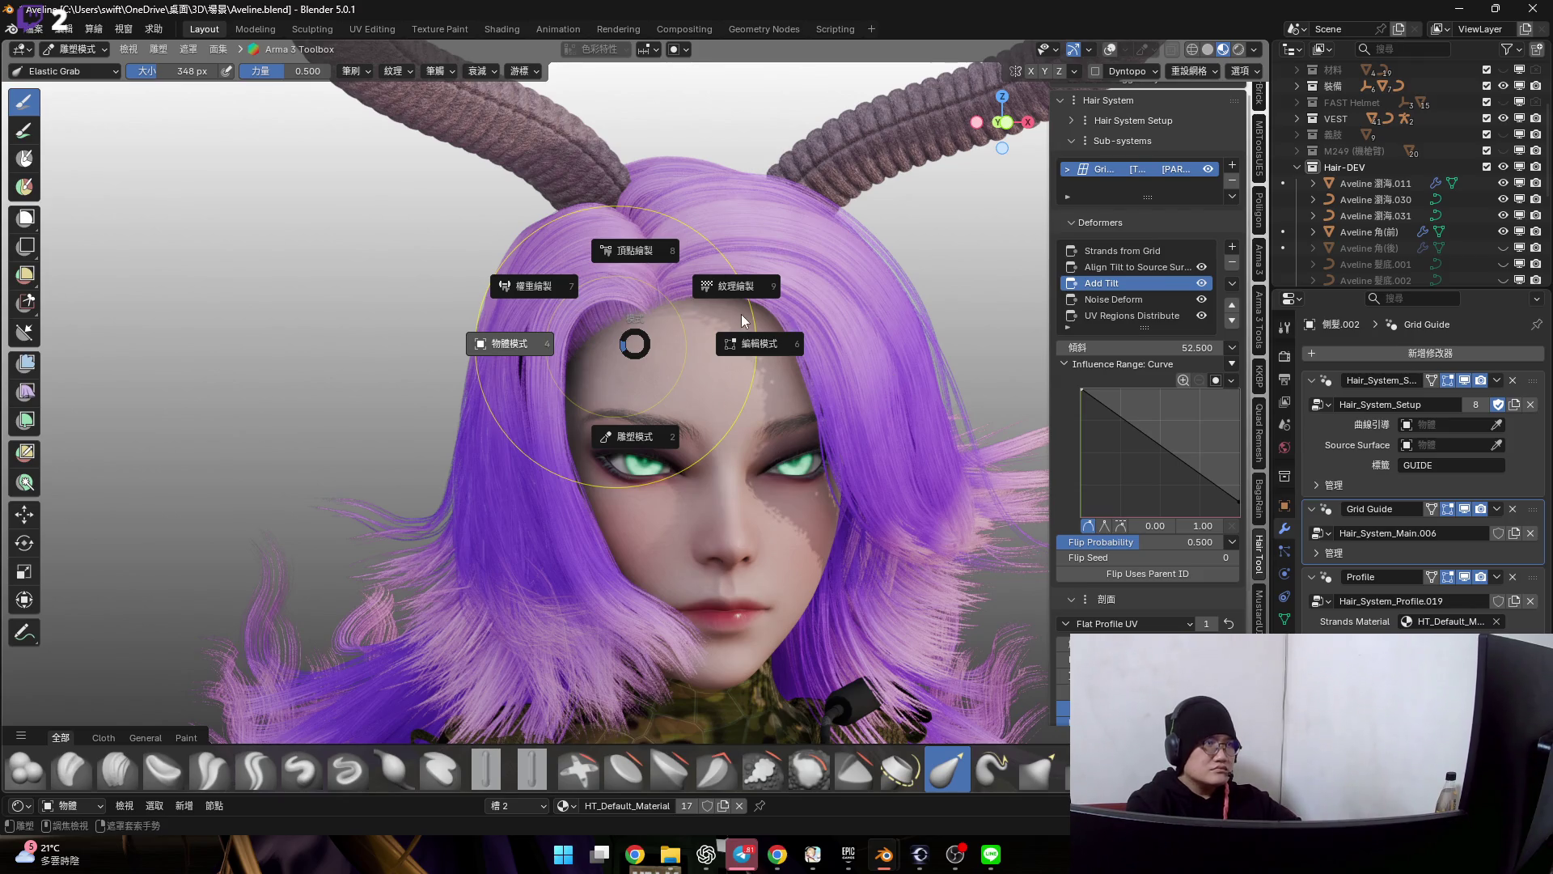
- Return to Object Mode and unhide the Aveline 角(後) back horns
left_click(853, 279)
key("KP_Decimal")
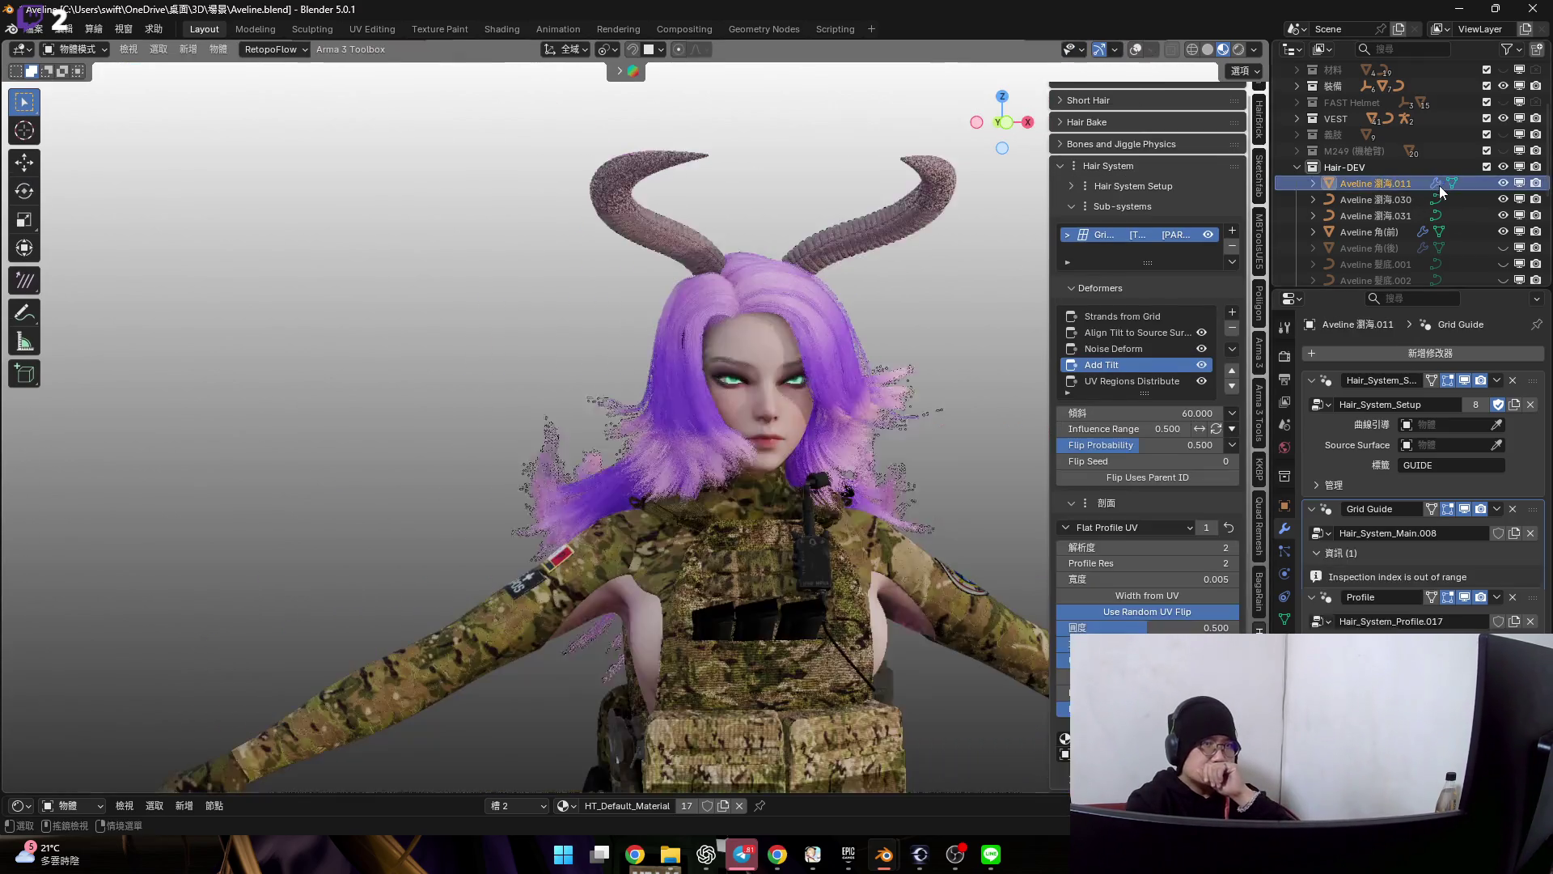
left_click(1439, 186)
left_click(1504, 216)
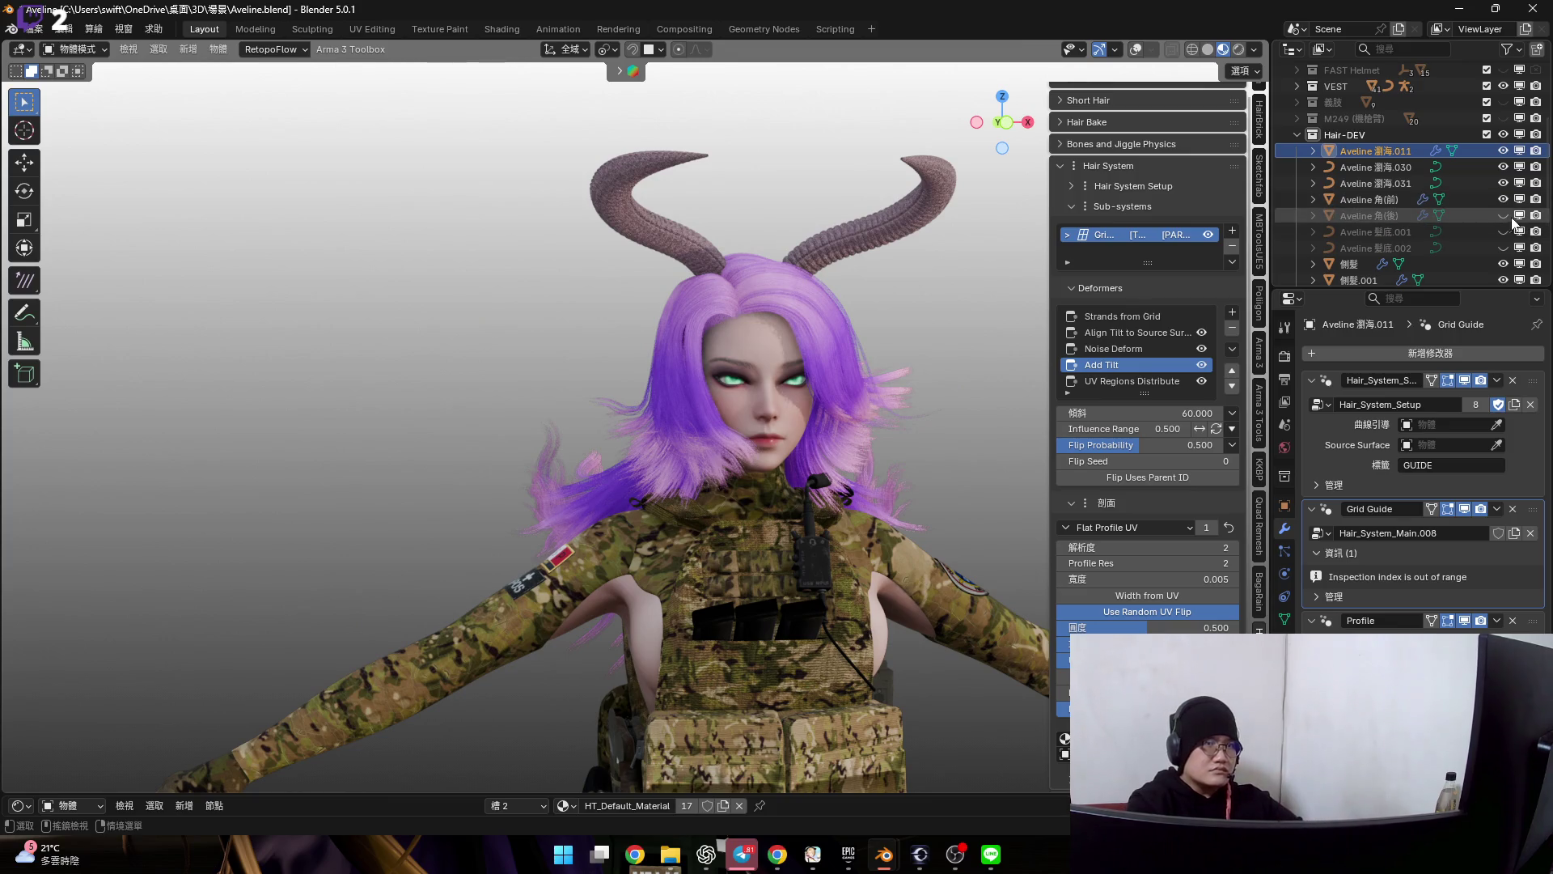
mouse_move(801, 345)
middle_mouse_down()
mouse_move(1029, 181)
mouse_move(770, 417)
middle_mouse_up()
scroll(771, 275, "up", 5)
scroll(797, 420, "up", 3)
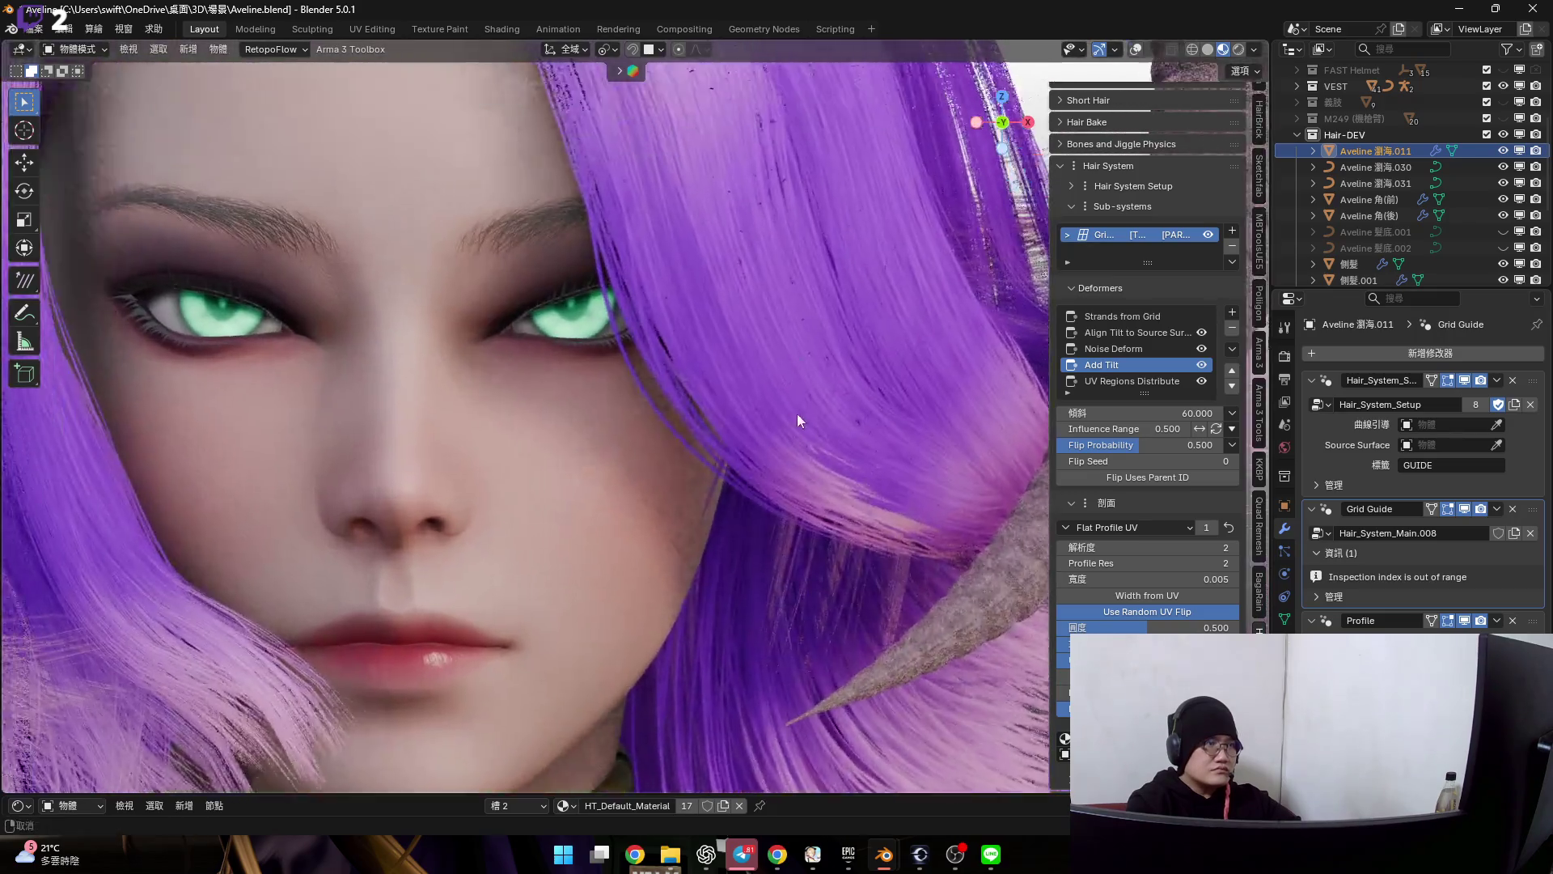
scroll(797, 414, "down", 5)
scroll(792, 280, "down", 3)
scroll(1455, 218, "down", 3)
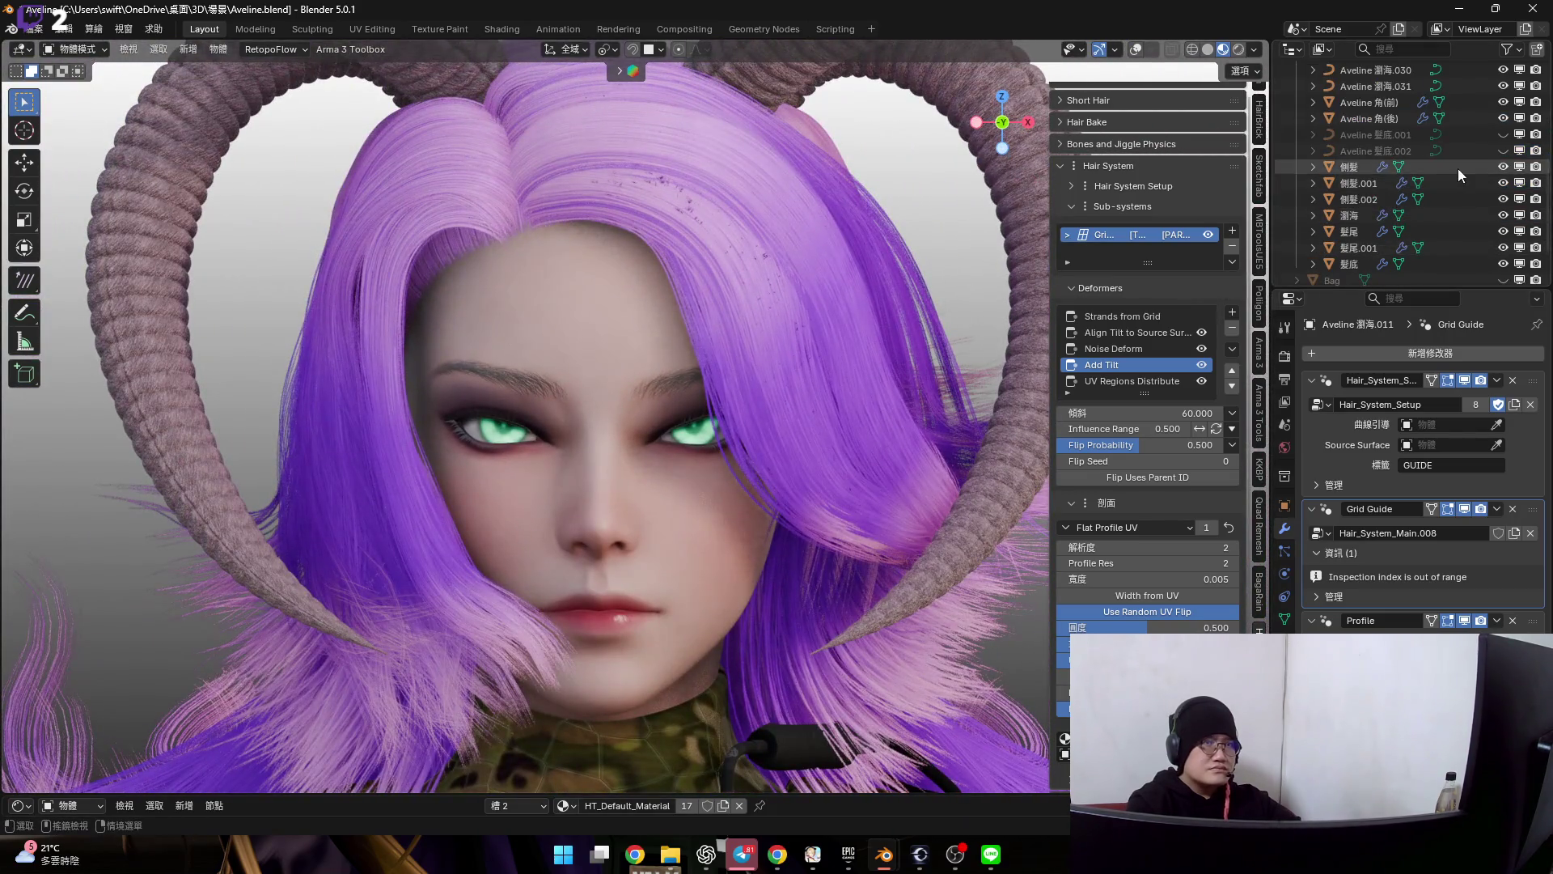
scroll(1458, 168, "up", 1)
- Unhide the Aveline 髮底.001 and 髮底.002 hair bases and enable viewport overlays
left_click(1506, 167)
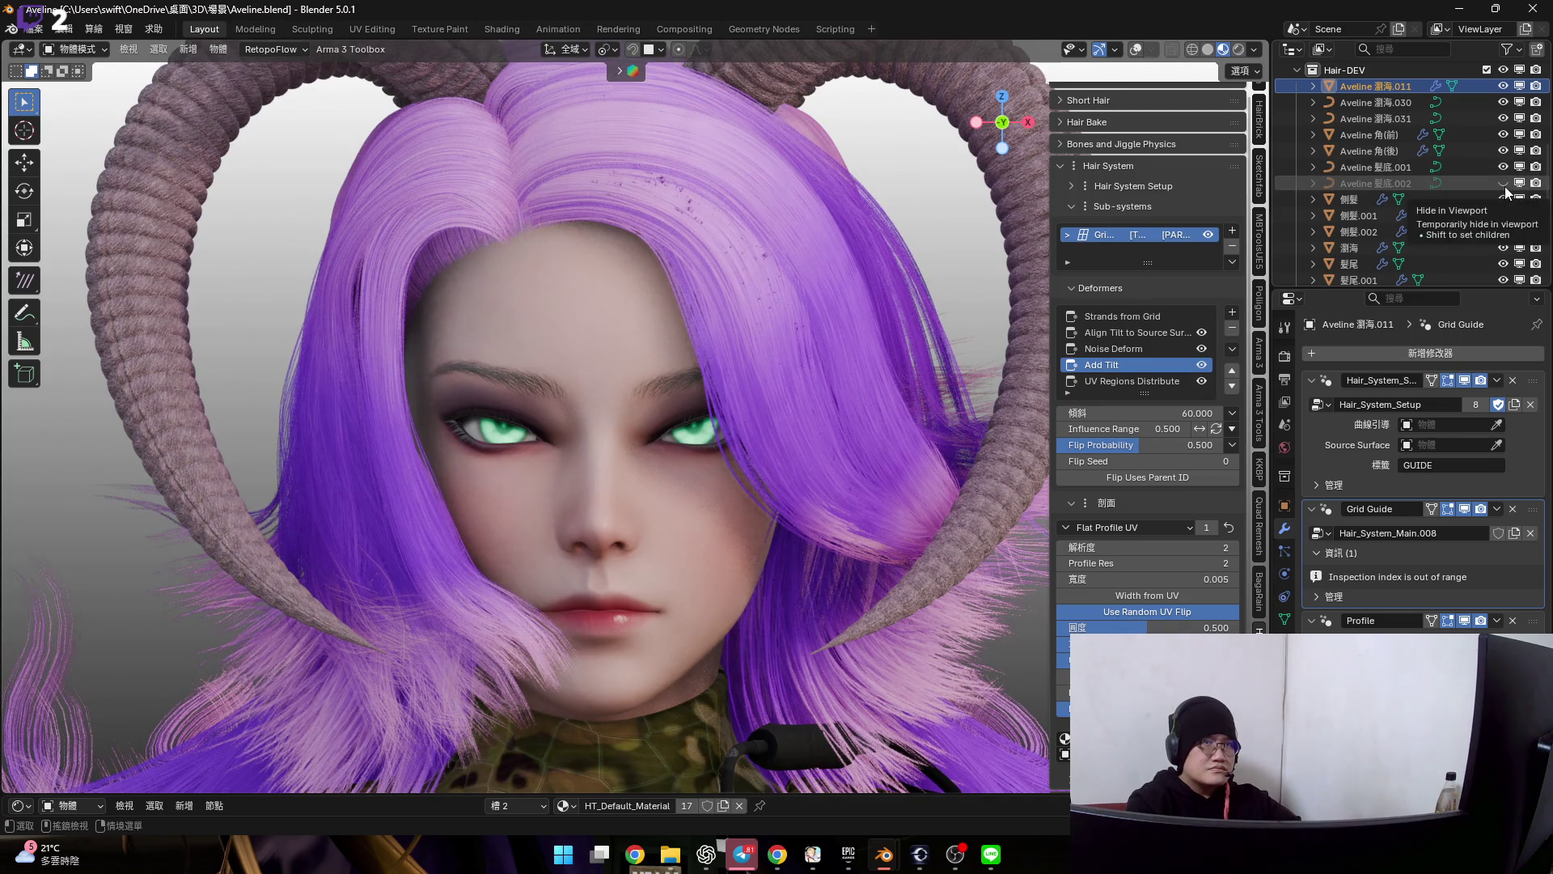
left_click(1503, 182)
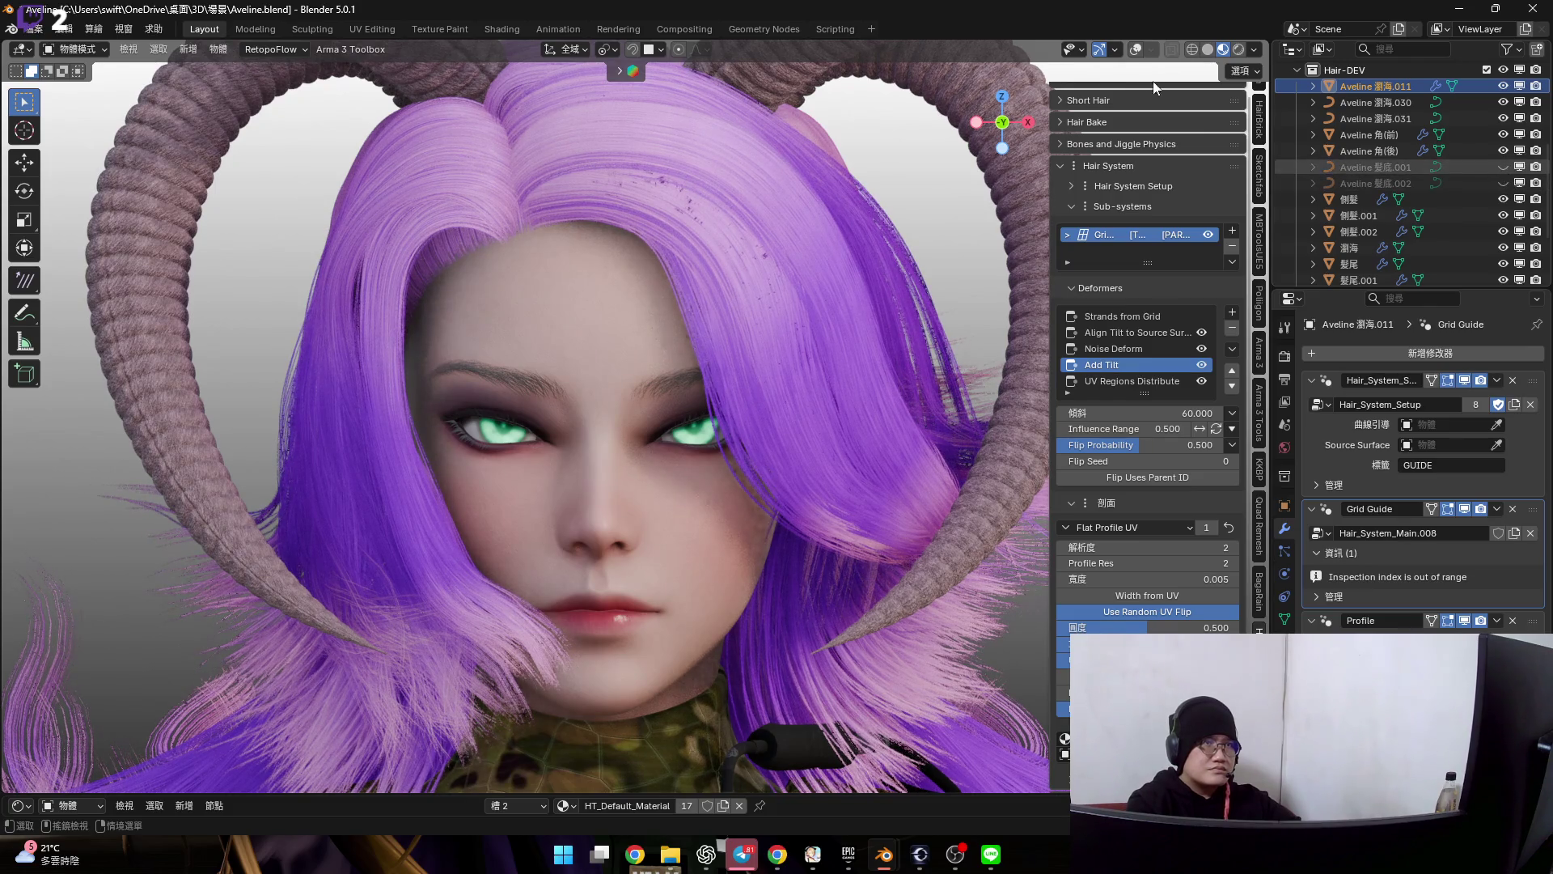
left_click(1134, 50)
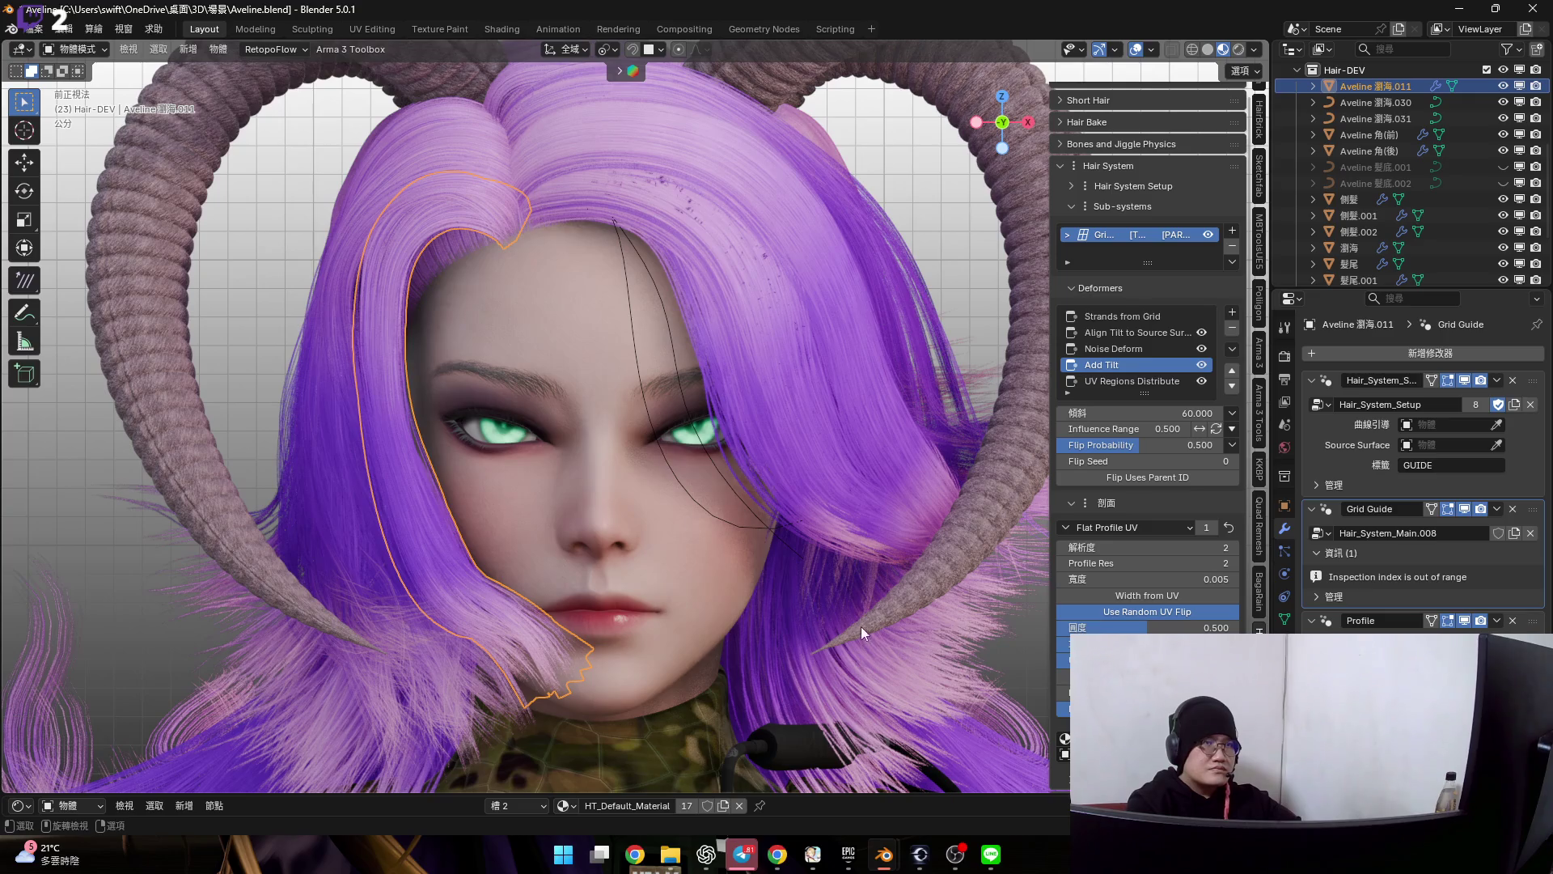
- Rename the Aveline 瀏海.011 fringe object to 瀏海.001 in the Outliner
left_click(861, 631)
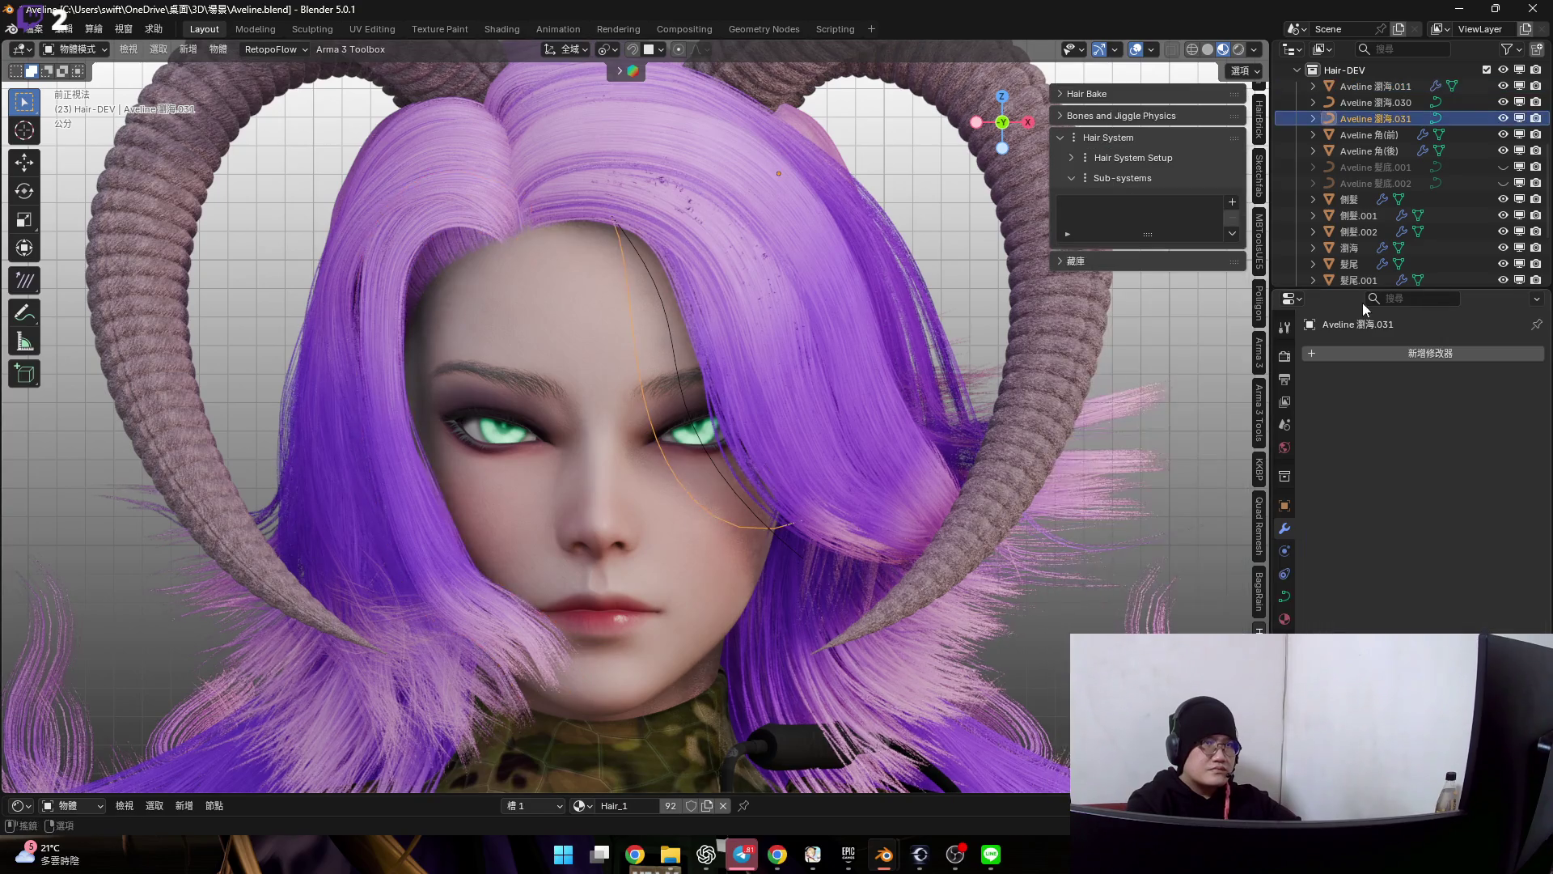
left_click(1396, 88)
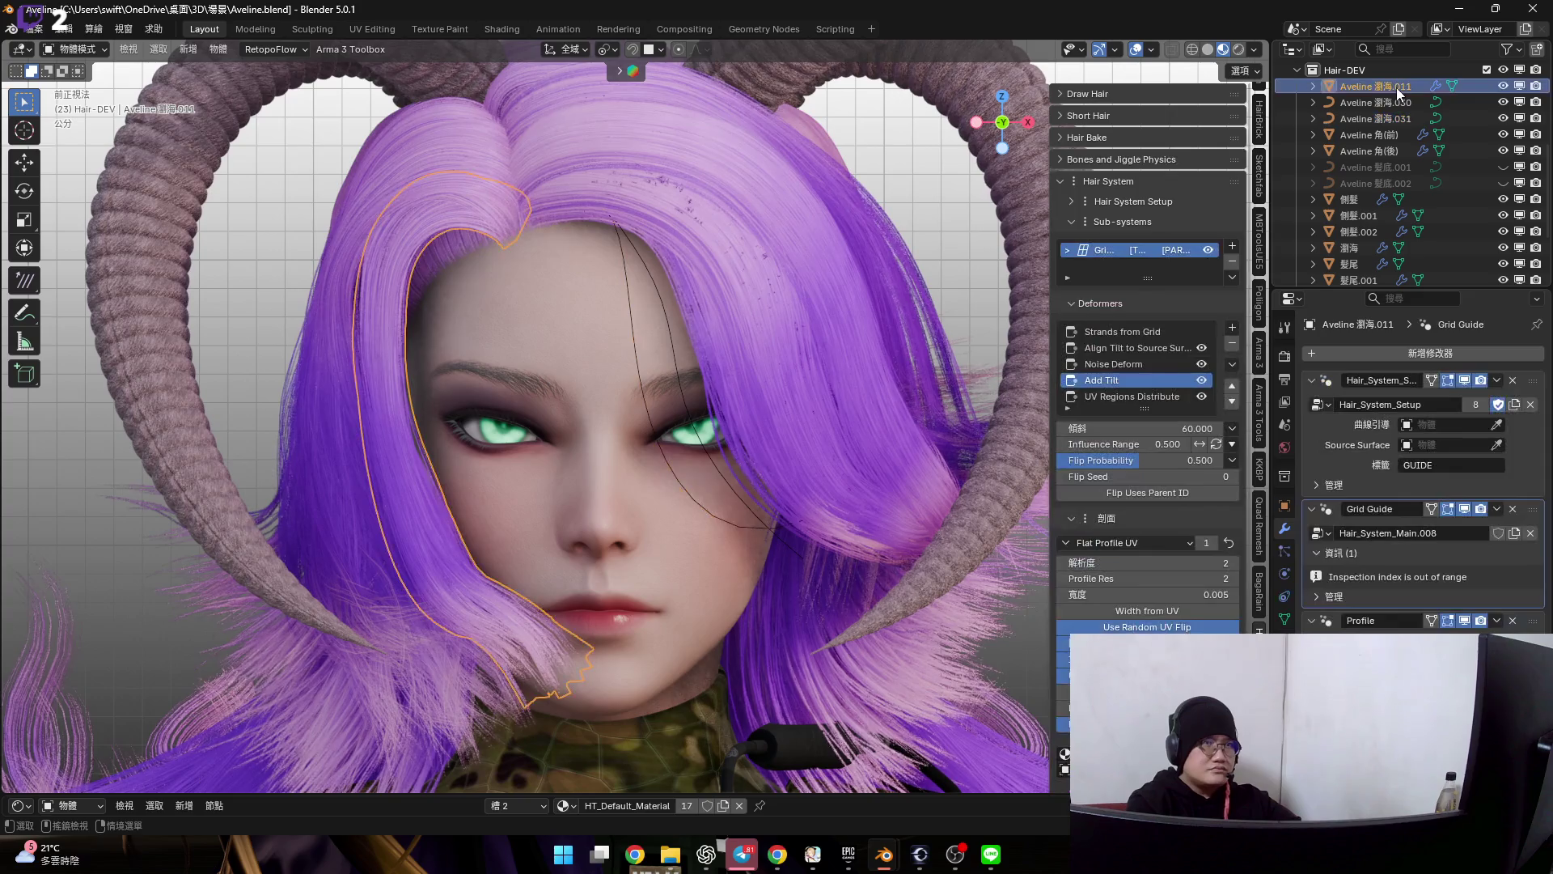
scroll(1397, 88, "up", 2)
double_click(1401, 164)
type("xu")
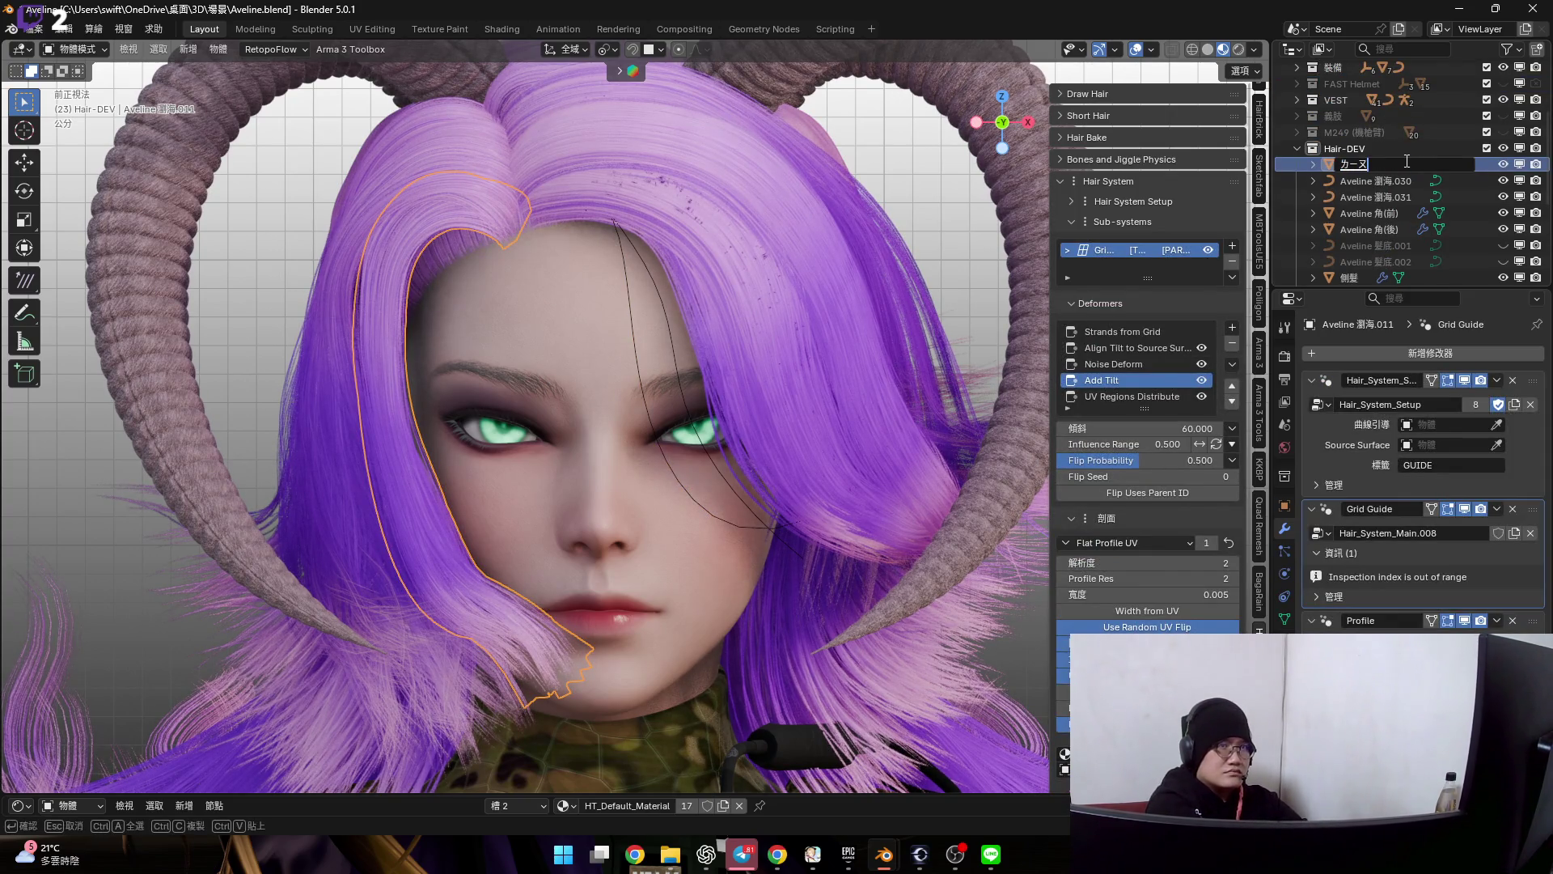
key("Return")
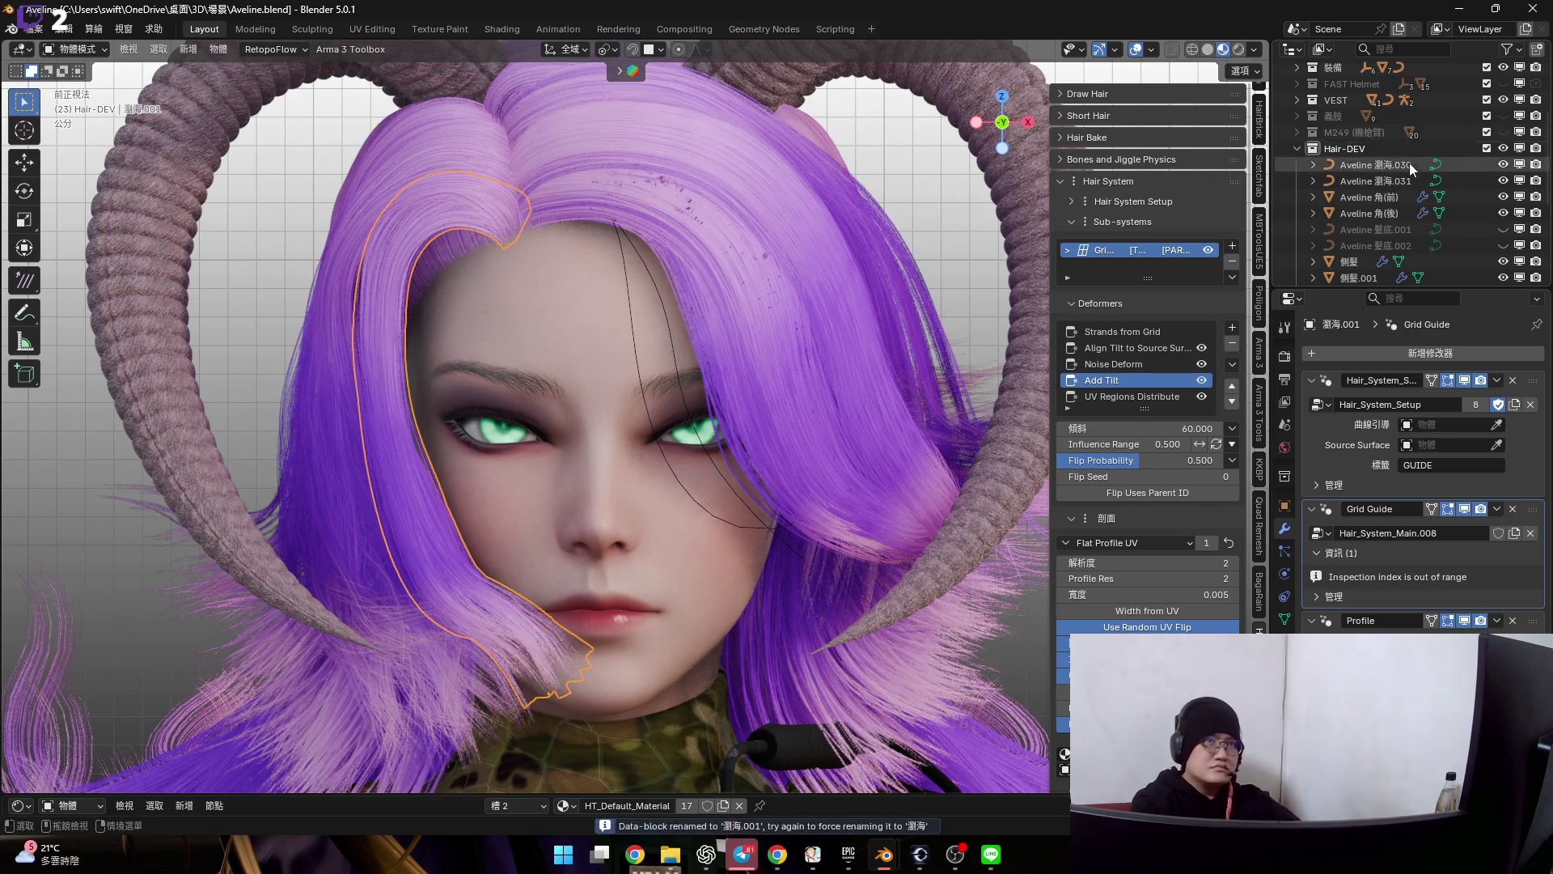
- Abandon renaming 瀏海.030, select the 瀏海.031 guide curve and enter point editing with its data properties shown
left_click(1399, 166)
double_click(1400, 167)
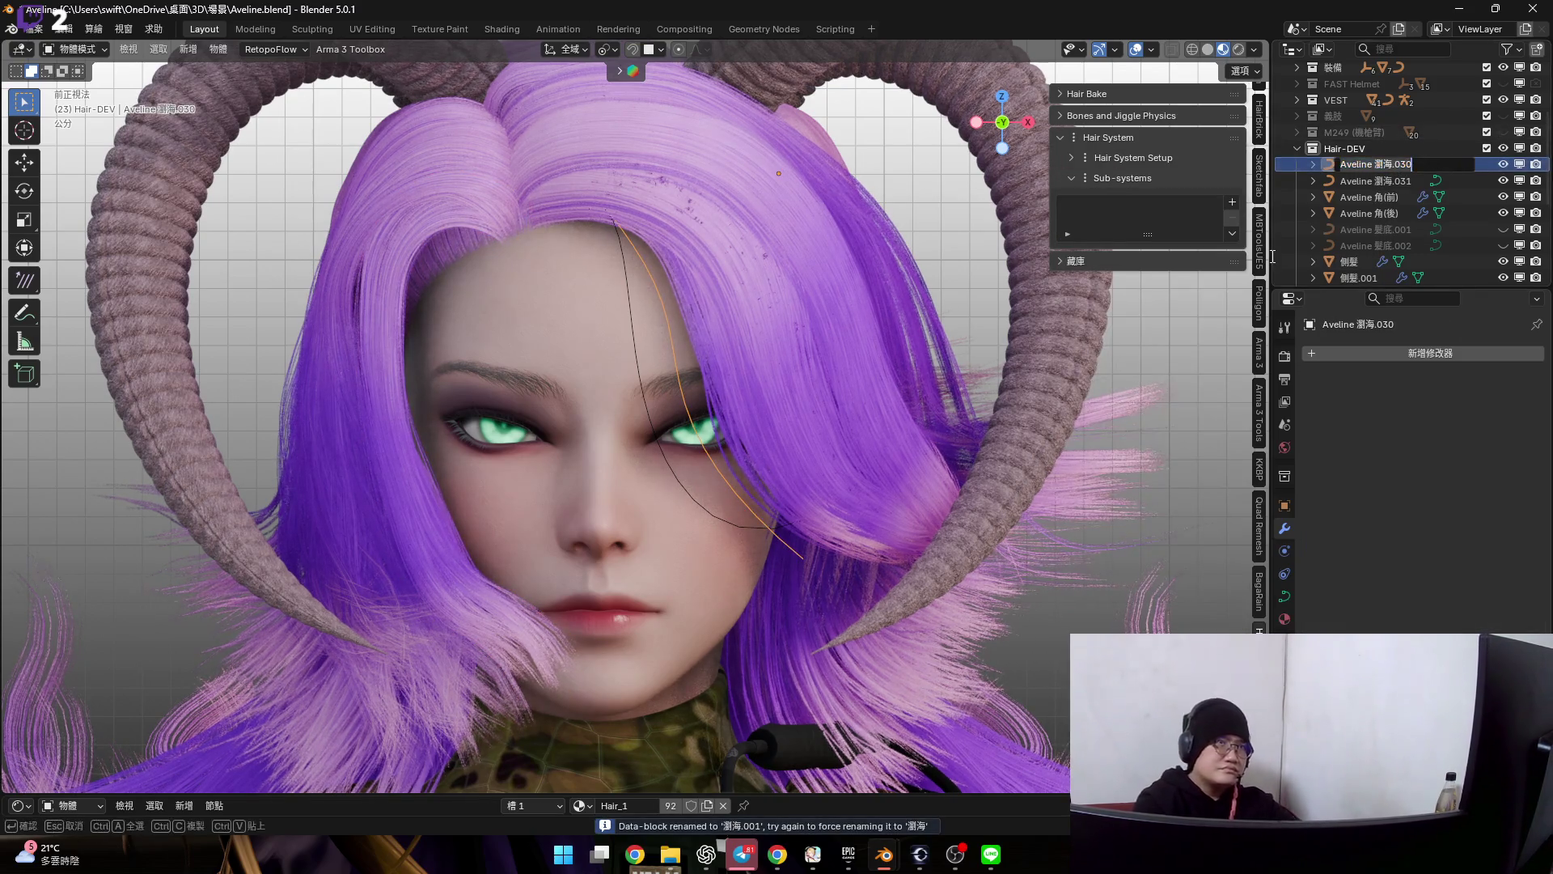
type("力")
key("Escape")
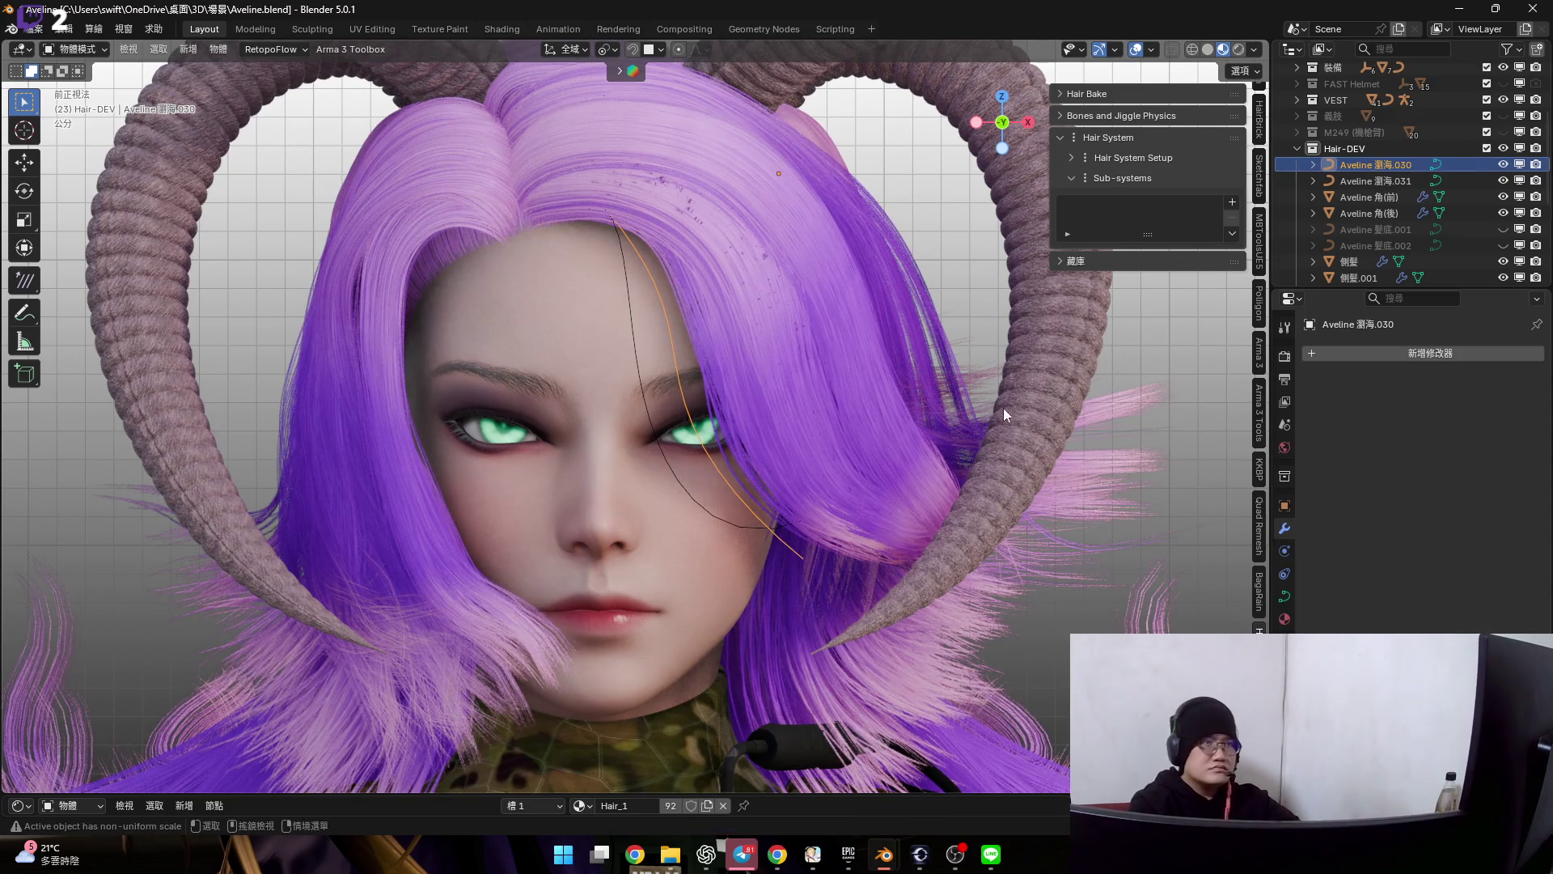
scroll(787, 320, "up", 2)
scroll(652, 420, "up", 3)
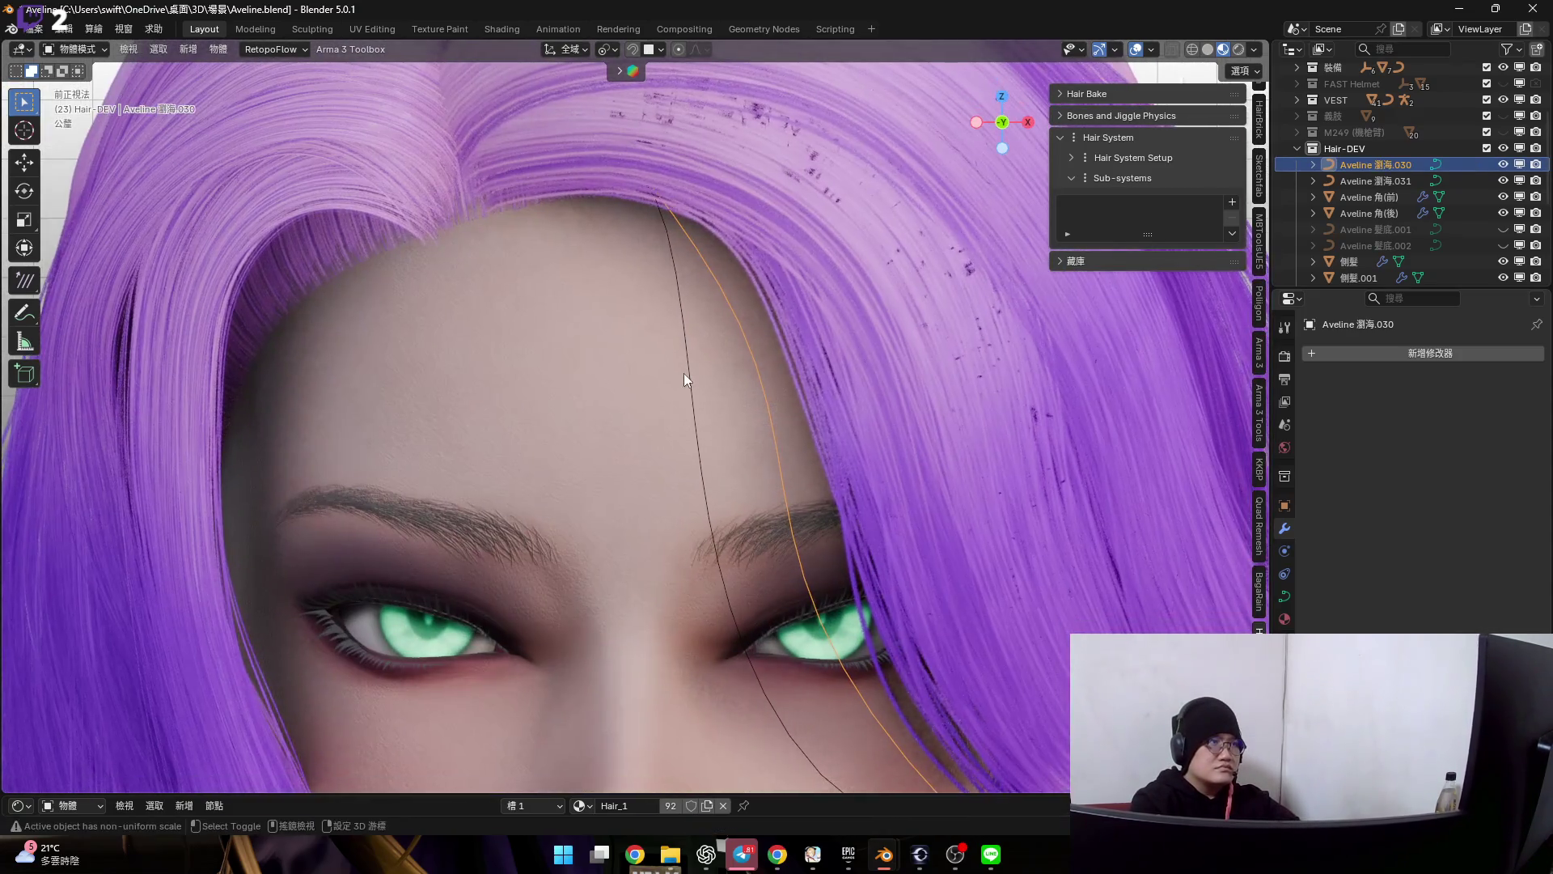
left_click(689, 372, "shift")
scroll(825, 421, "down", 2)
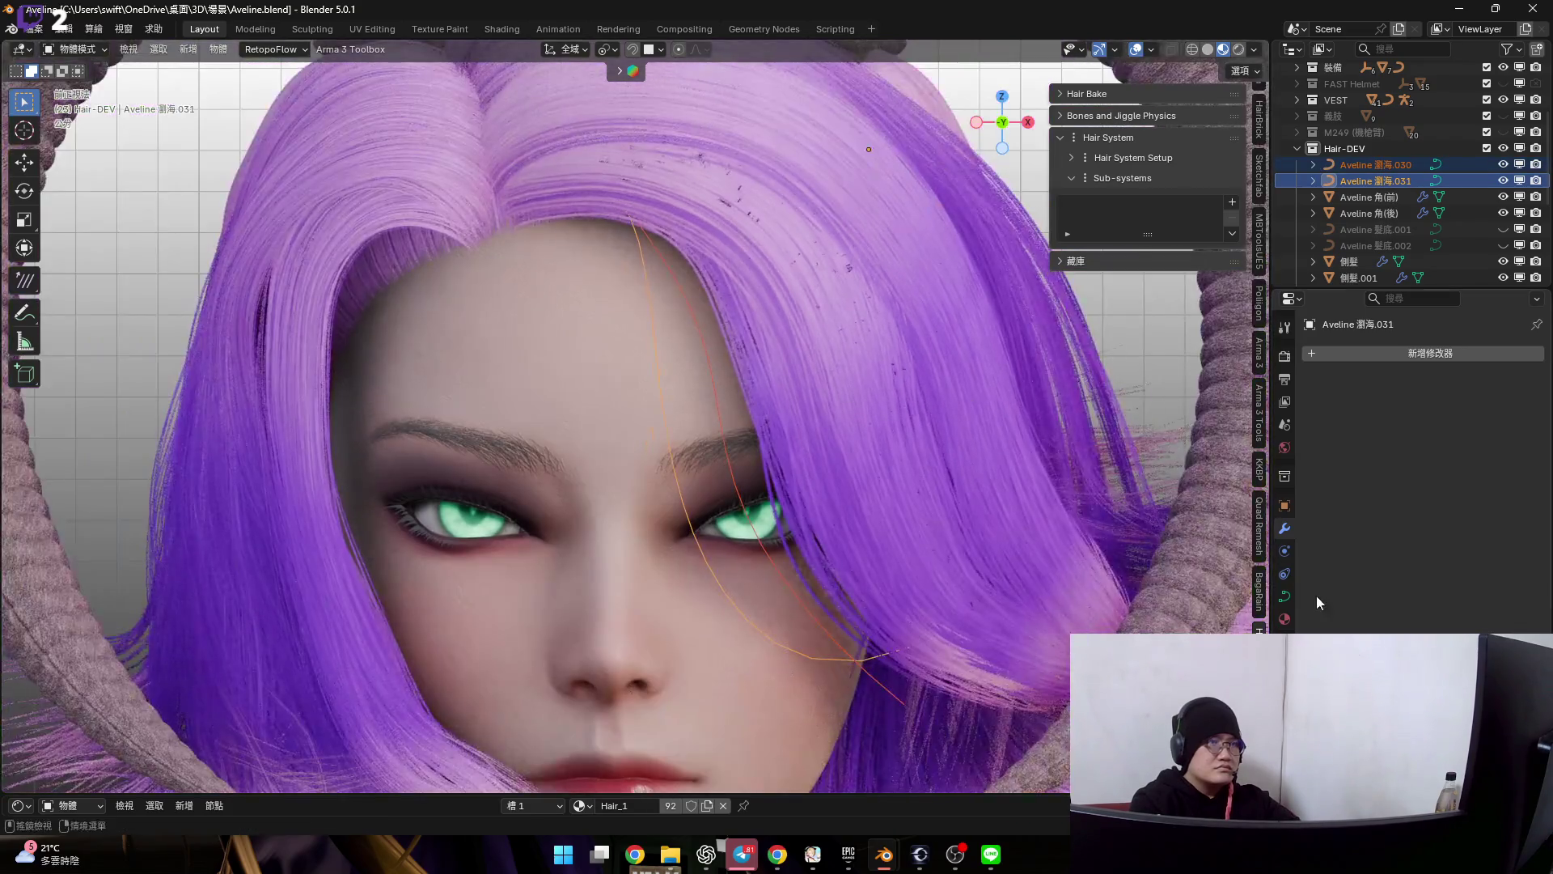
left_click(1285, 594)
scroll(834, 376, "up", 2)
key("Tab")
scroll(688, 281, "up", 2)
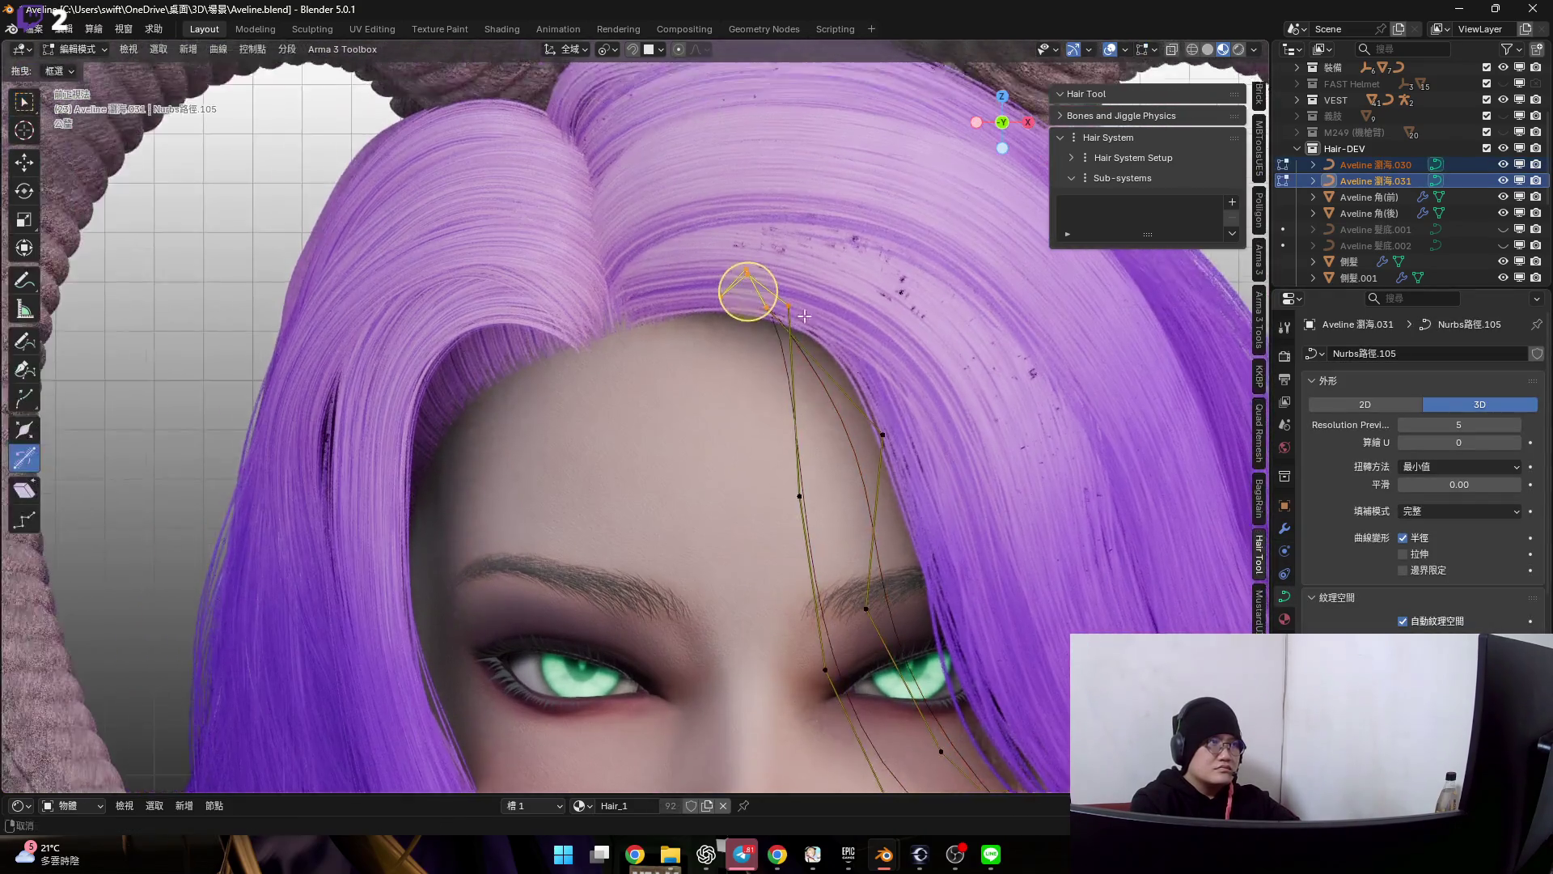
scroll(755, 310, "up", 2)
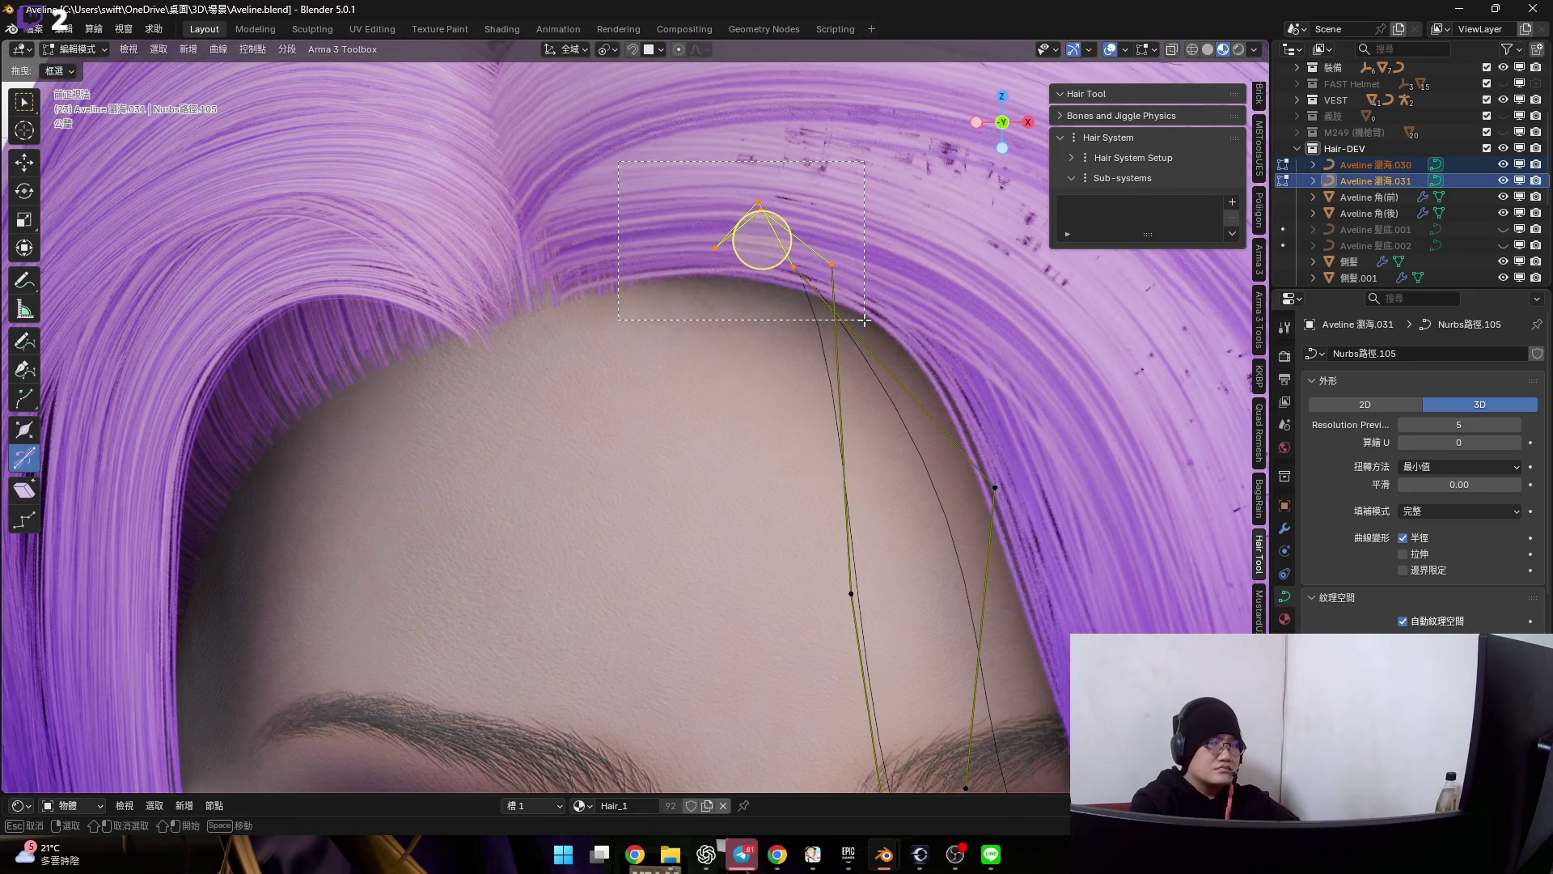
- Move the fringe curve points, then scale down the root point at the hairline
middle_click_drag(864, 318, 690, 257)
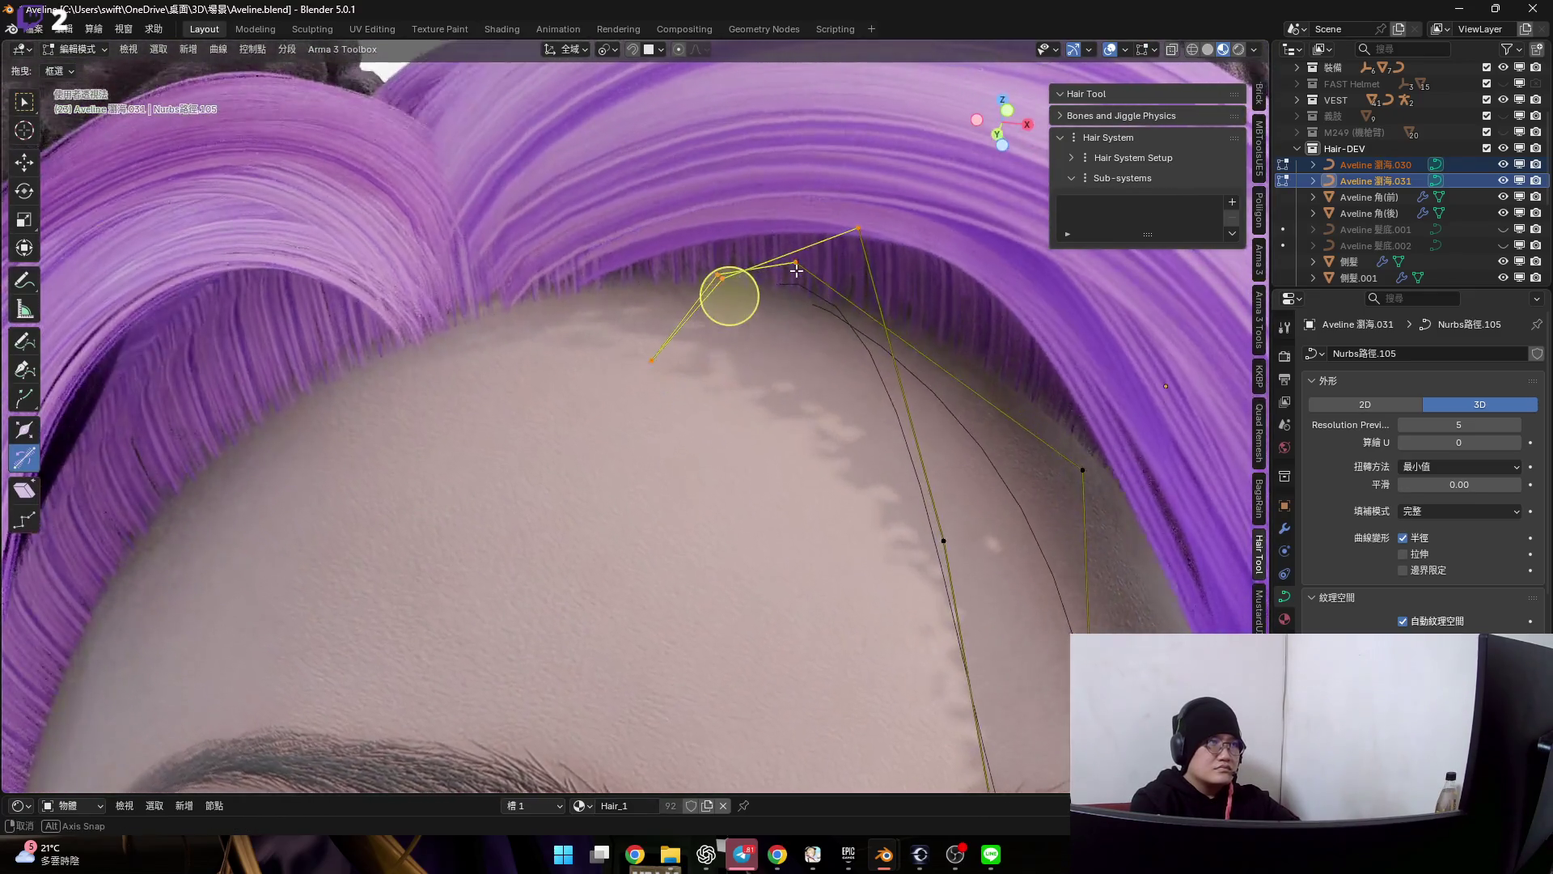
scroll(689, 256, "down", 1)
scroll(703, 292, "down", 2)
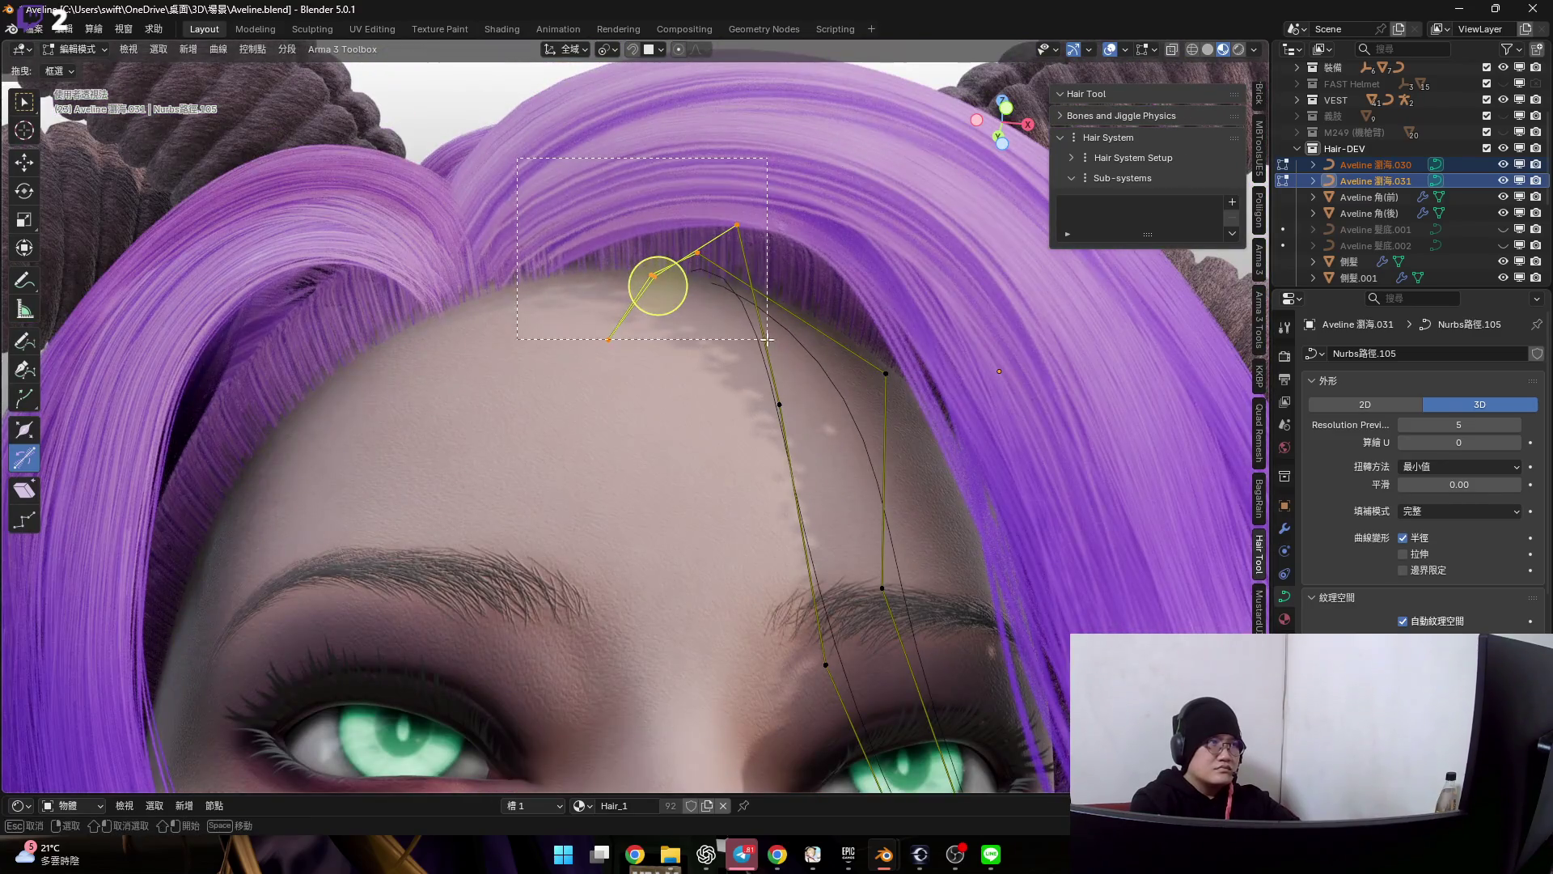
scroll(713, 324, "up", 2)
key("g")
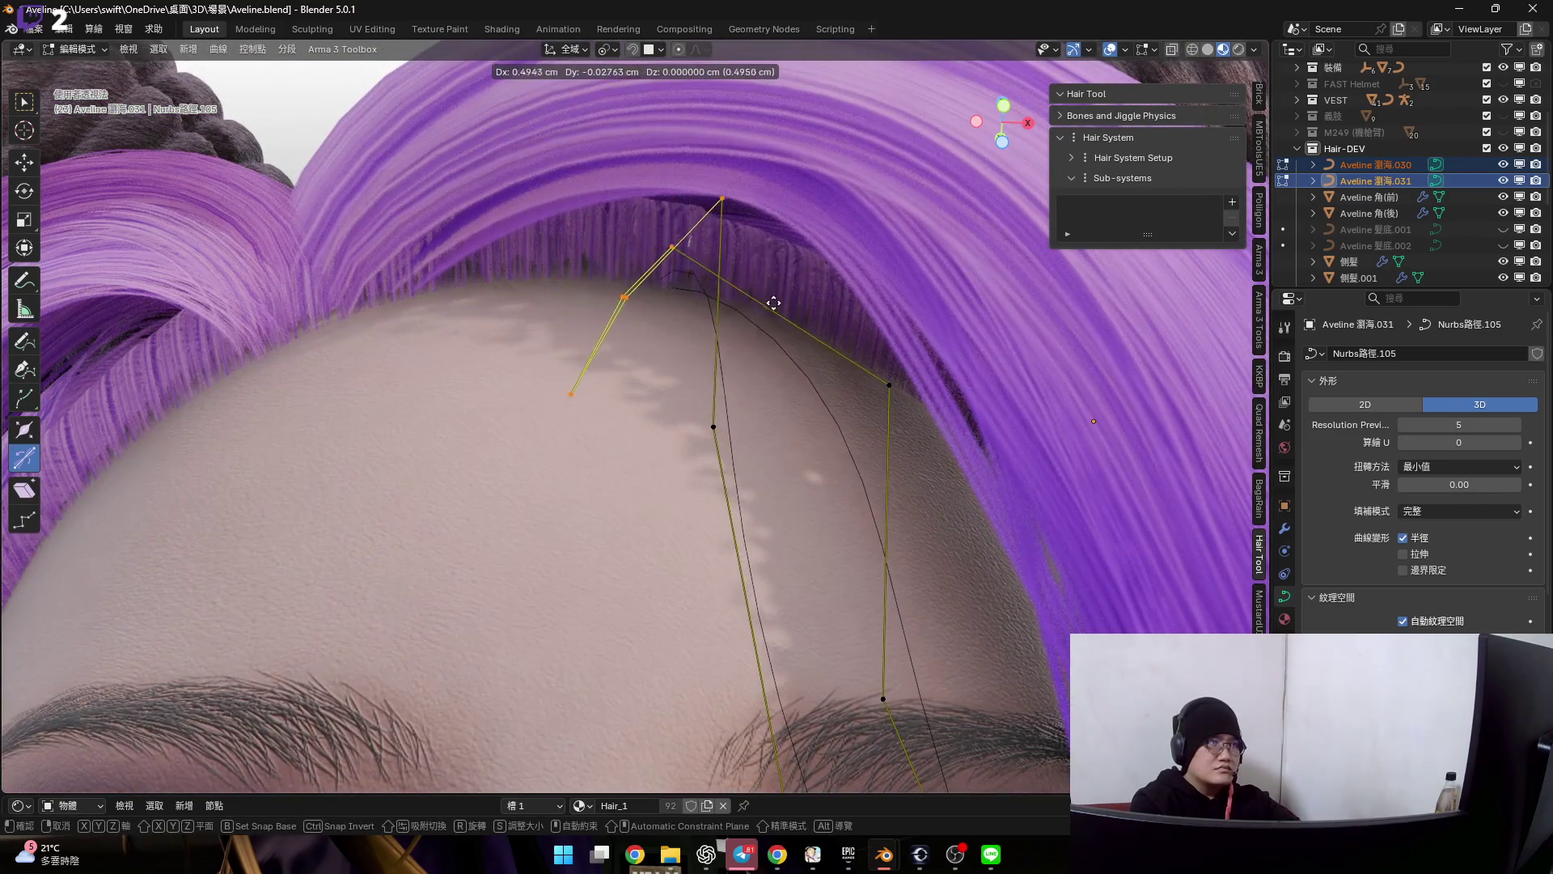
left_click(659, 277)
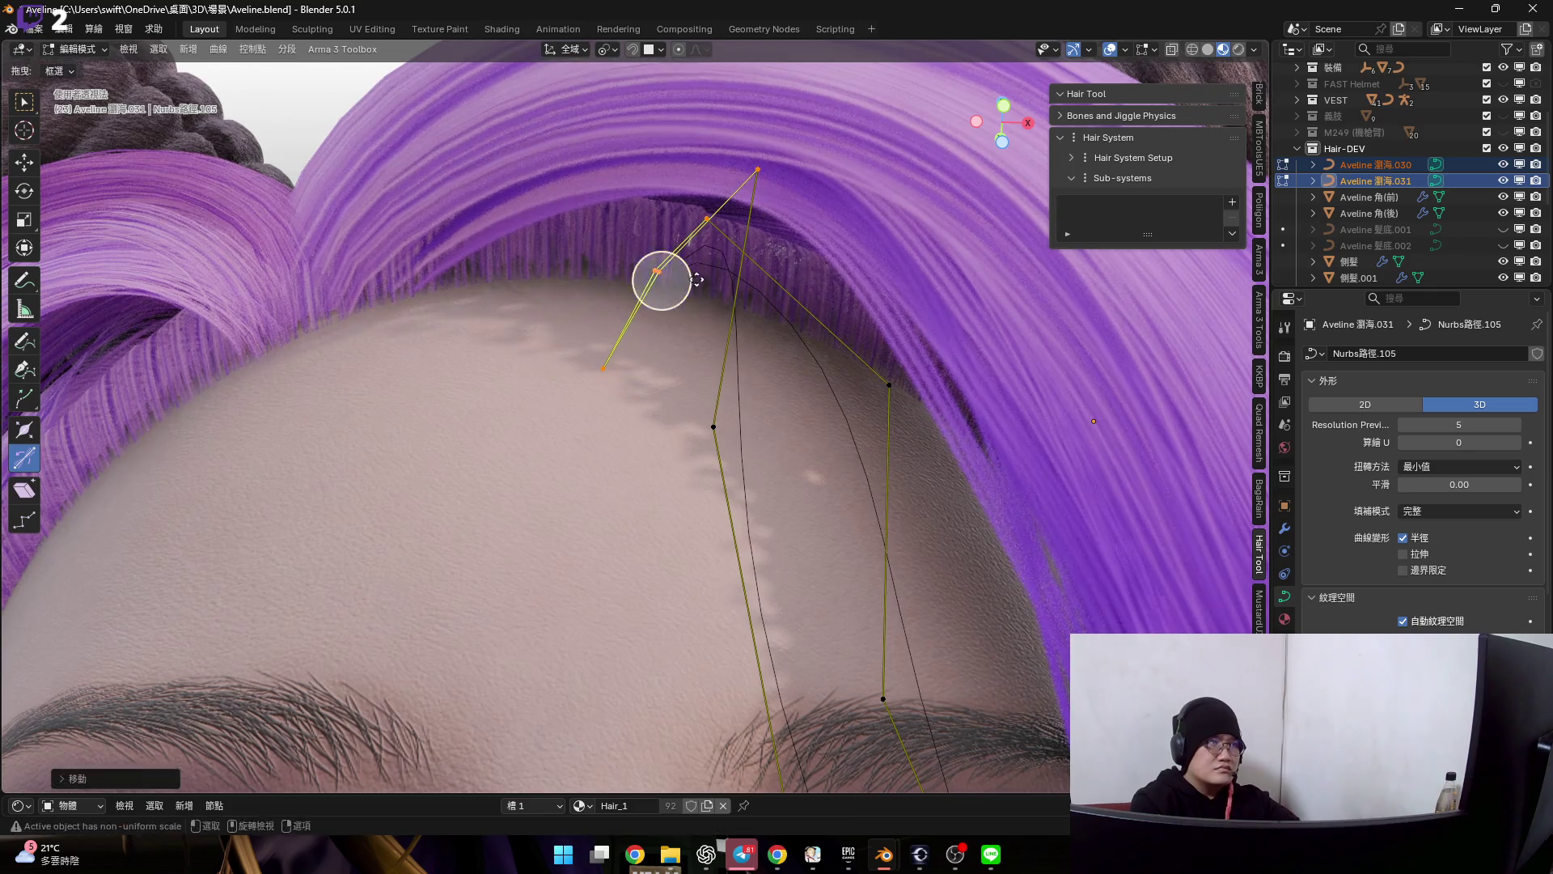
middle_click_drag(659, 278, 627, 238)
middle_click_drag(799, 308, 777, 292)
left_click(604, 49)
left_click(643, 158)
left_click_drag(588, 341, 591, 339)
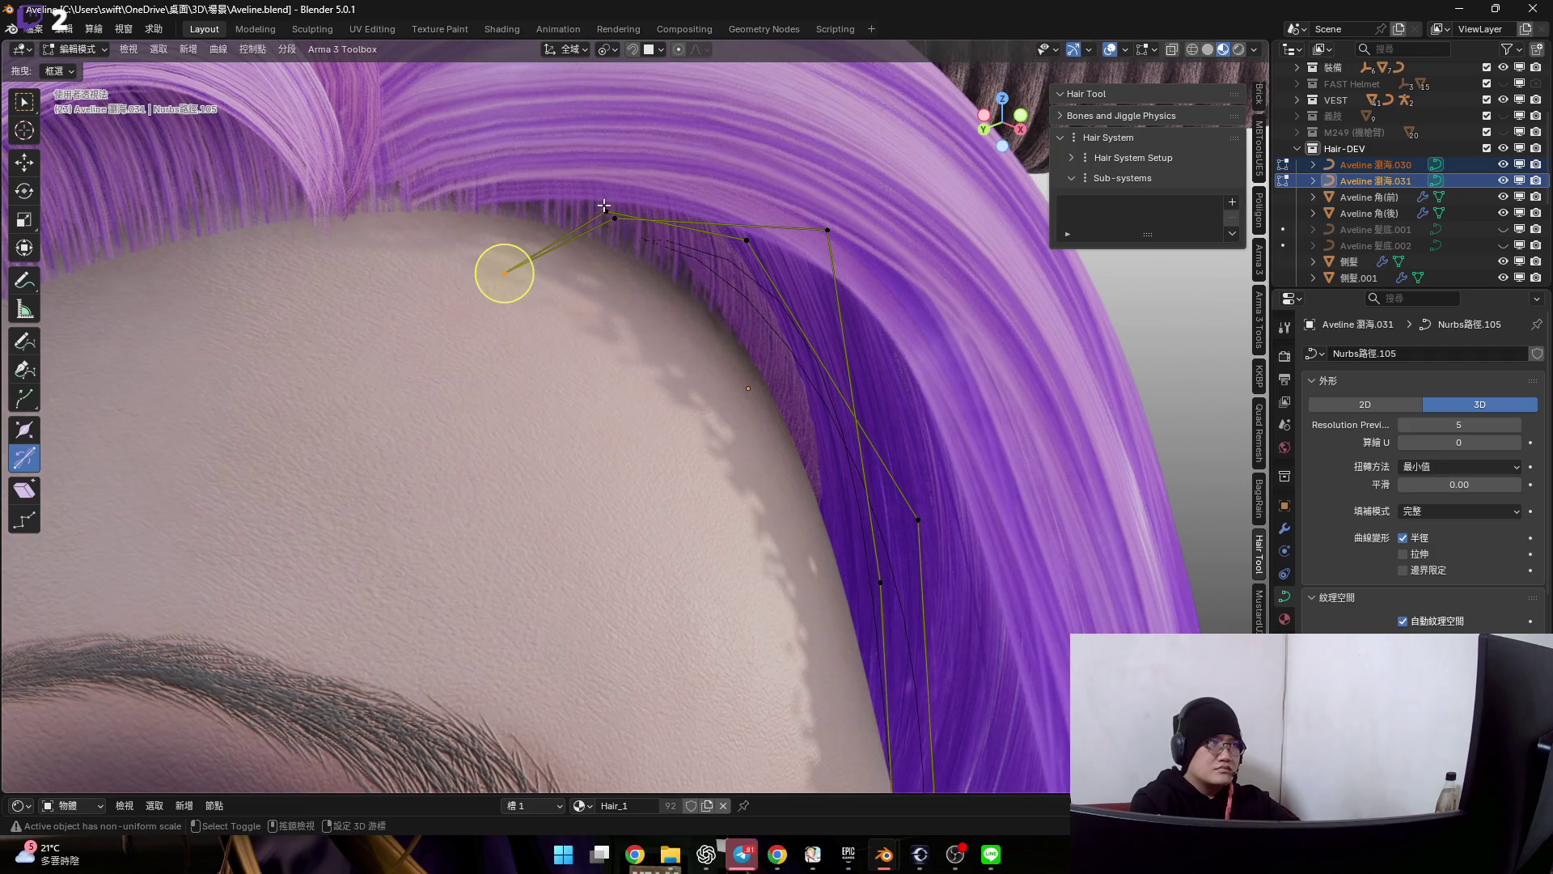
left_click(748, 244)
key("s")
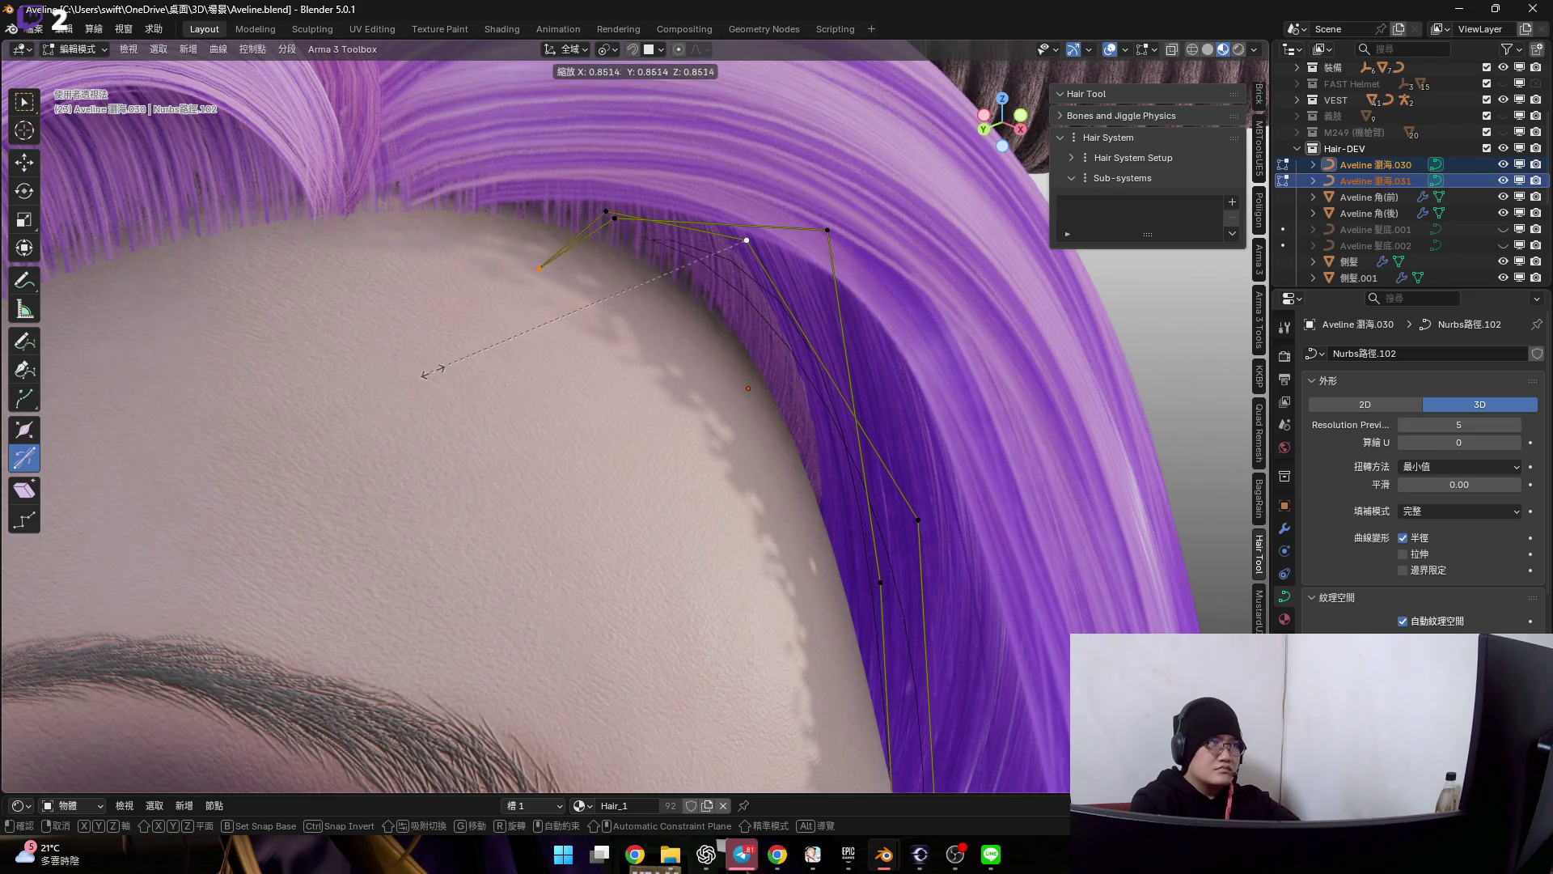
left_click(574, 260)
- Scale down the lower end point of the fringe curve and check it from the front
middle_click_drag(582, 260, 705, 378)
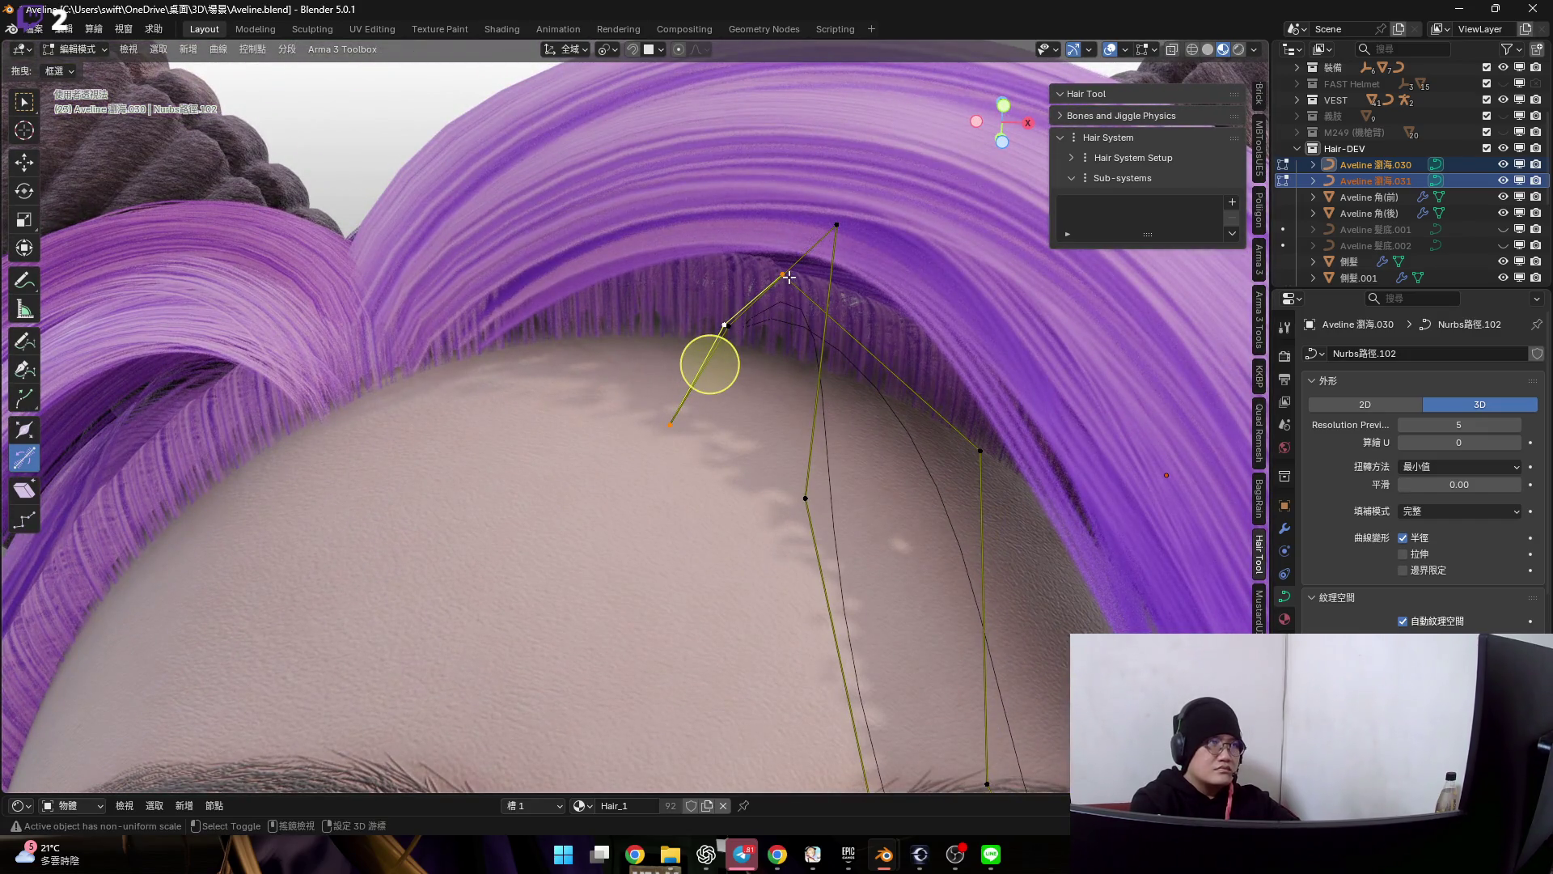
left_click(671, 421)
key("s")
left_click(673, 436)
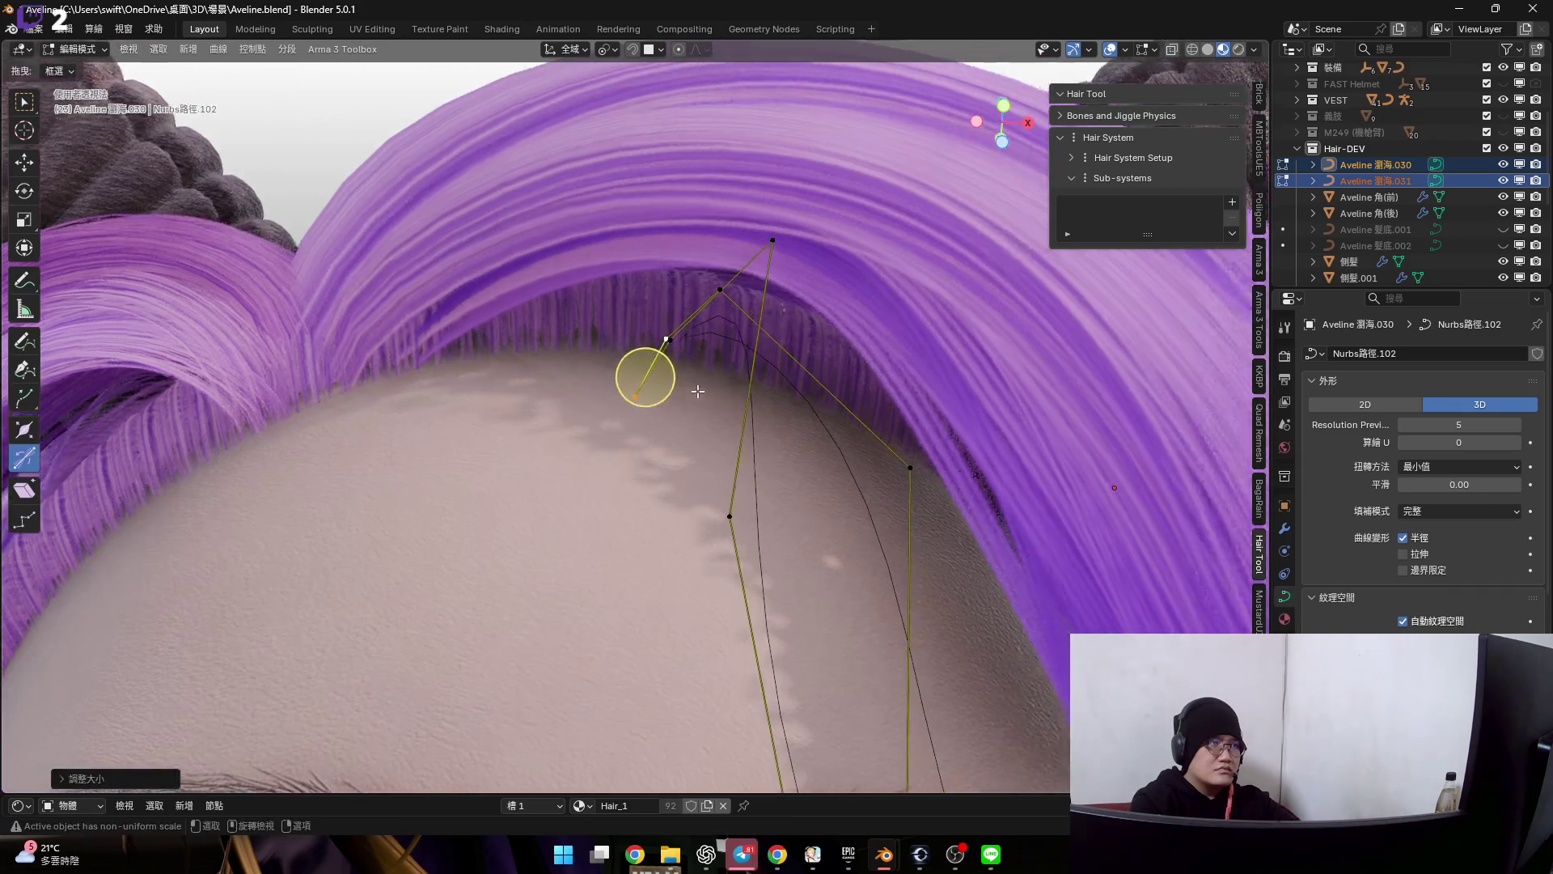
middle_click_drag(673, 434, 710, 524)
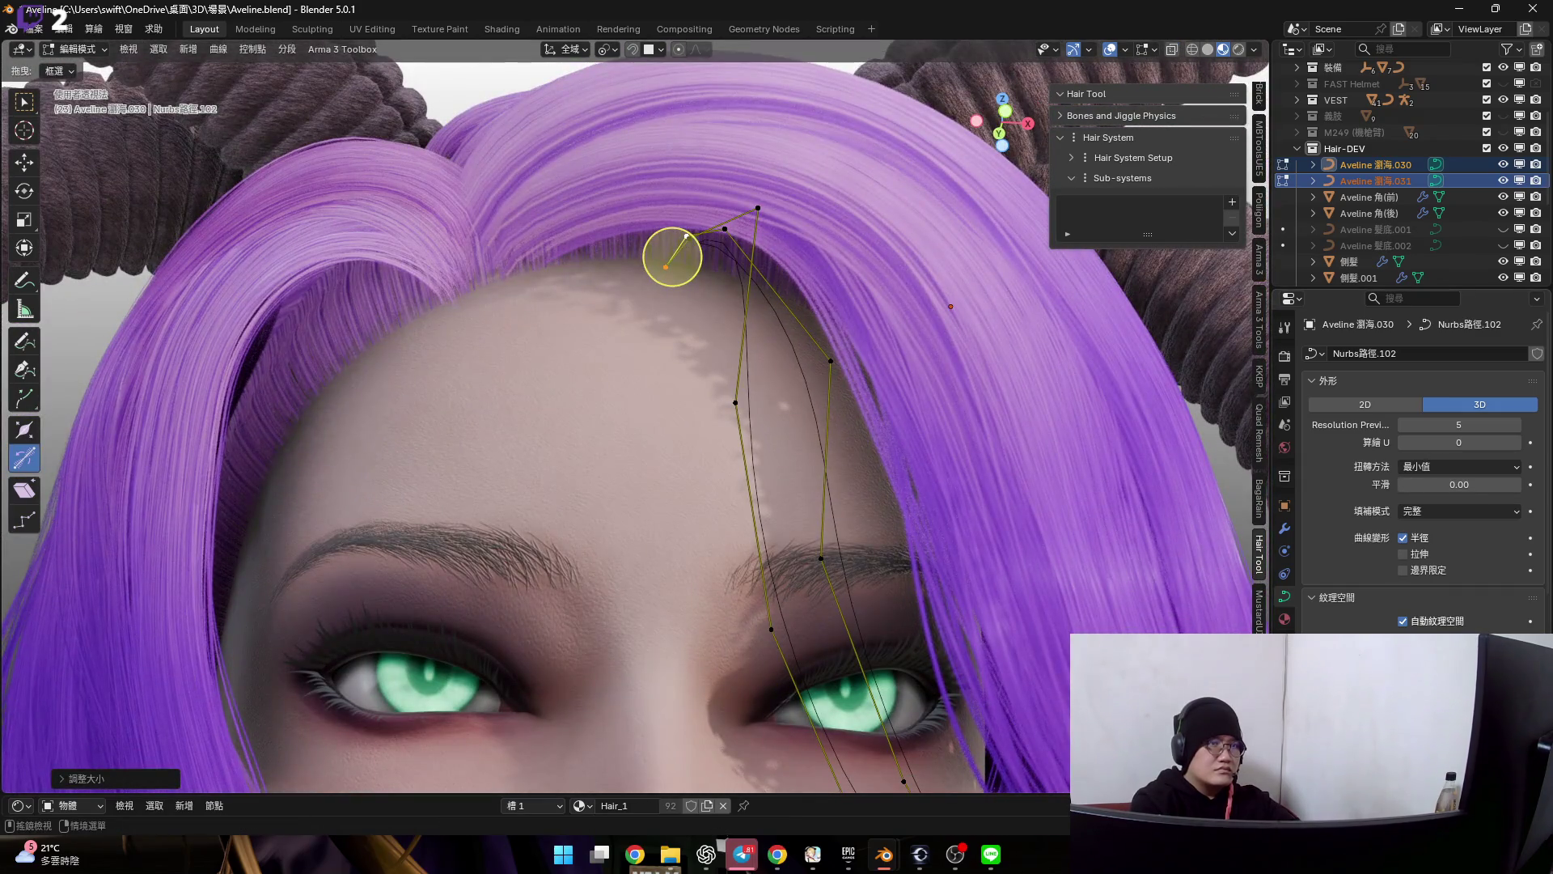
scroll(1420, 486, "down", 3)
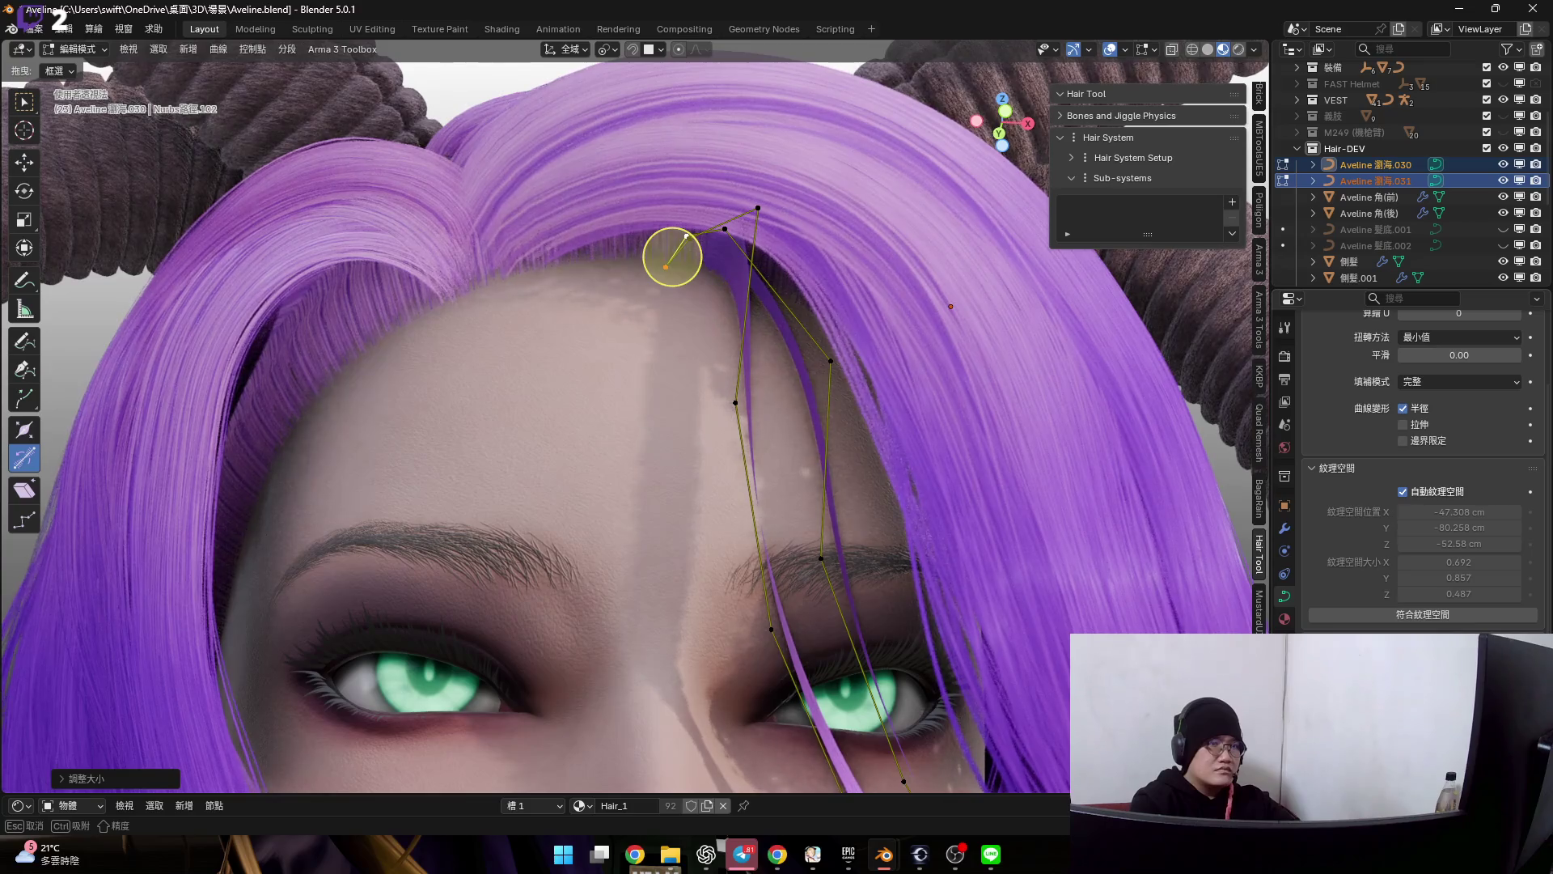
left_click(1123, 46)
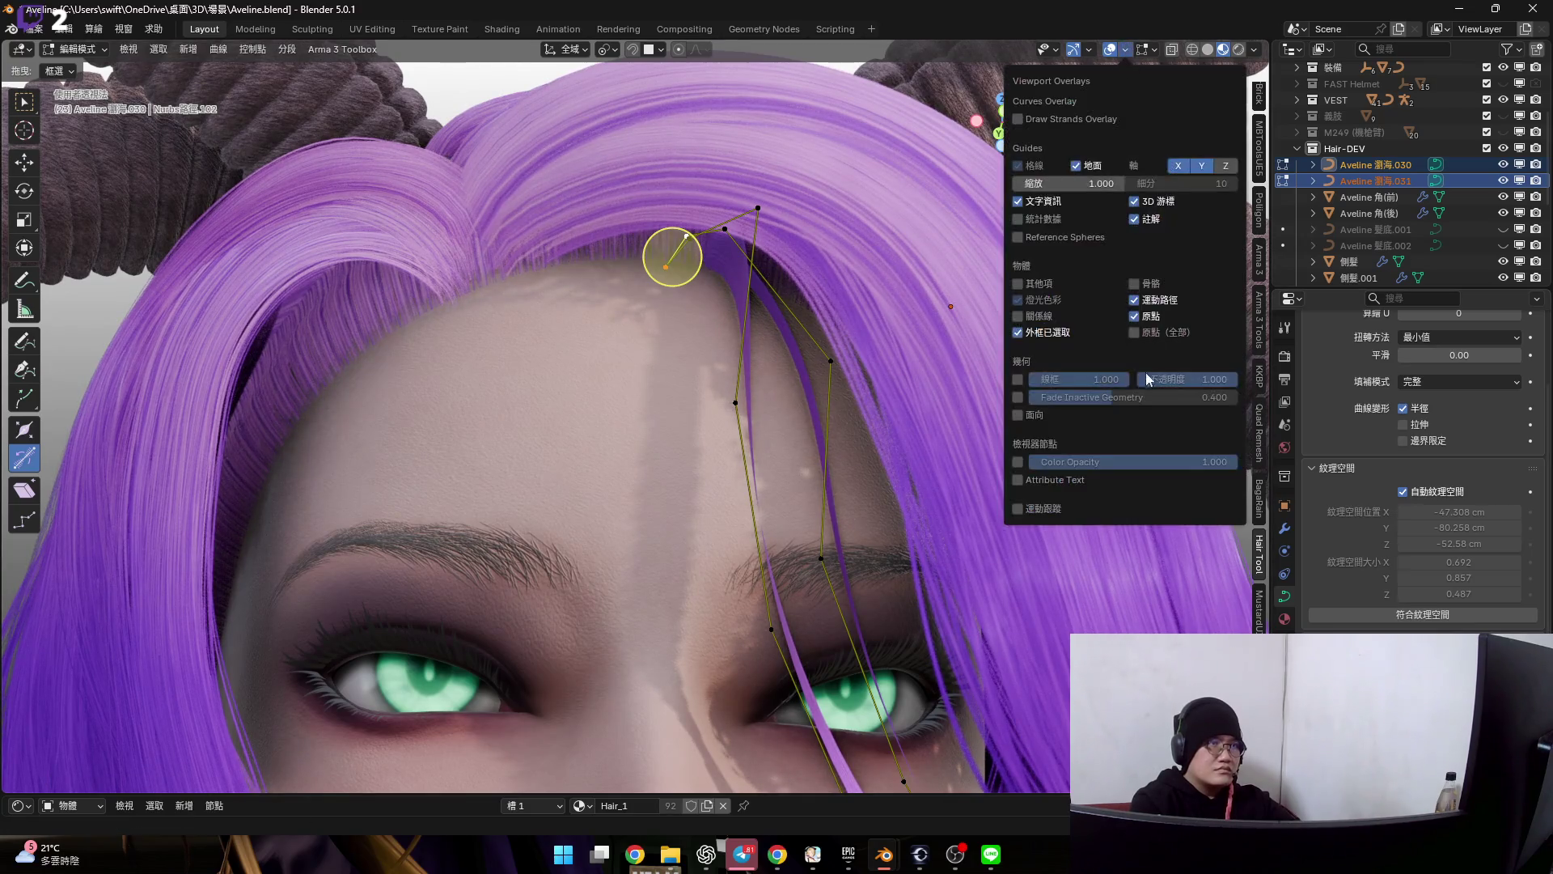
- Enable Face Orientation, select all fringe points and tilt them by about -81 degrees
left_click(1017, 416)
mouse_move(850, 401)
middle_mouse_down()
mouse_move(817, 442)
mouse_move(837, 400)
middle_mouse_up()
scroll(837, 401, "up", 2)
scroll(843, 376, "up", 2)
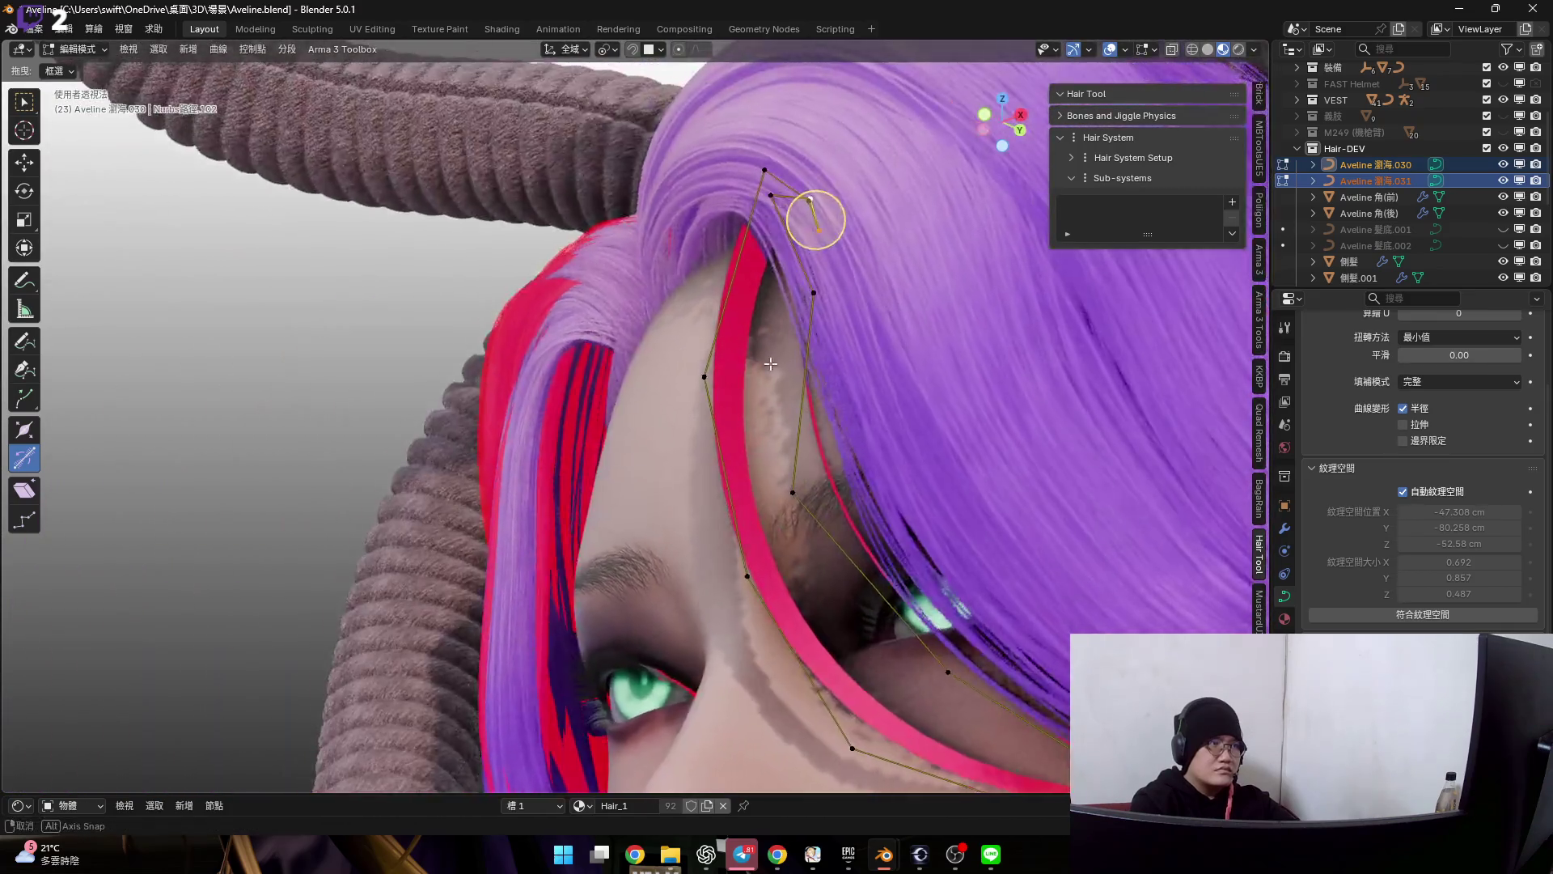
scroll(851, 353, "up", 2)
key("a")
scroll(785, 382, "up", 2)
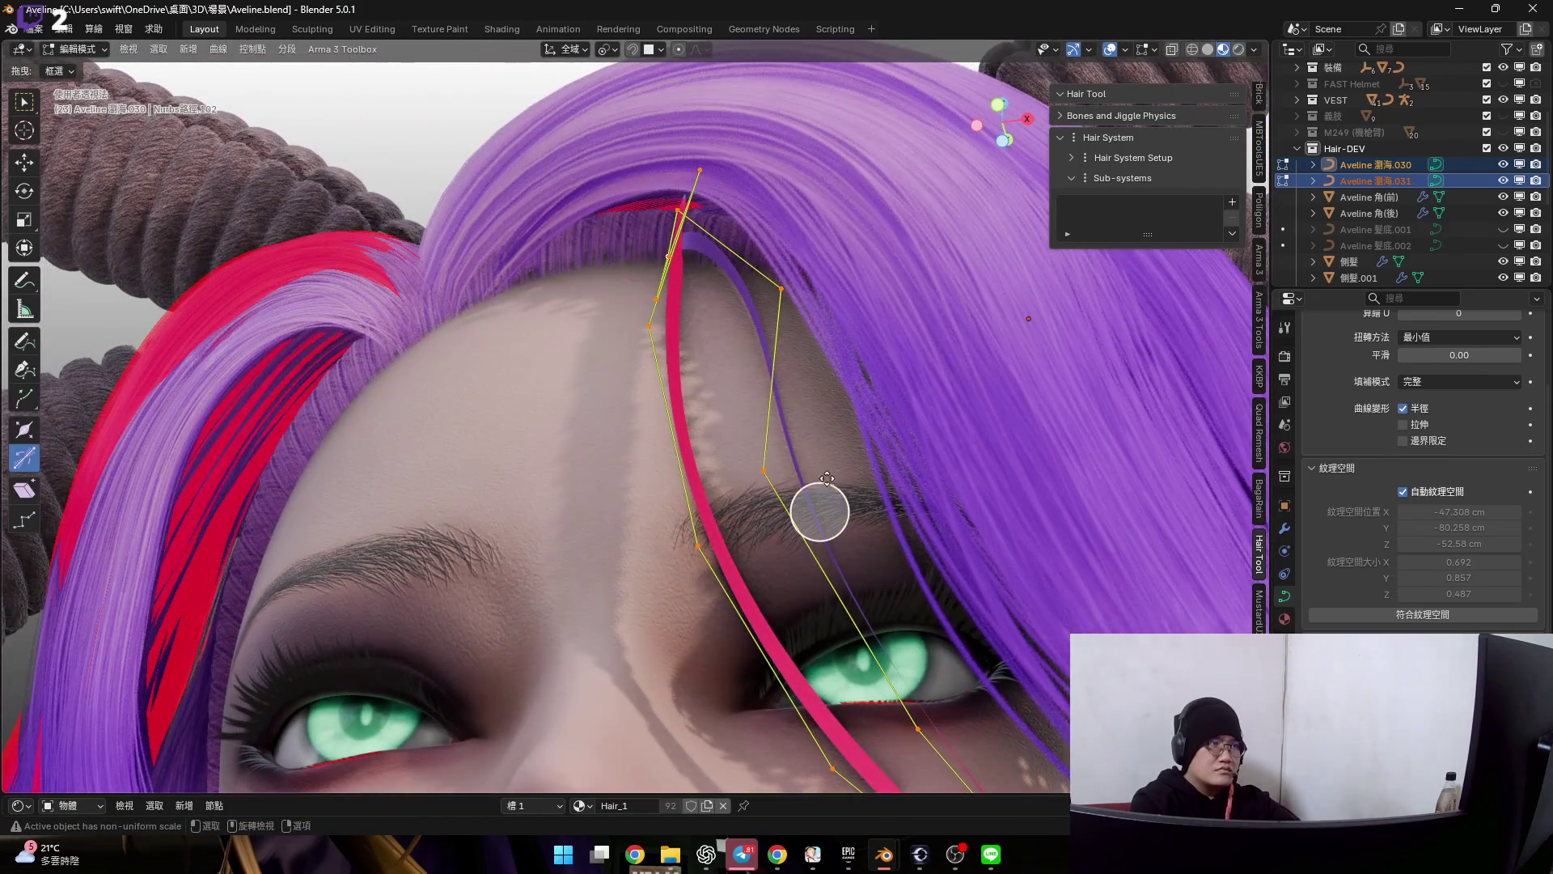
key("ctrl+t")
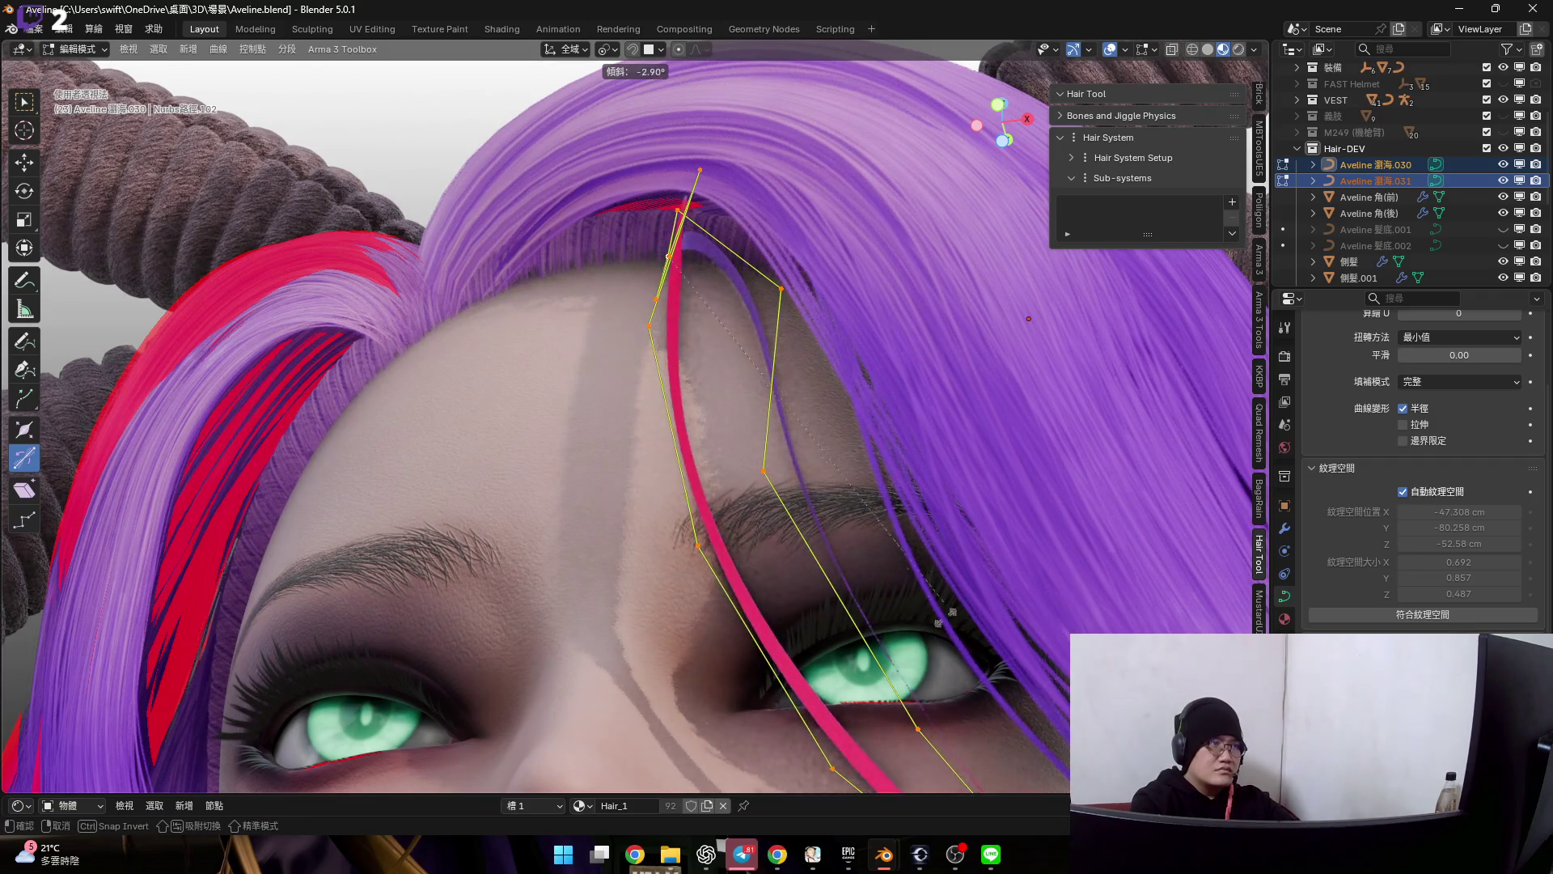
middle_click_drag(980, 649, 749, 483)
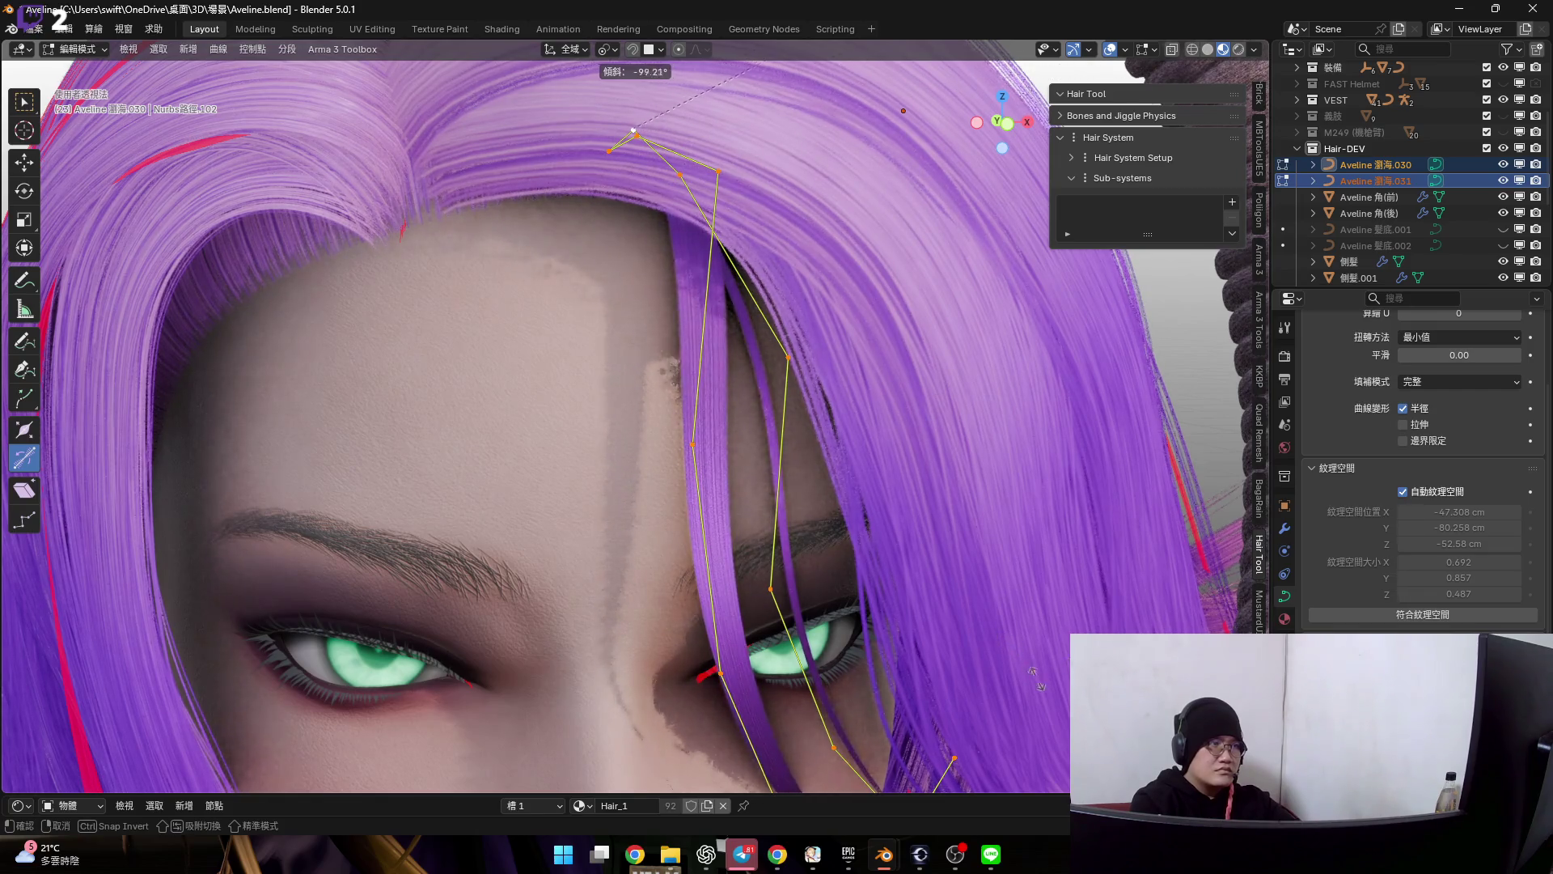
left_click(764, 502)
middle_click_drag(763, 503, 816, 596)
scroll(849, 441, "up", 5)
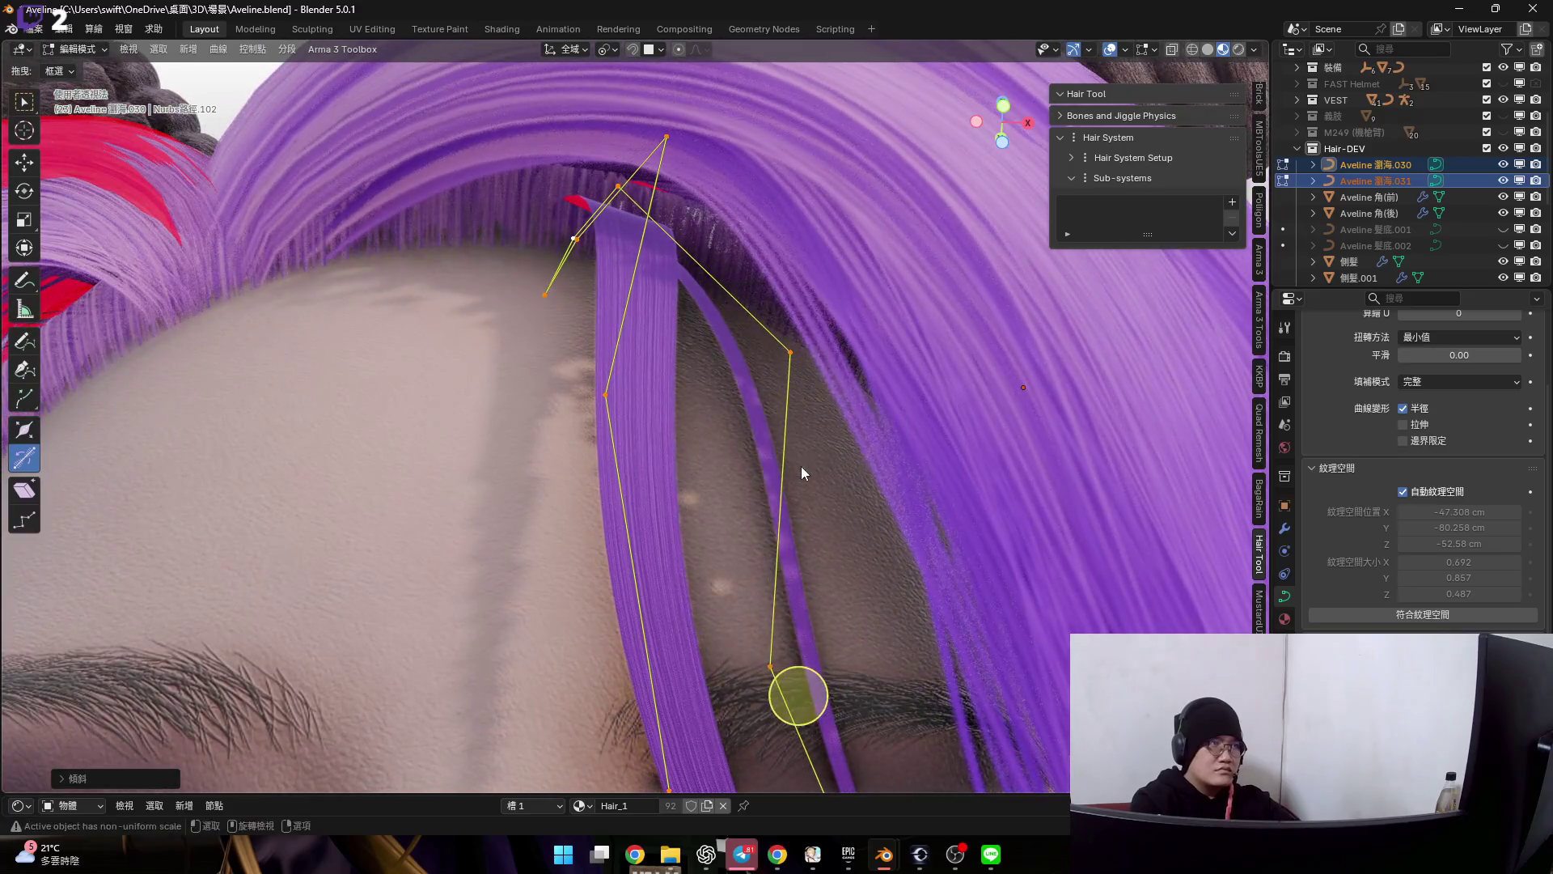
- Clear the fringe curve's tilt and smooth the tilt along the strand
right_click(802, 466)
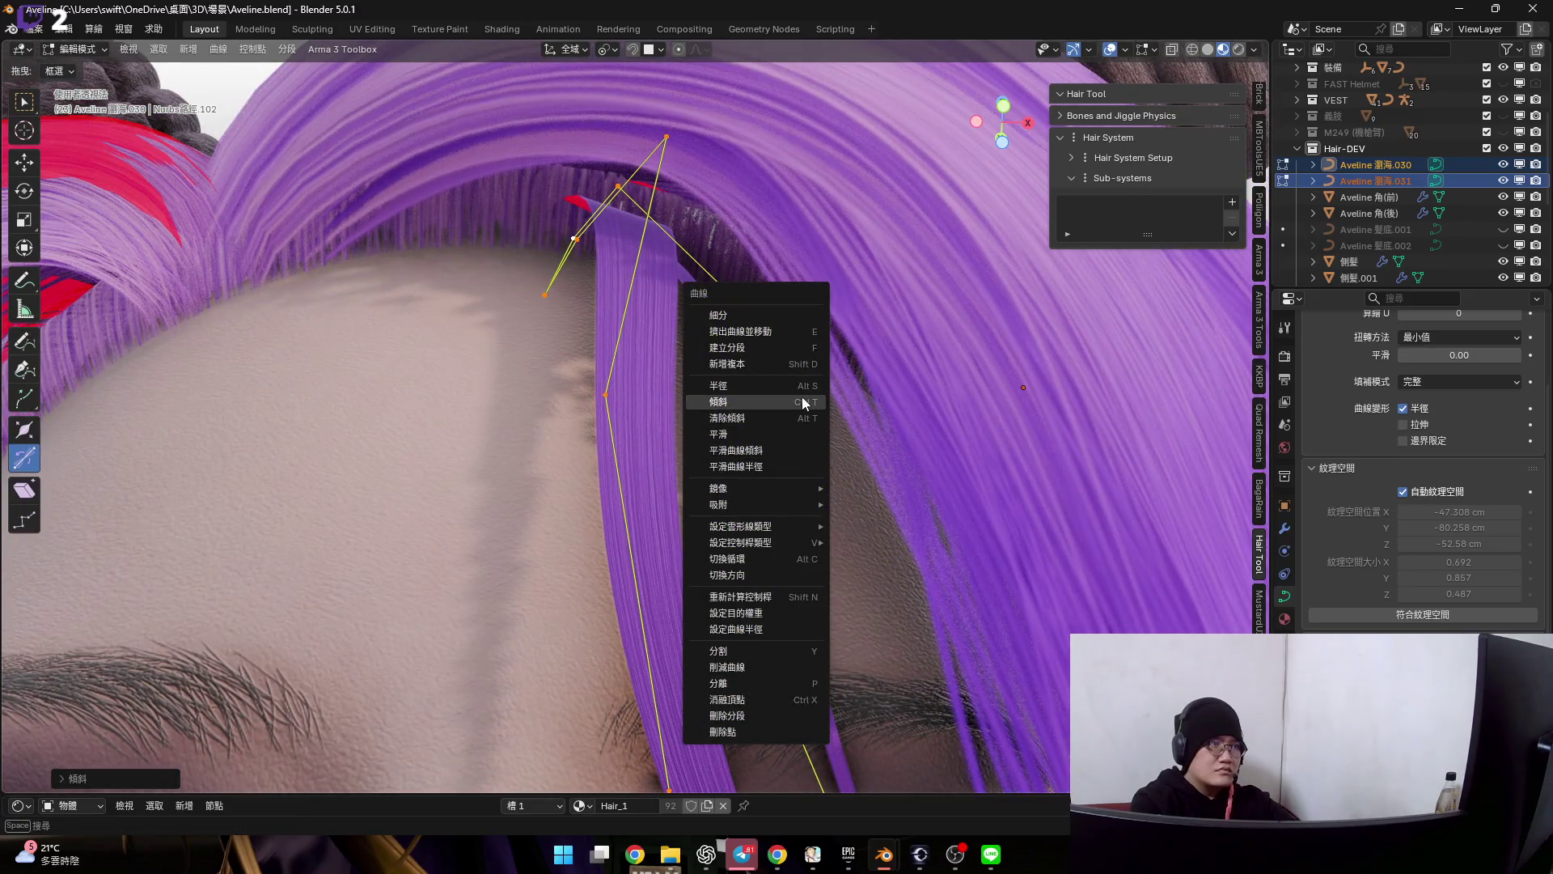
left_click(805, 421)
middle_click_drag(798, 693, 814, 684, "shift")
right_click(824, 390)
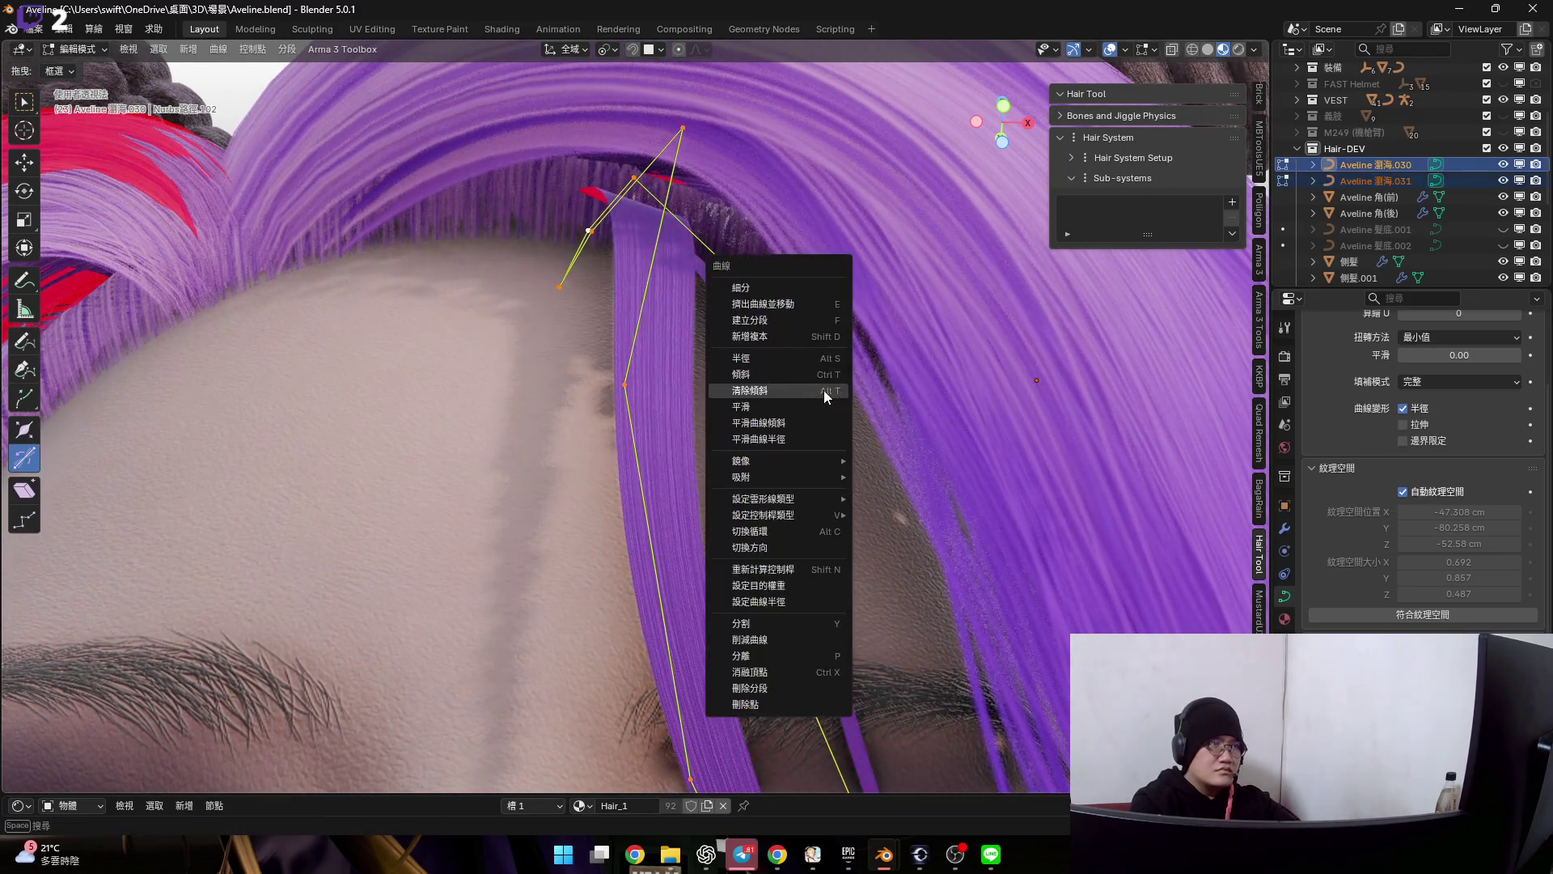
left_click(825, 389)
scroll(801, 486, "down", 3)
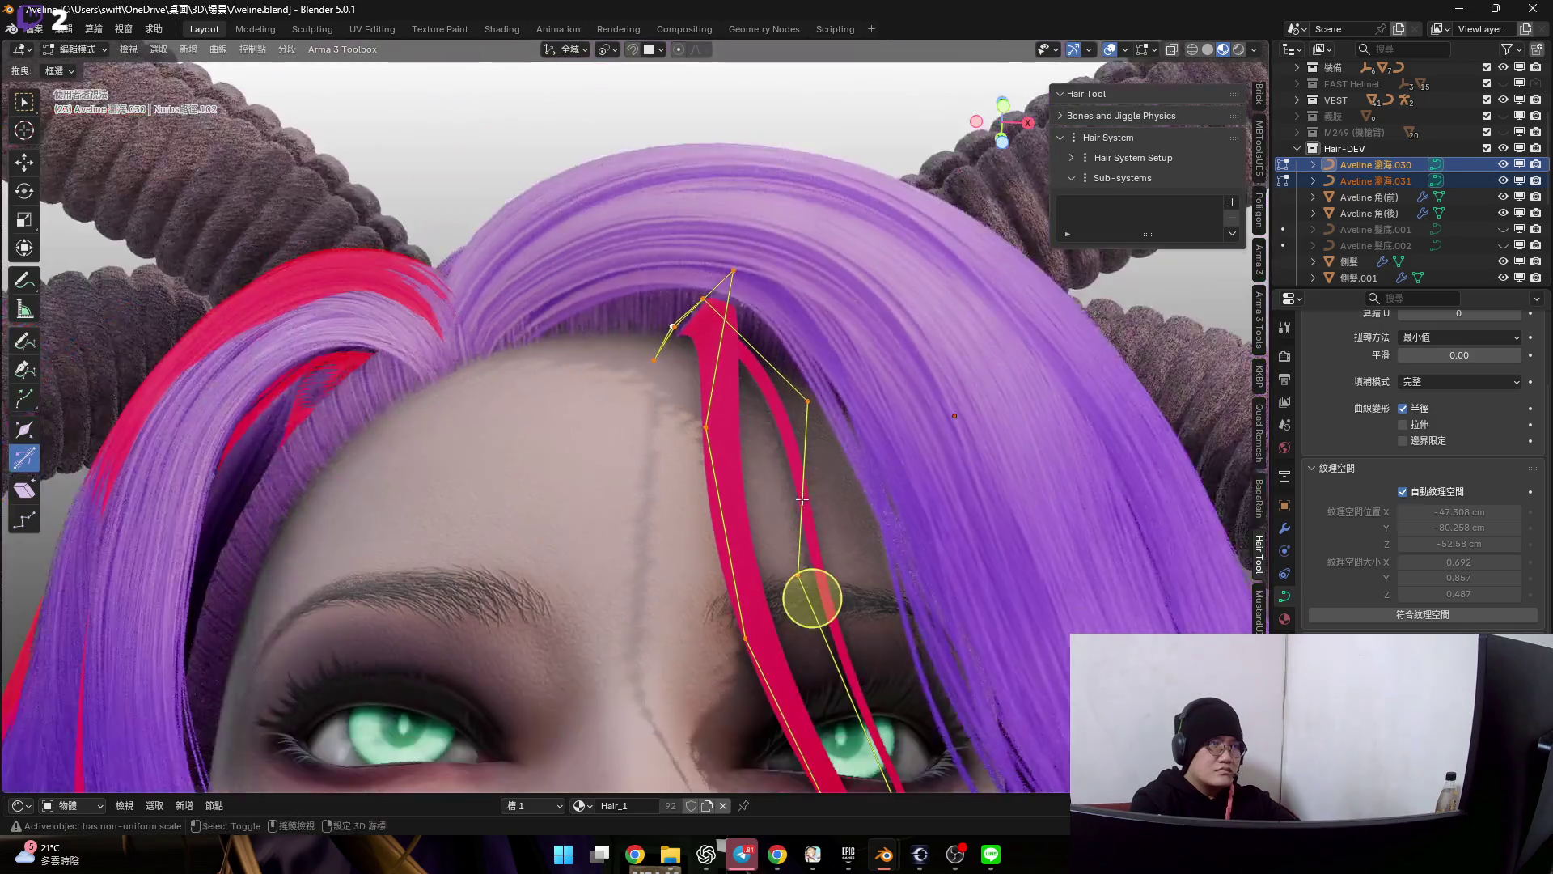
scroll(801, 486, "down", 1)
scroll(802, 485, "down", 2)
right_click(801, 446)
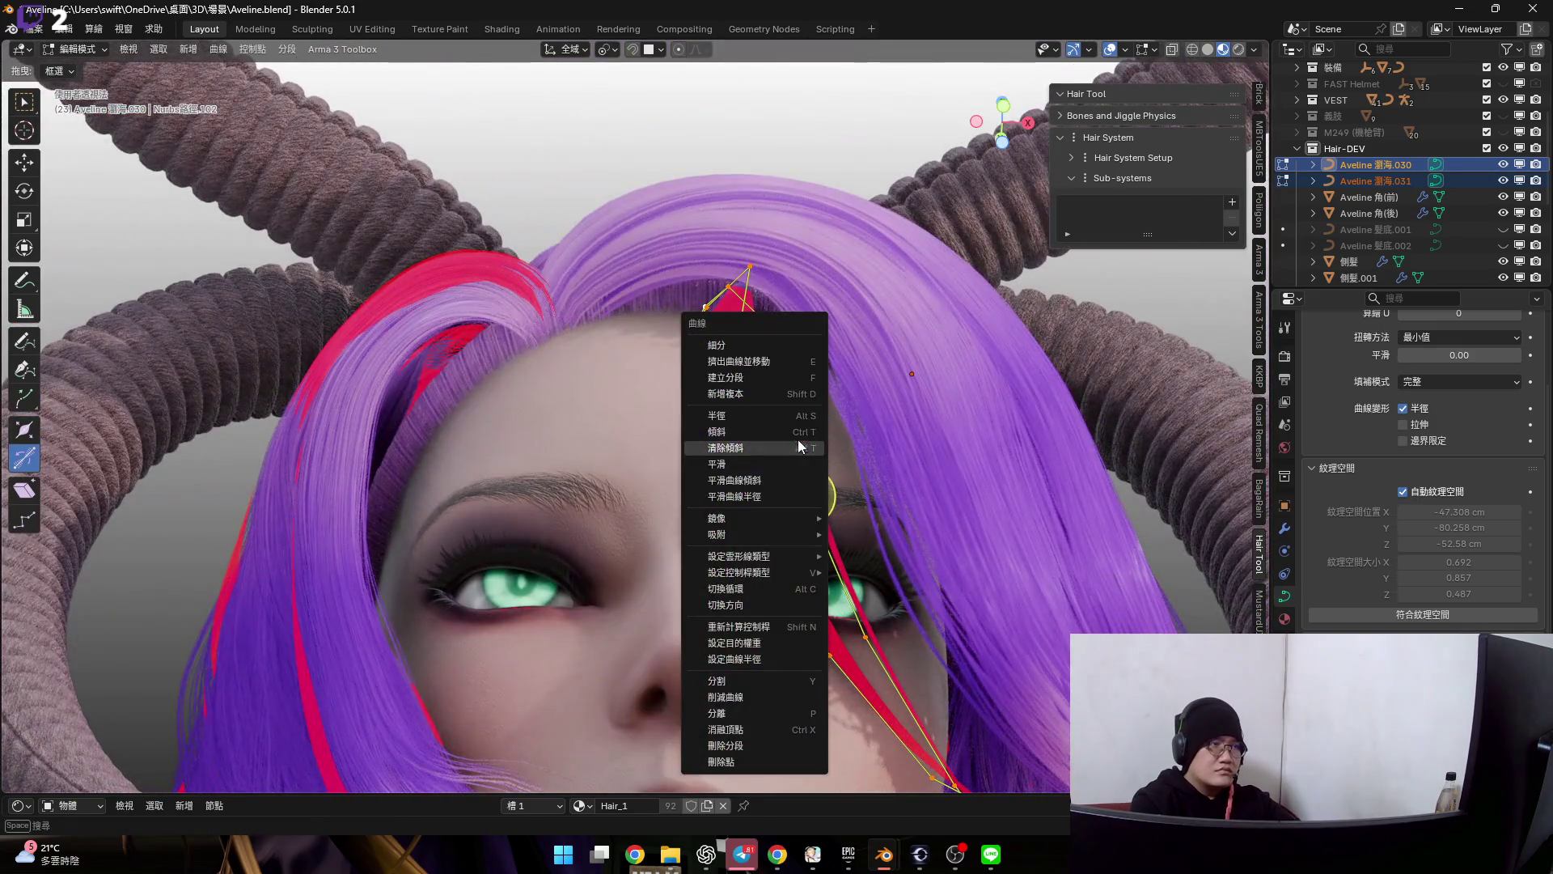
left_click(807, 497)
scroll(786, 480, "up", 3)
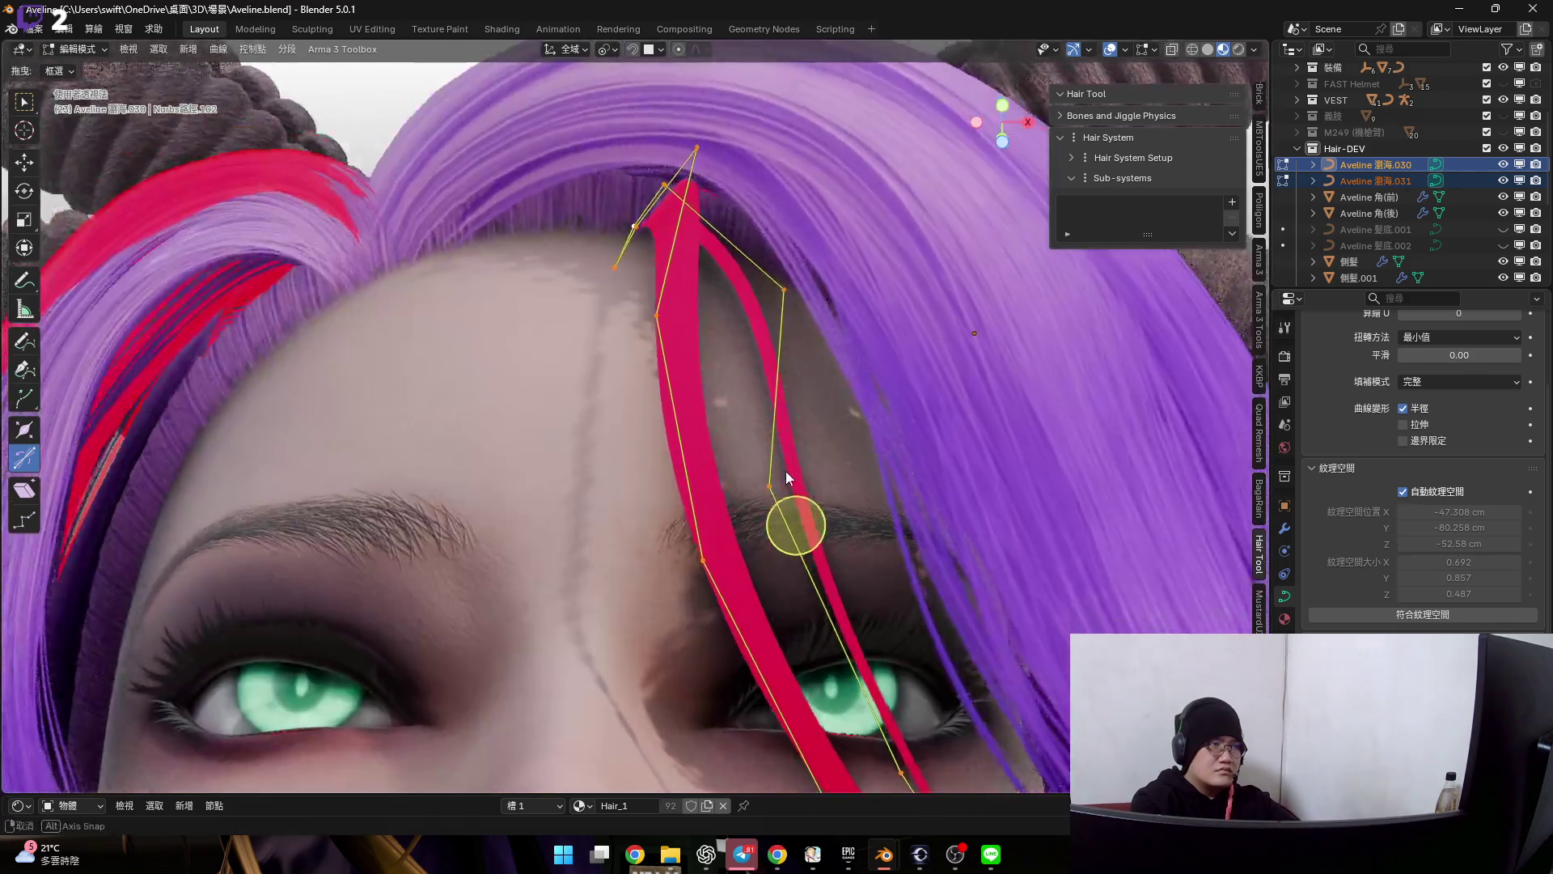
scroll(787, 480, "down", 1)
- Re-tilt the strand so its purple side faces outward, then return to Object Mode
key("ctrl+t")
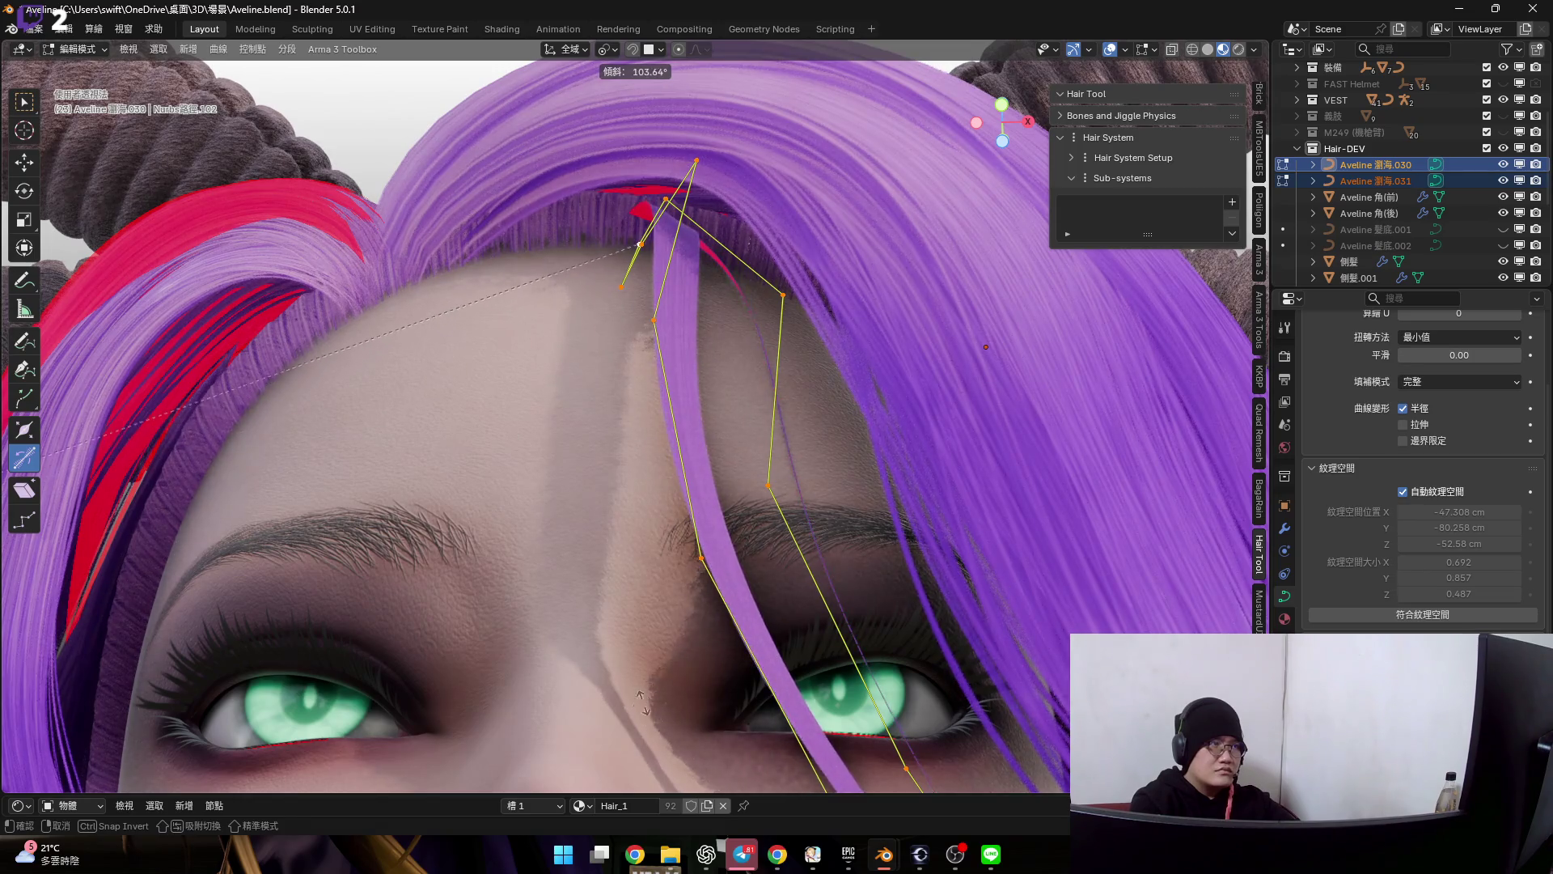
left_click(623, 182)
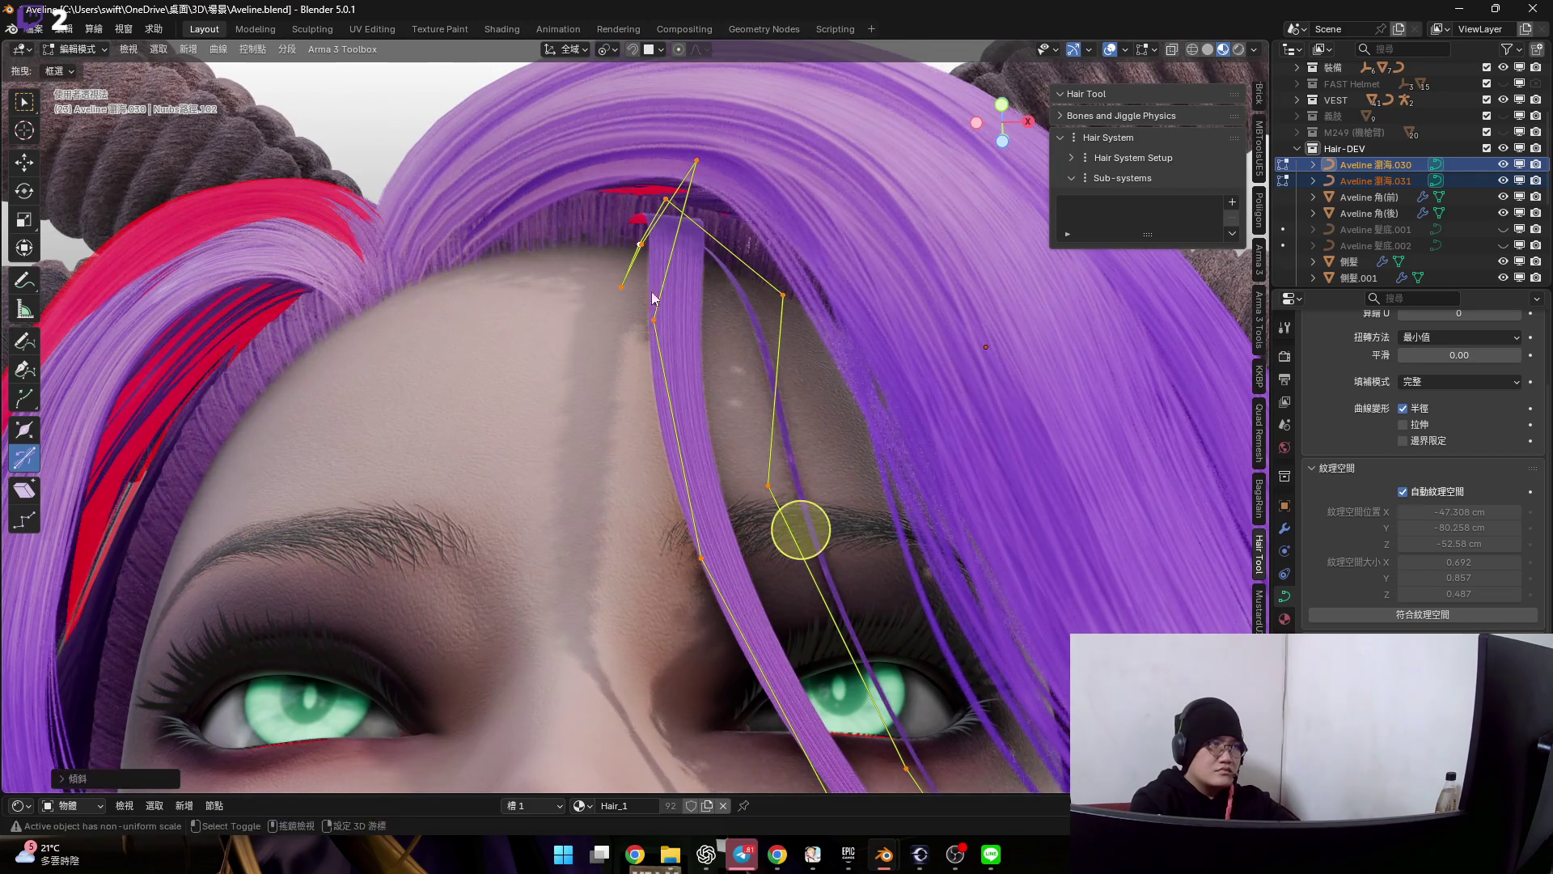
middle_click_drag(623, 183, 664, 503)
scroll(664, 504, "down", 2)
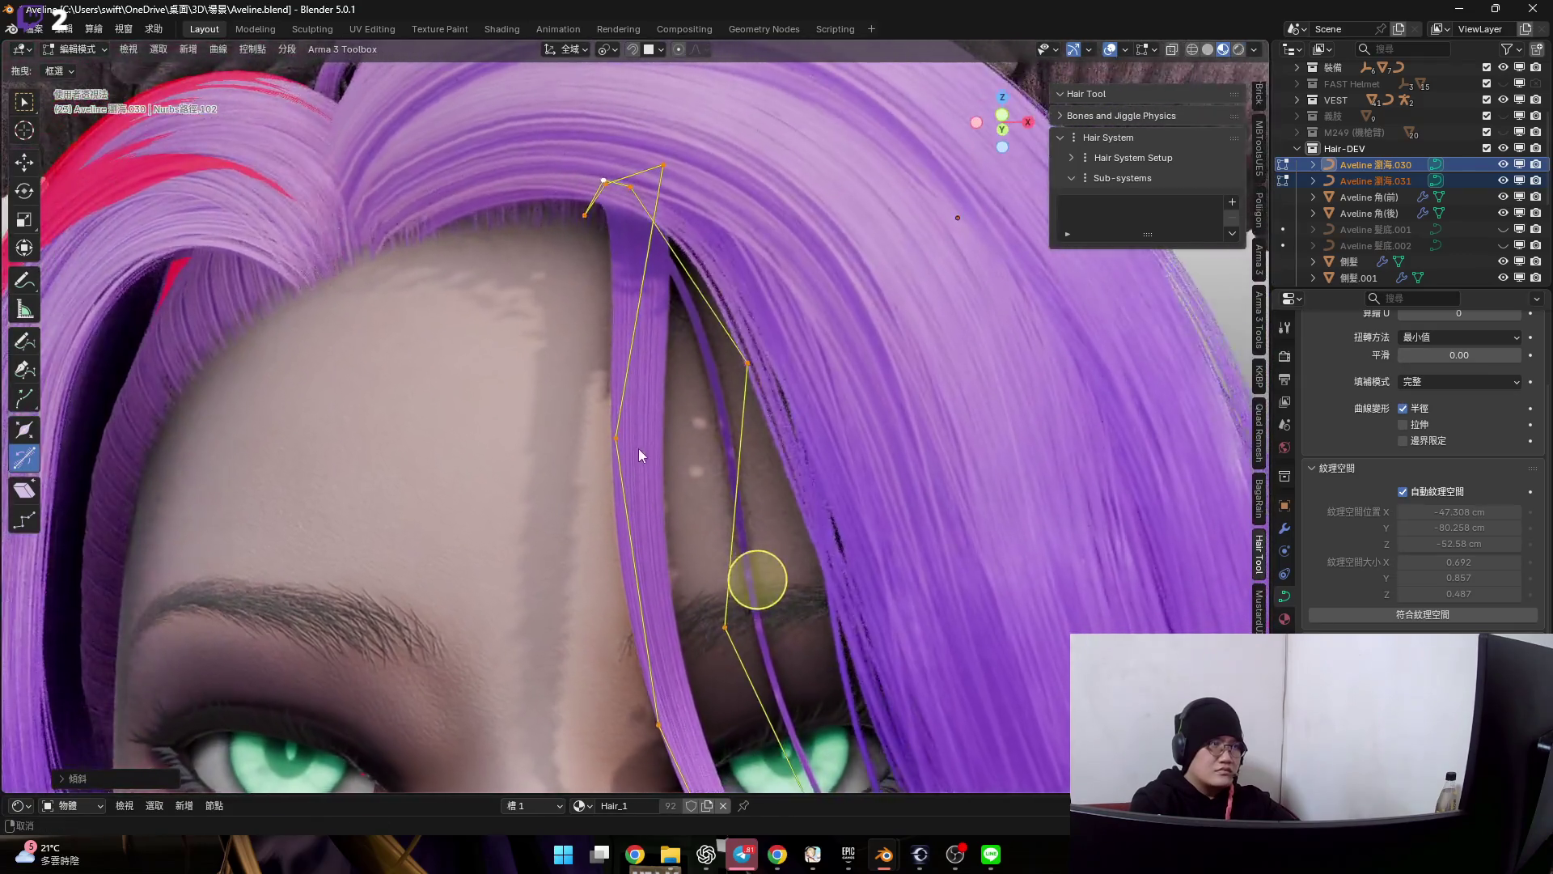
scroll(639, 449, "down", 4)
right_click(646, 436)
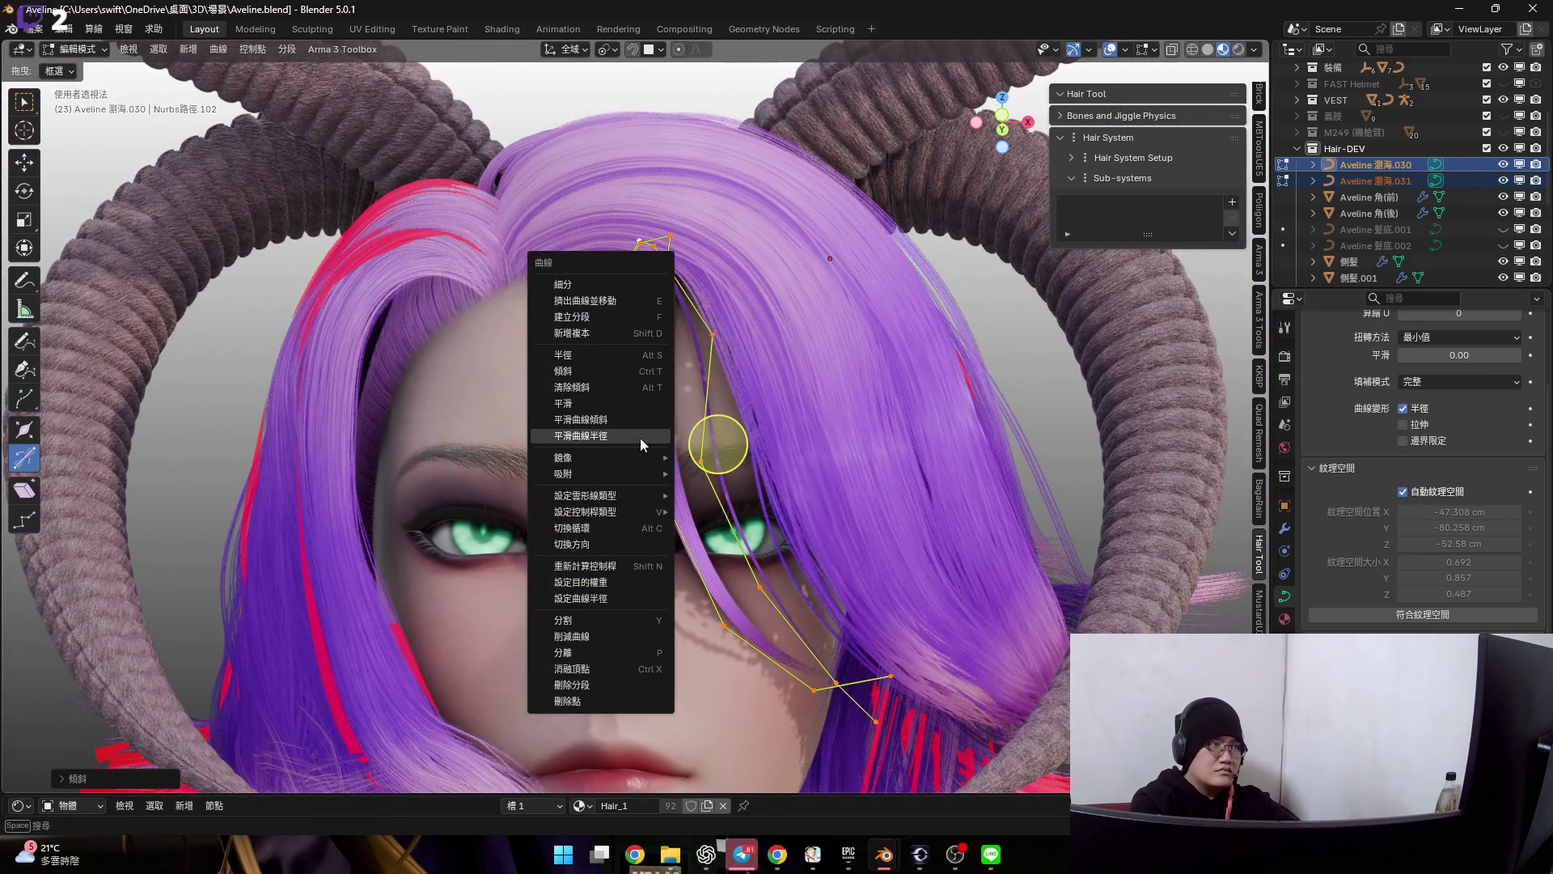
key("Escape")
scroll(695, 477, "up", 2)
scroll(695, 476, "up", 2)
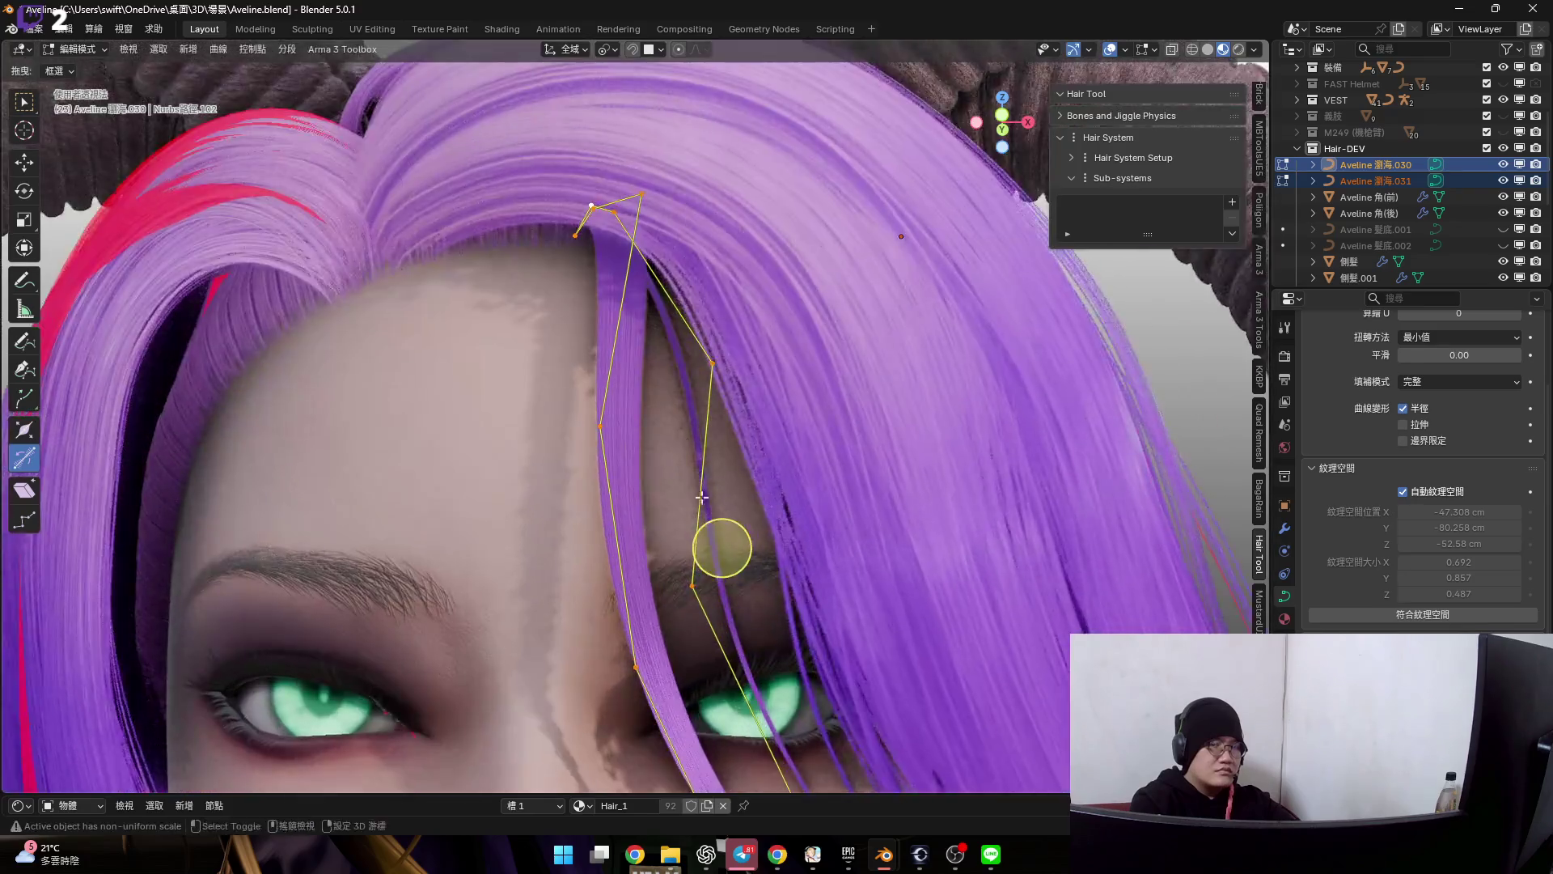
middle_click_drag(695, 478, 691, 443)
scroll(690, 444, "up", 2)
scroll(690, 443, "down", 5)
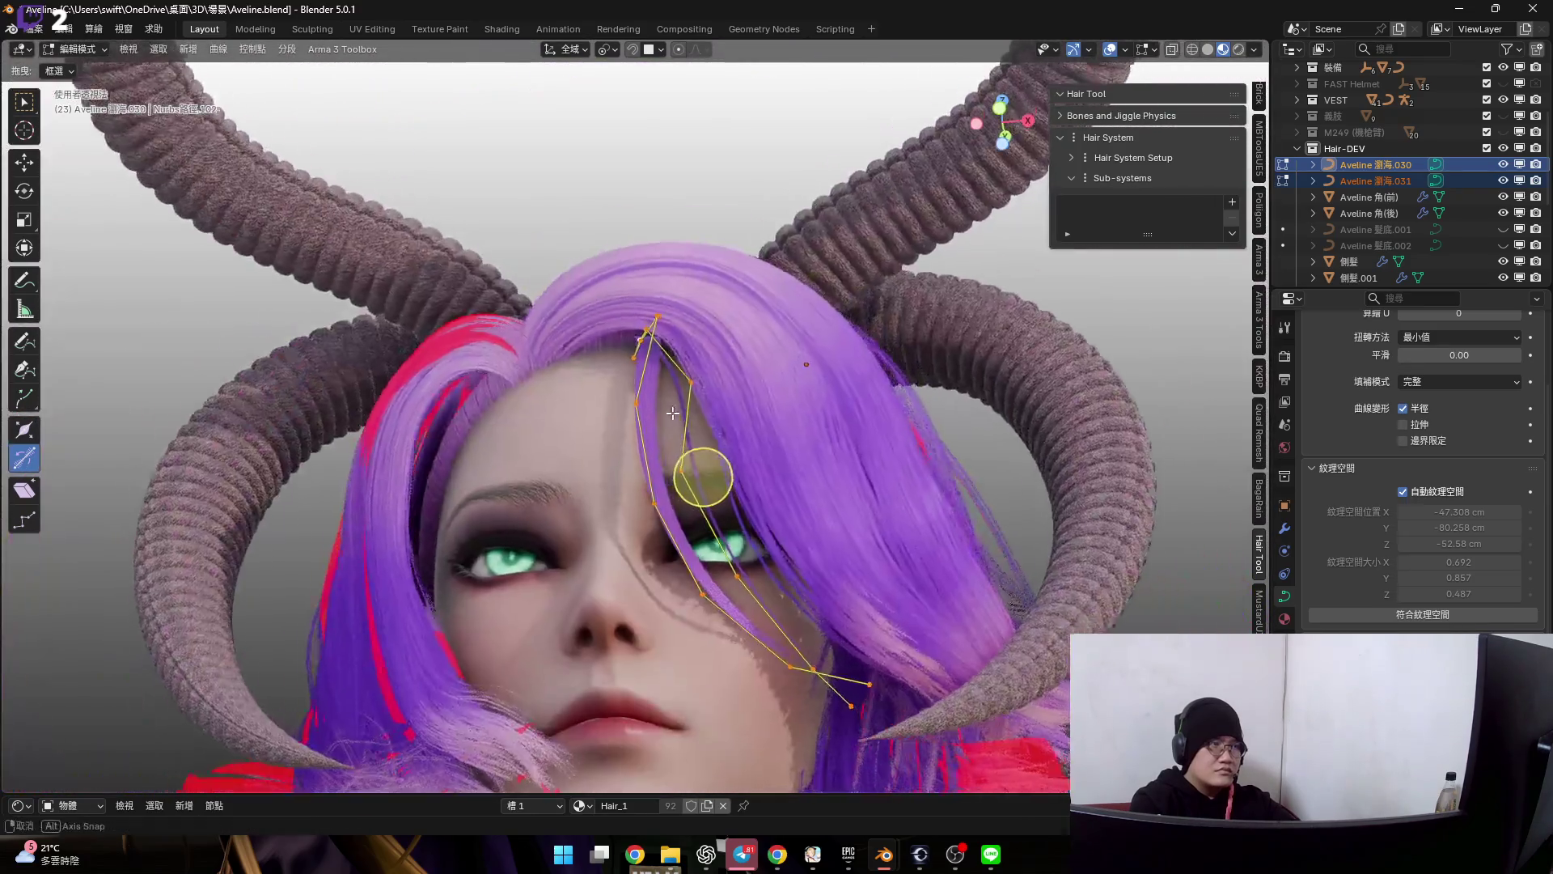
scroll(690, 443, "up", 3)
mouse_move(691, 444)
middle_mouse_down()
mouse_move(721, 446)
mouse_move(707, 454)
middle_mouse_up()
scroll(707, 453, "down", 2)
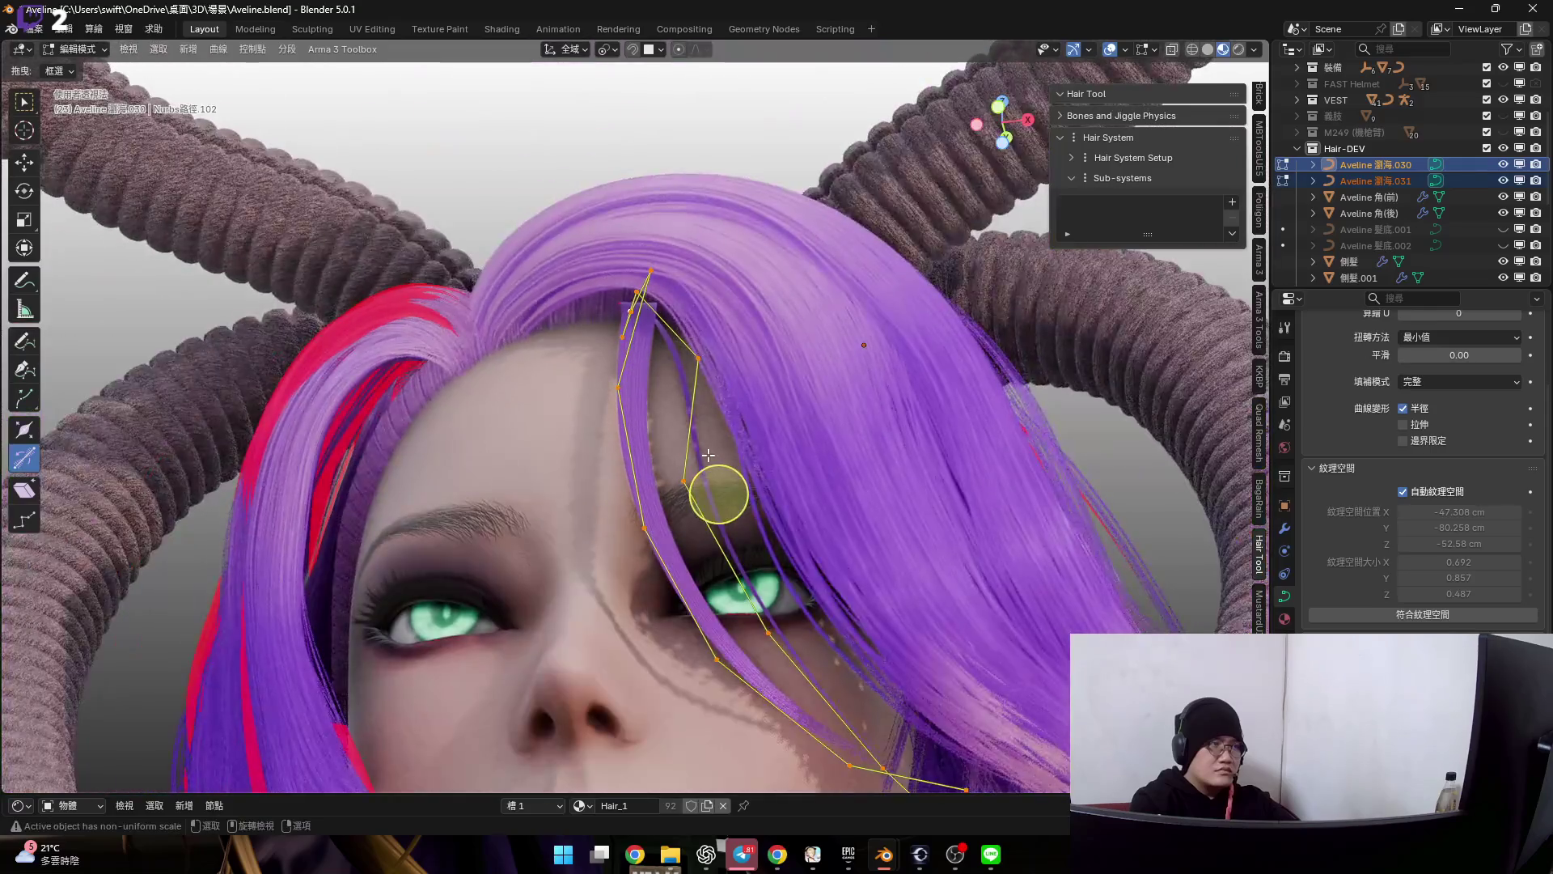
key("Tab")
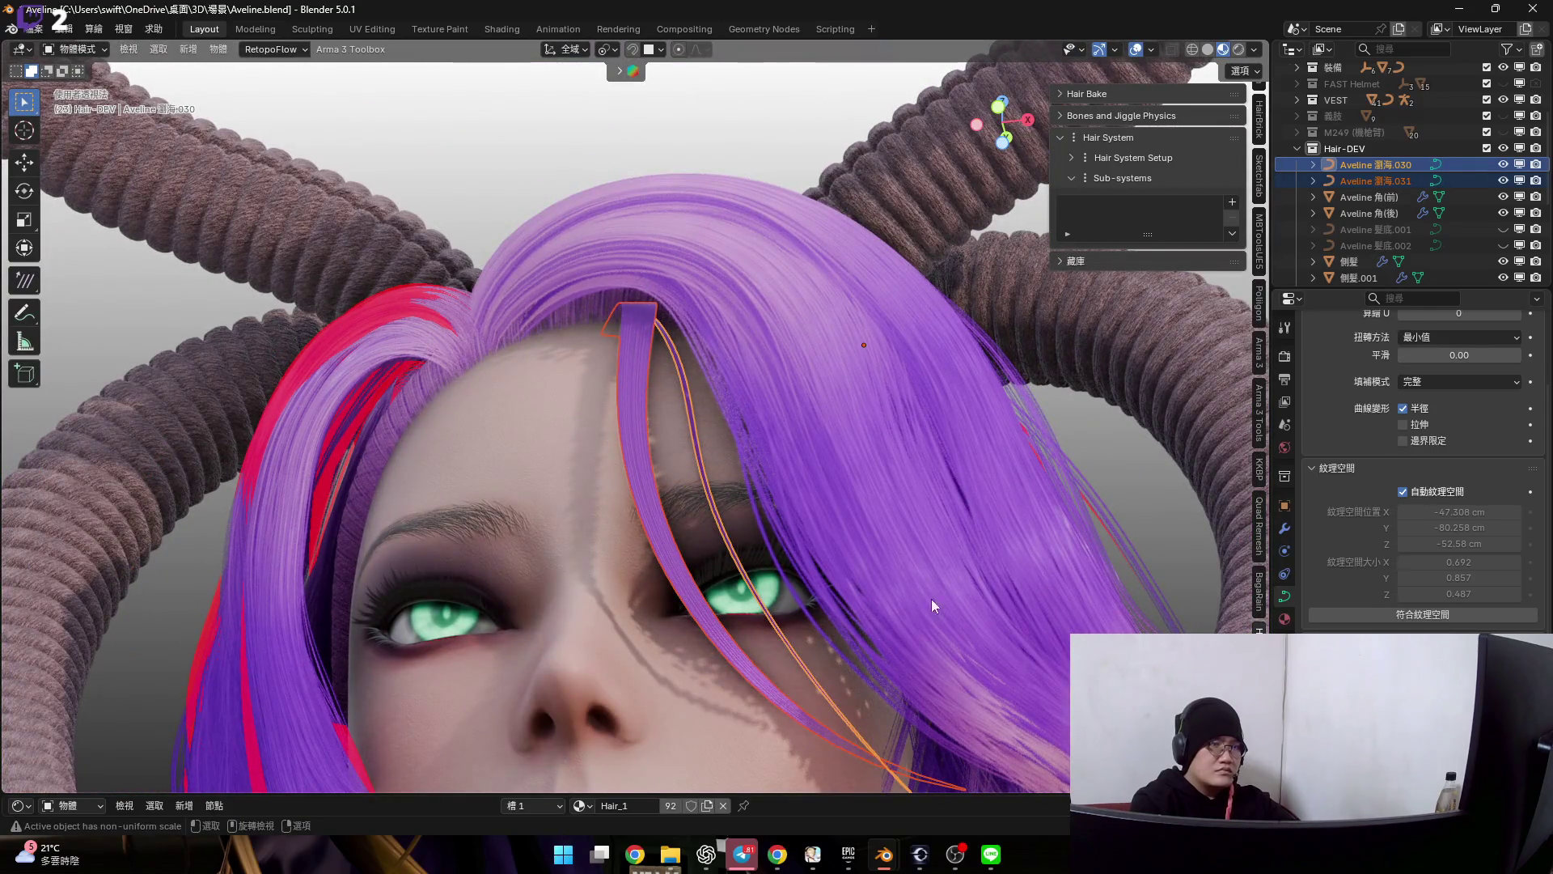
- Adjust the Aveline 瀏海.030 strand's thickness with Alt+S in Edit Mode, then return to Object Mode
left_click(717, 491)
scroll(717, 492, "up", 2)
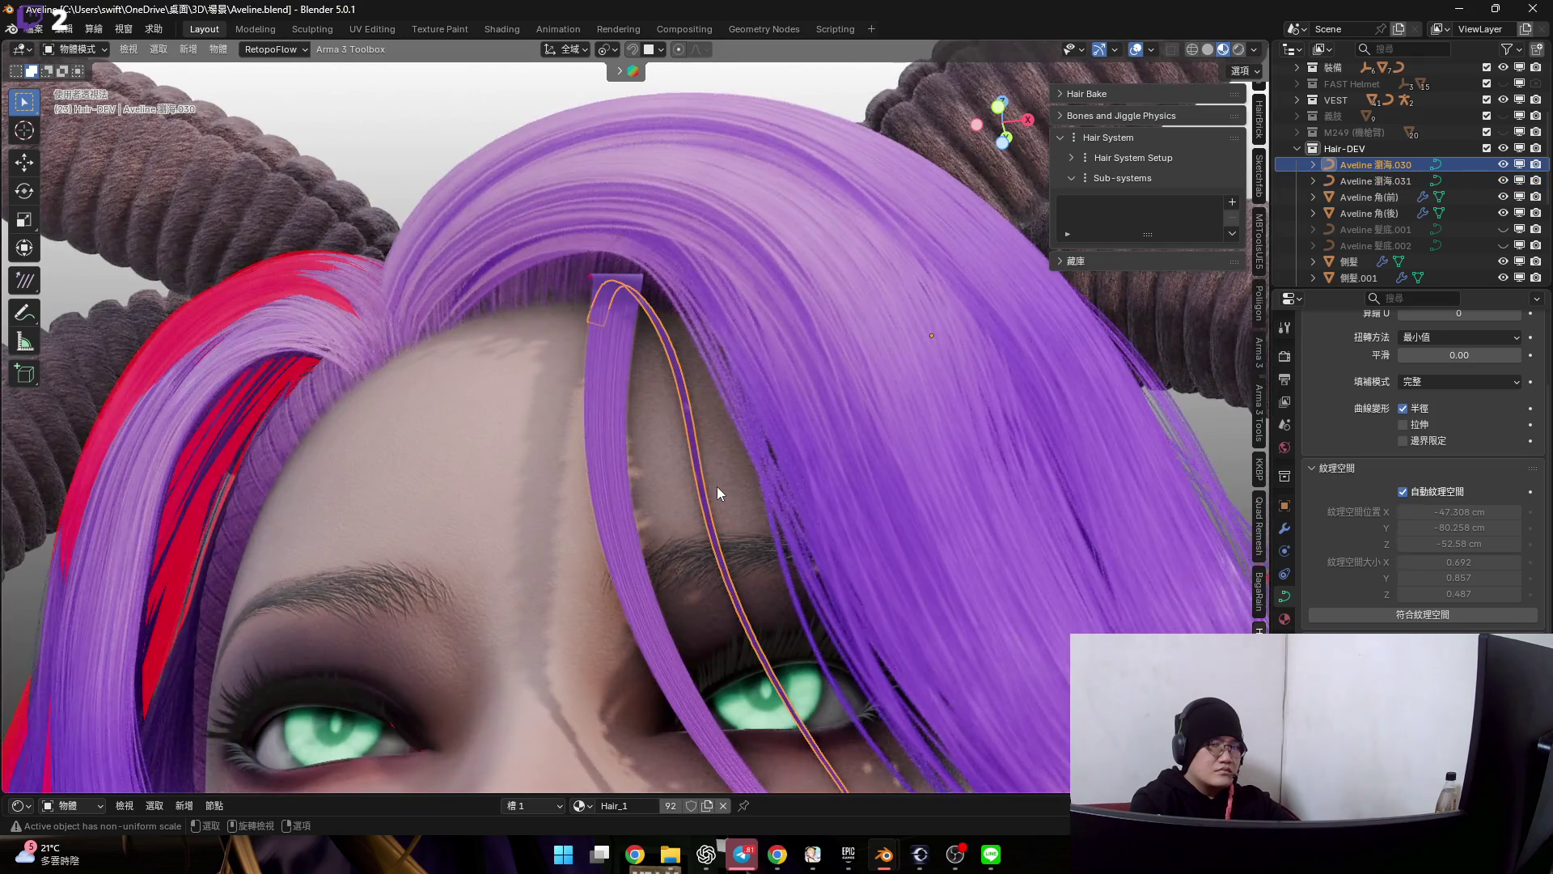
scroll(719, 491, "down", 3)
key("Tab")
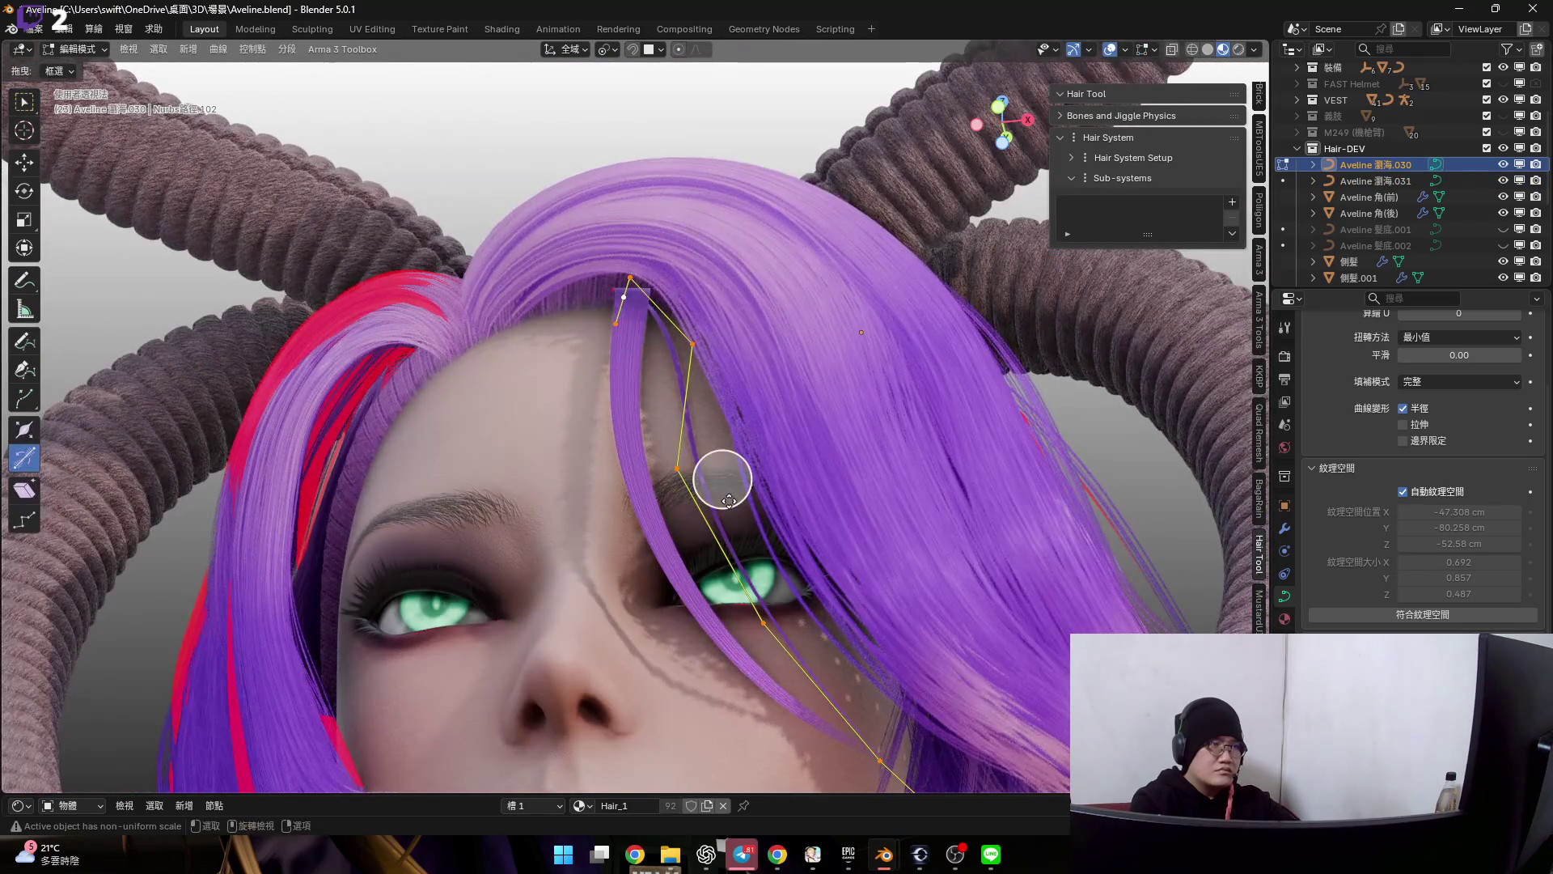
scroll(726, 498, "up", 2)
scroll(693, 503, "up", 2)
scroll(770, 635, "up", 2)
key("alt+s")
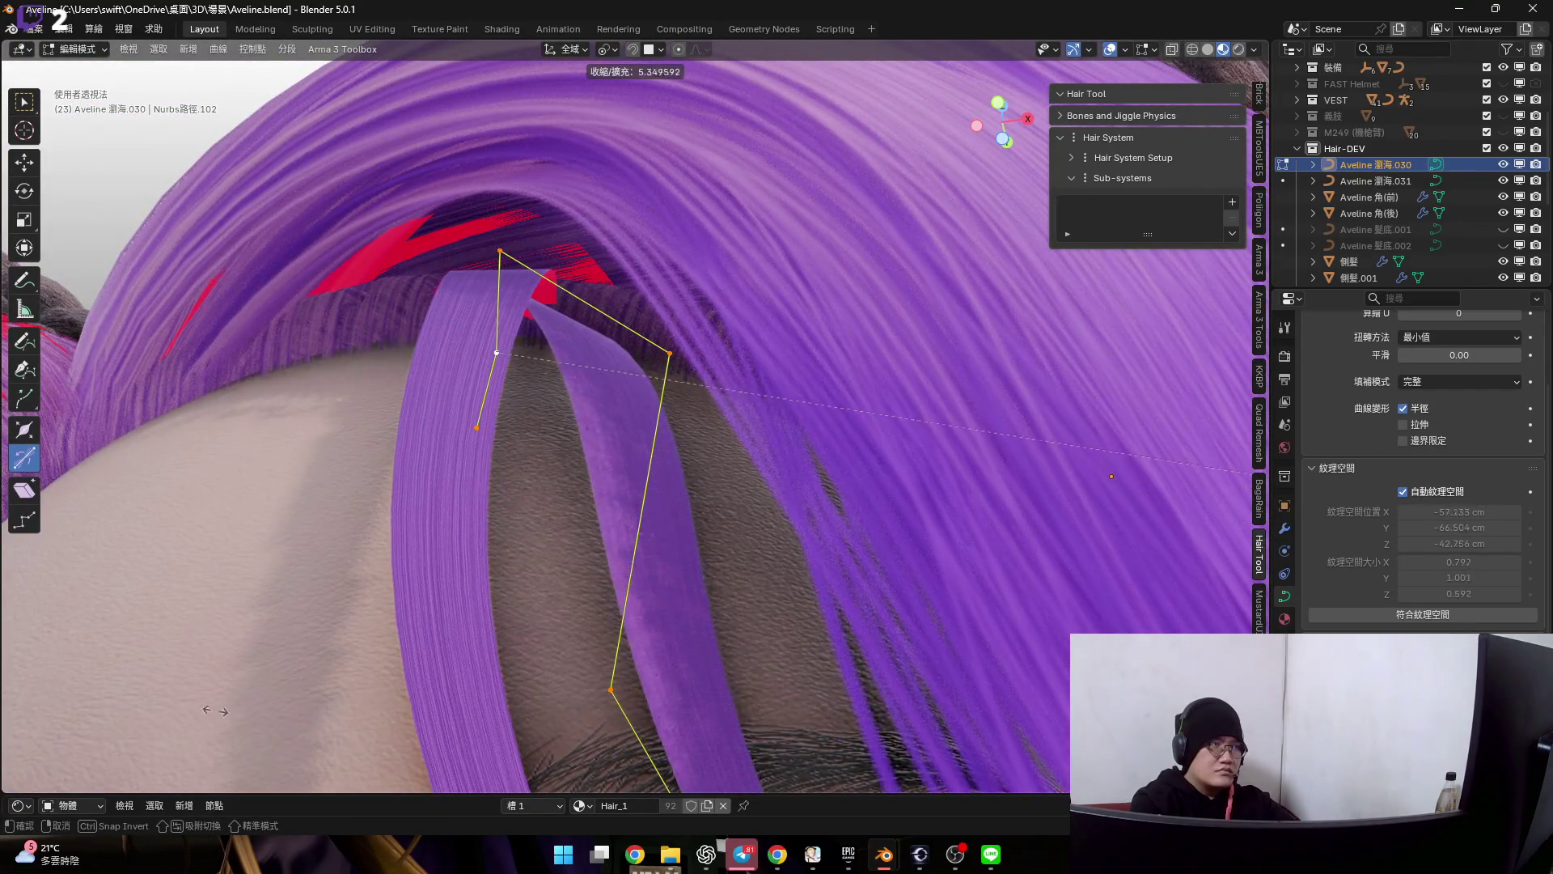
left_click(1016, 650)
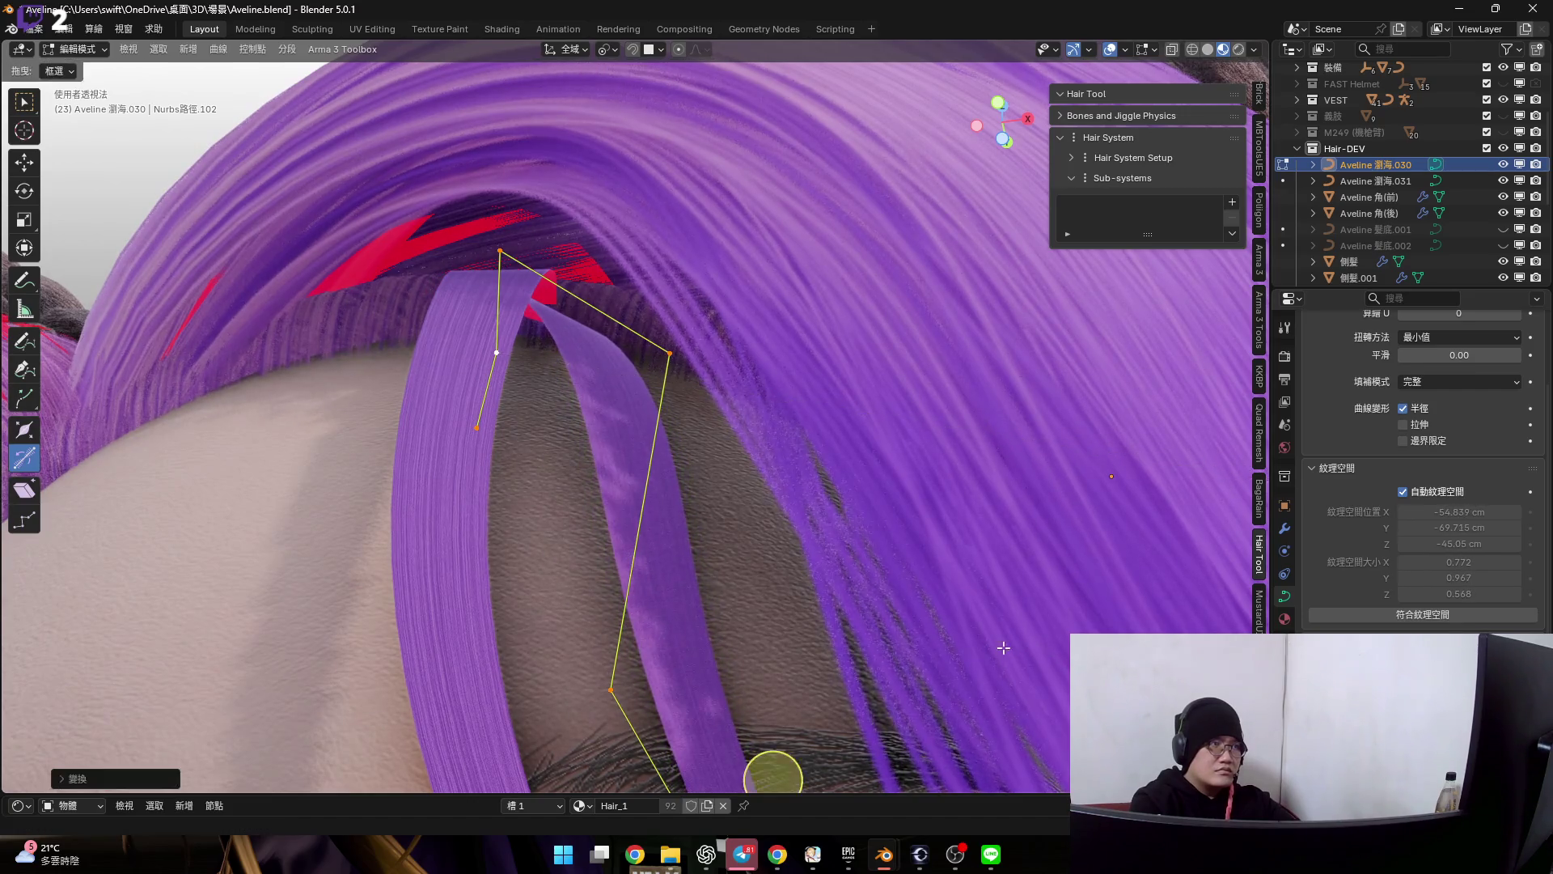
middle_click_drag(772, 770, 715, 587)
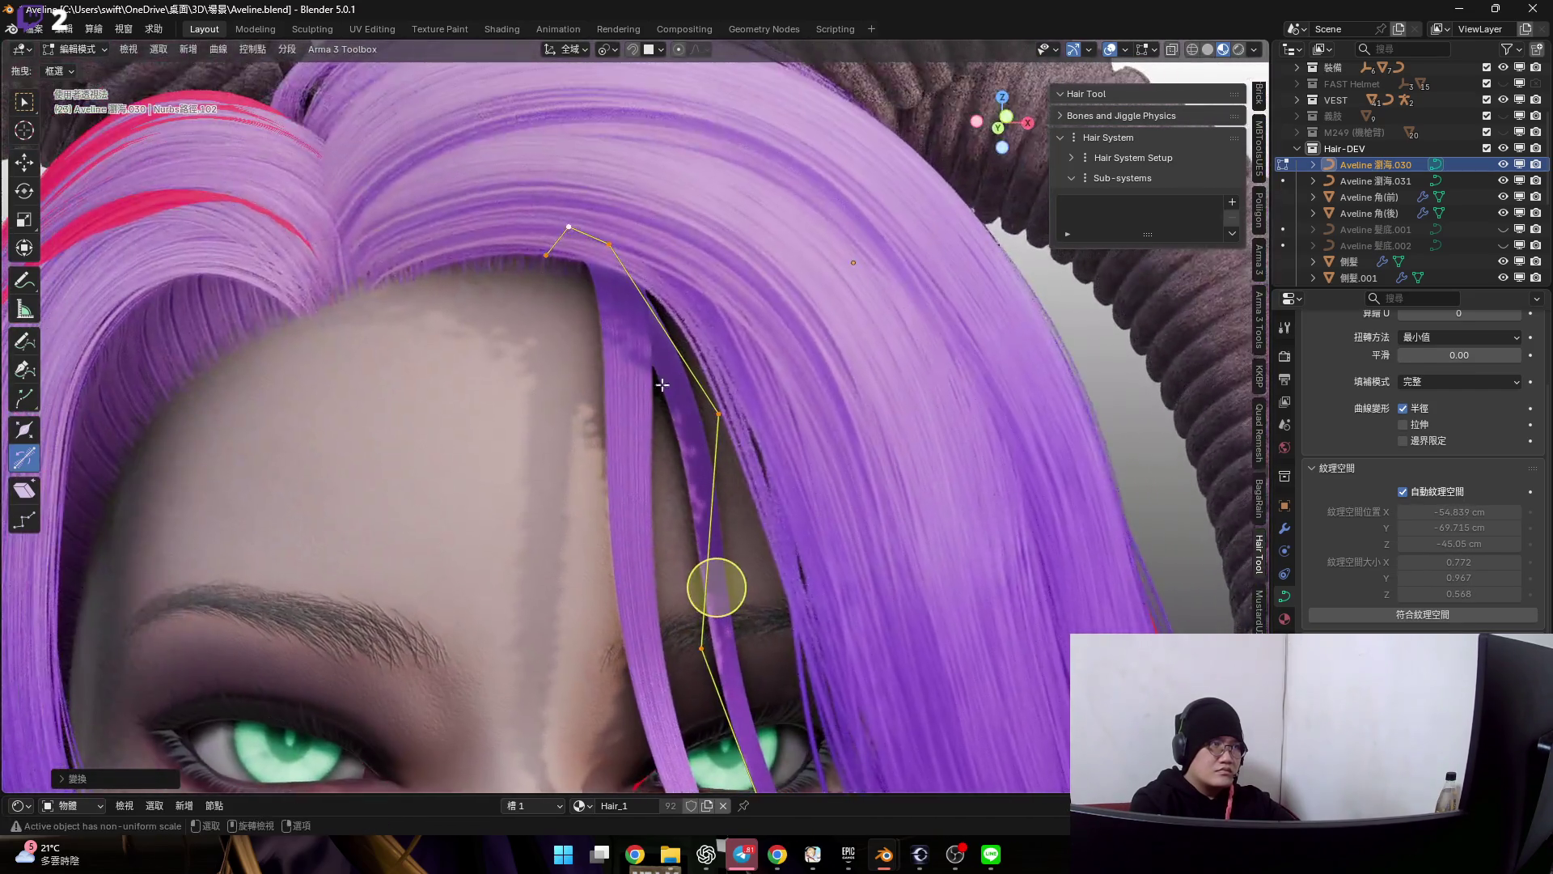
mouse_move(662, 383)
middle_mouse_down()
mouse_move(740, 363)
mouse_move(738, 491)
mouse_move(675, 350)
middle_mouse_up()
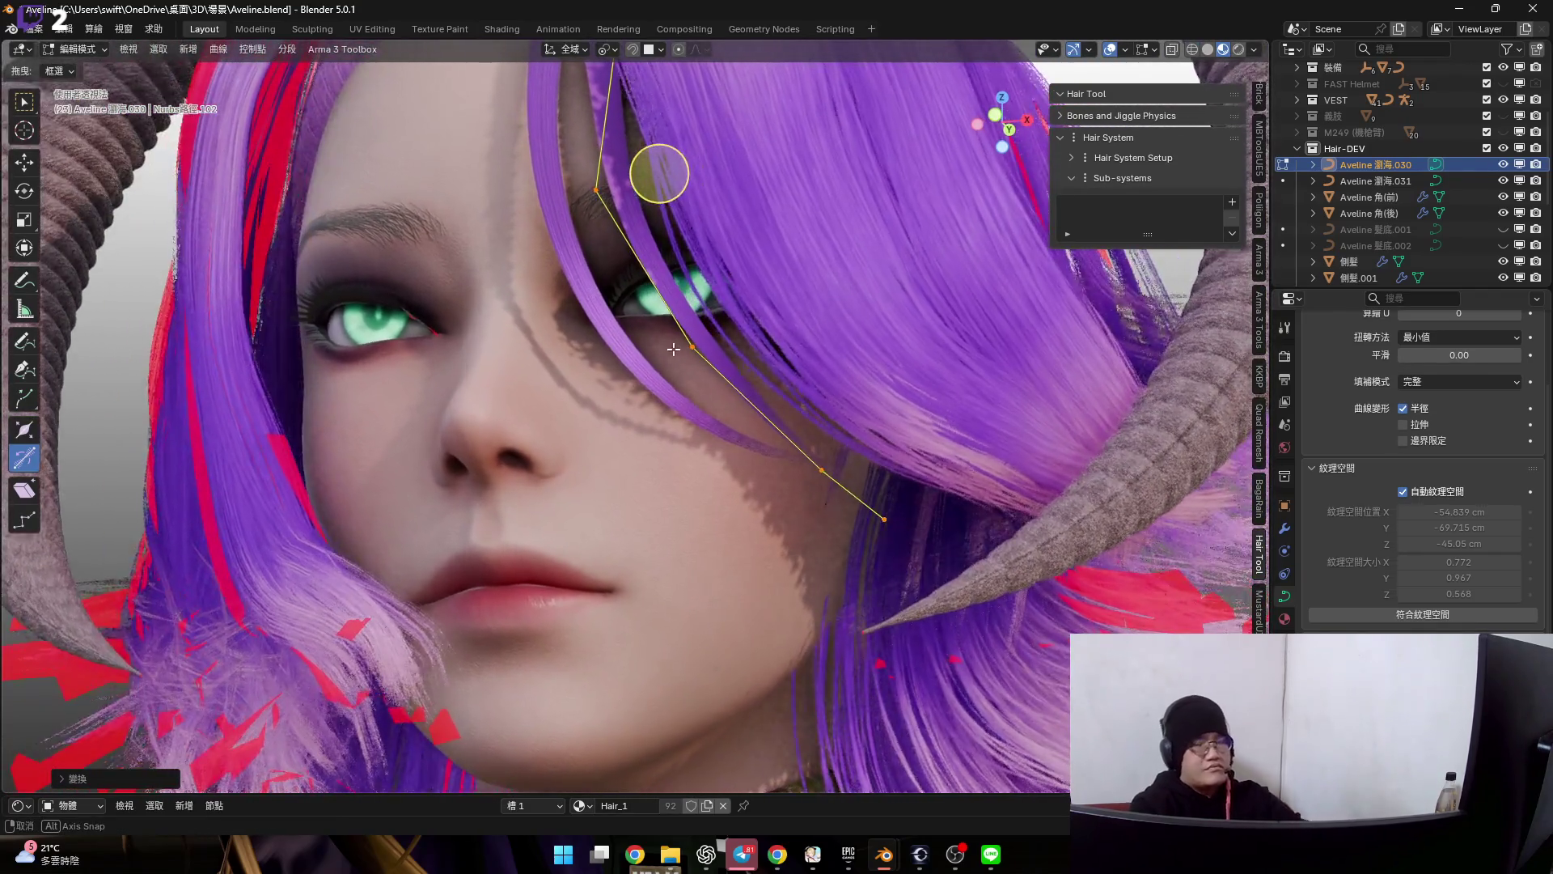
middle_click_drag(674, 351, 1019, 162)
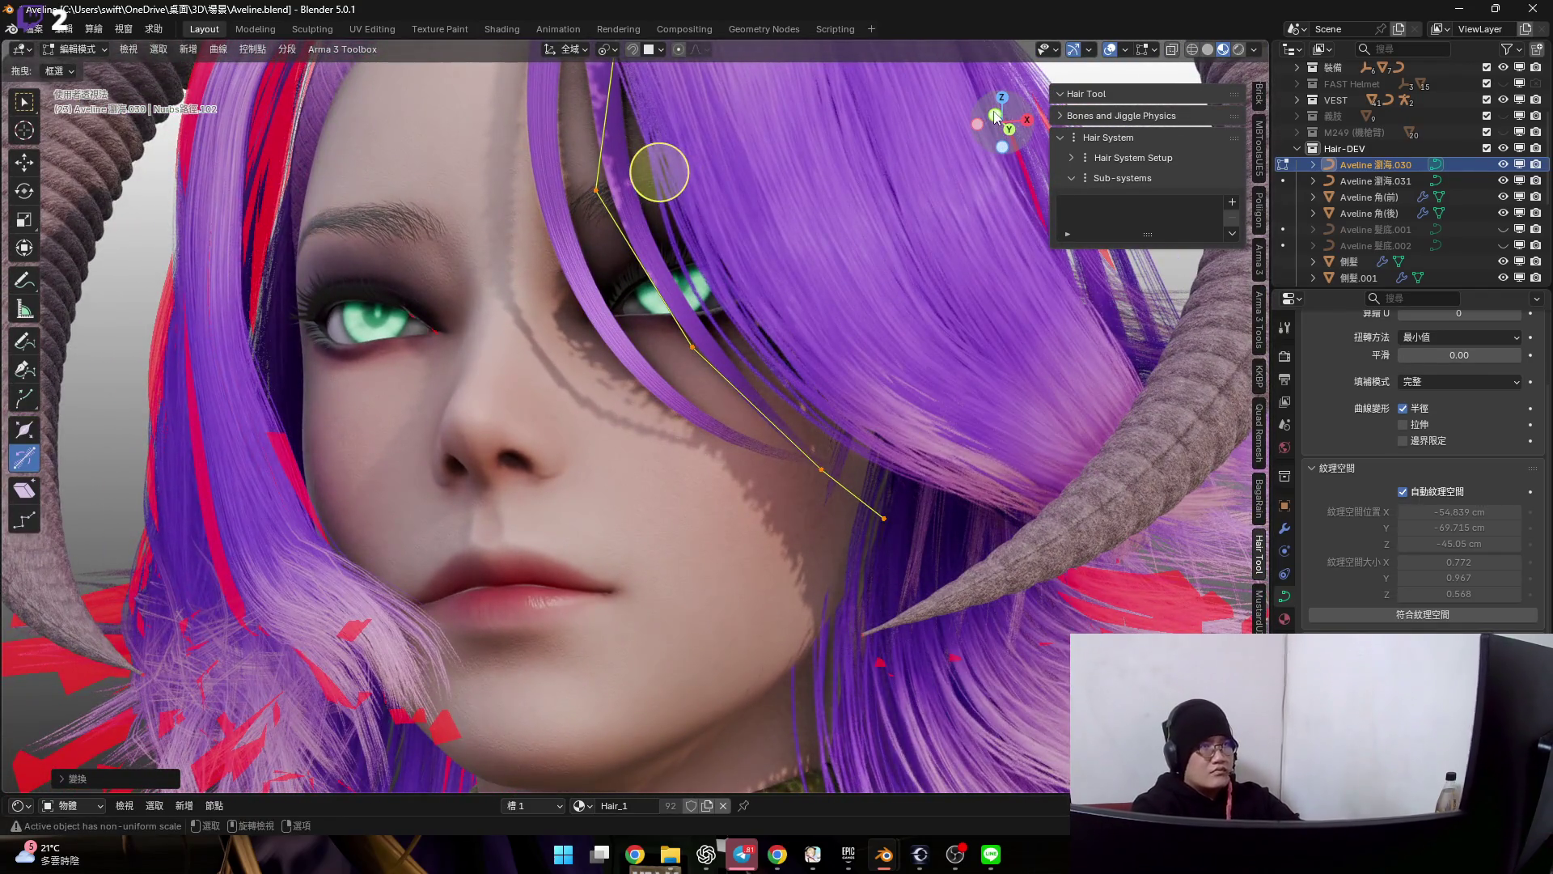
scroll(659, 172, "up", 2)
scroll(704, 259, "up", 1)
key("Tab")
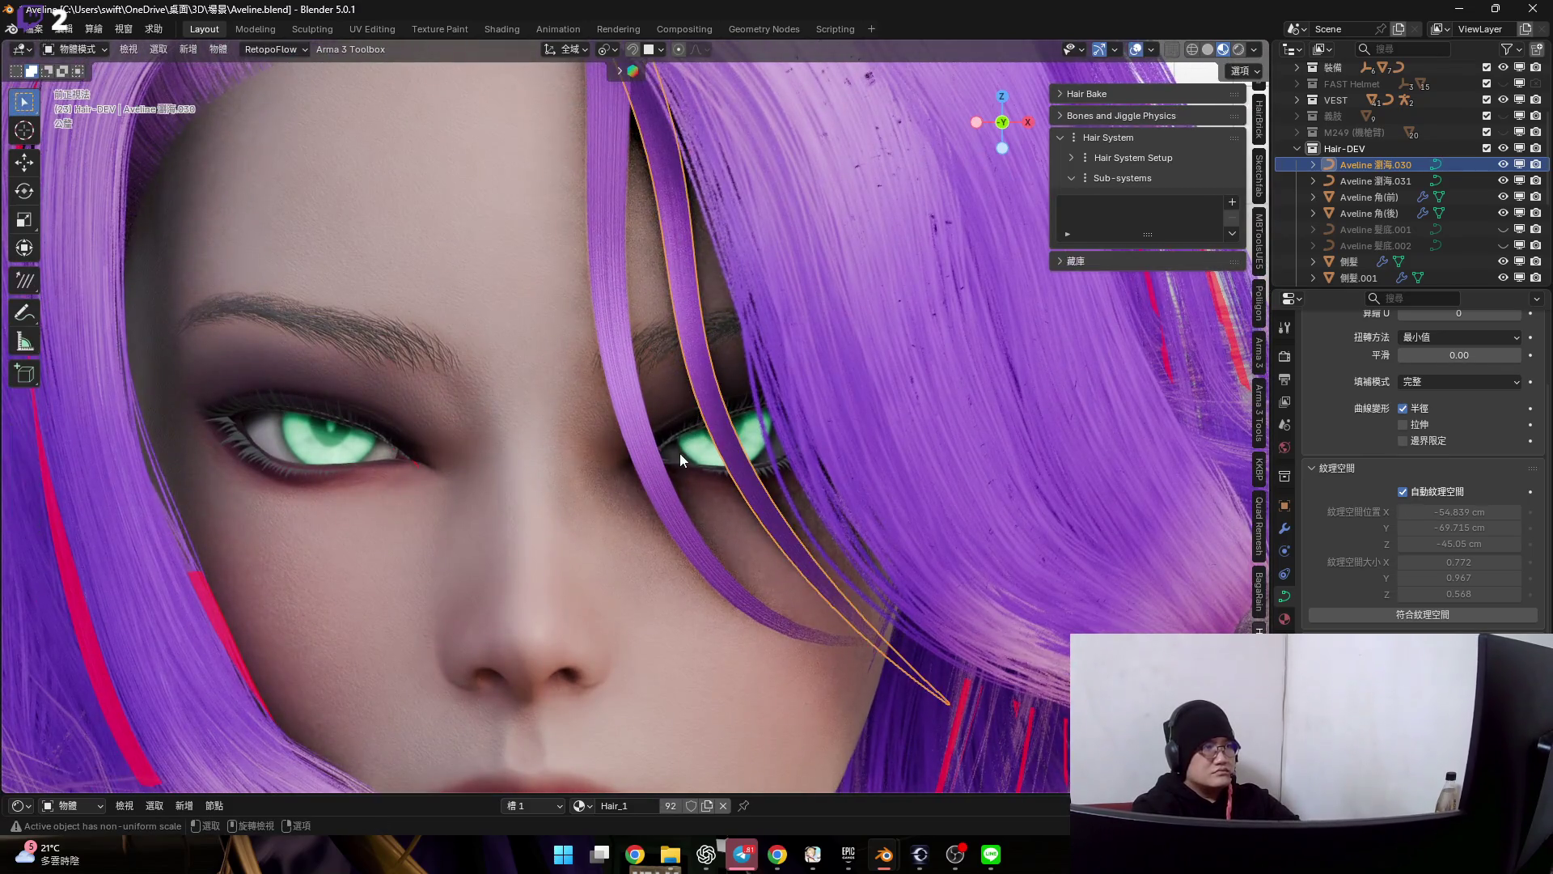
- Enter Edit Mode on Aveline 瀏海.031 and move its points across the face and forehead
left_click(666, 480)
key("Tab")
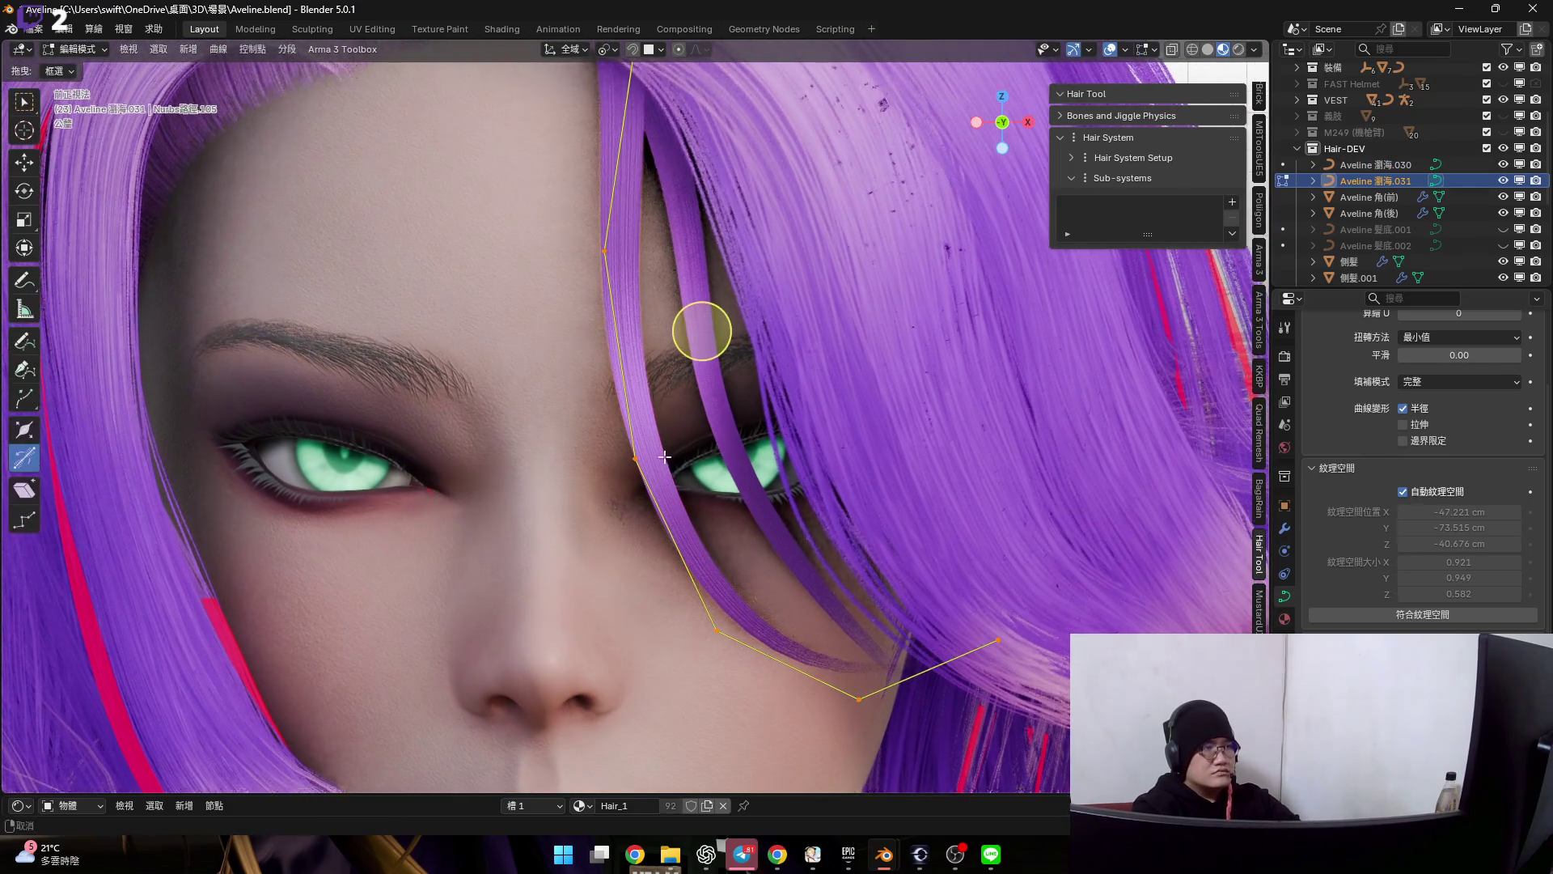
scroll(677, 501, "up", 1)
key("g")
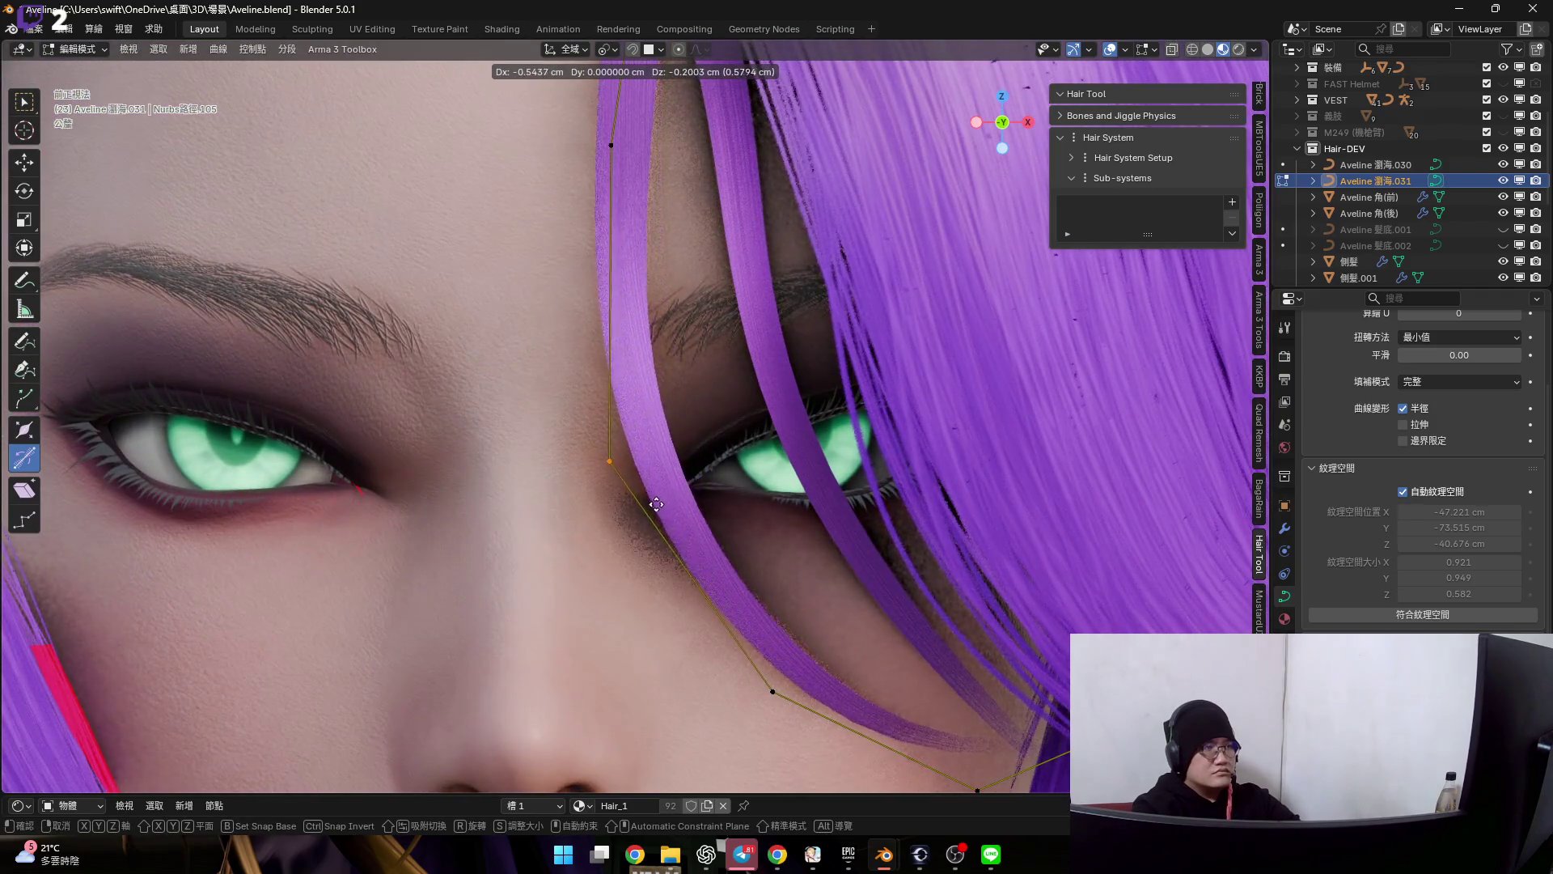
middle_click_drag(639, 511, 703, 599, "shift")
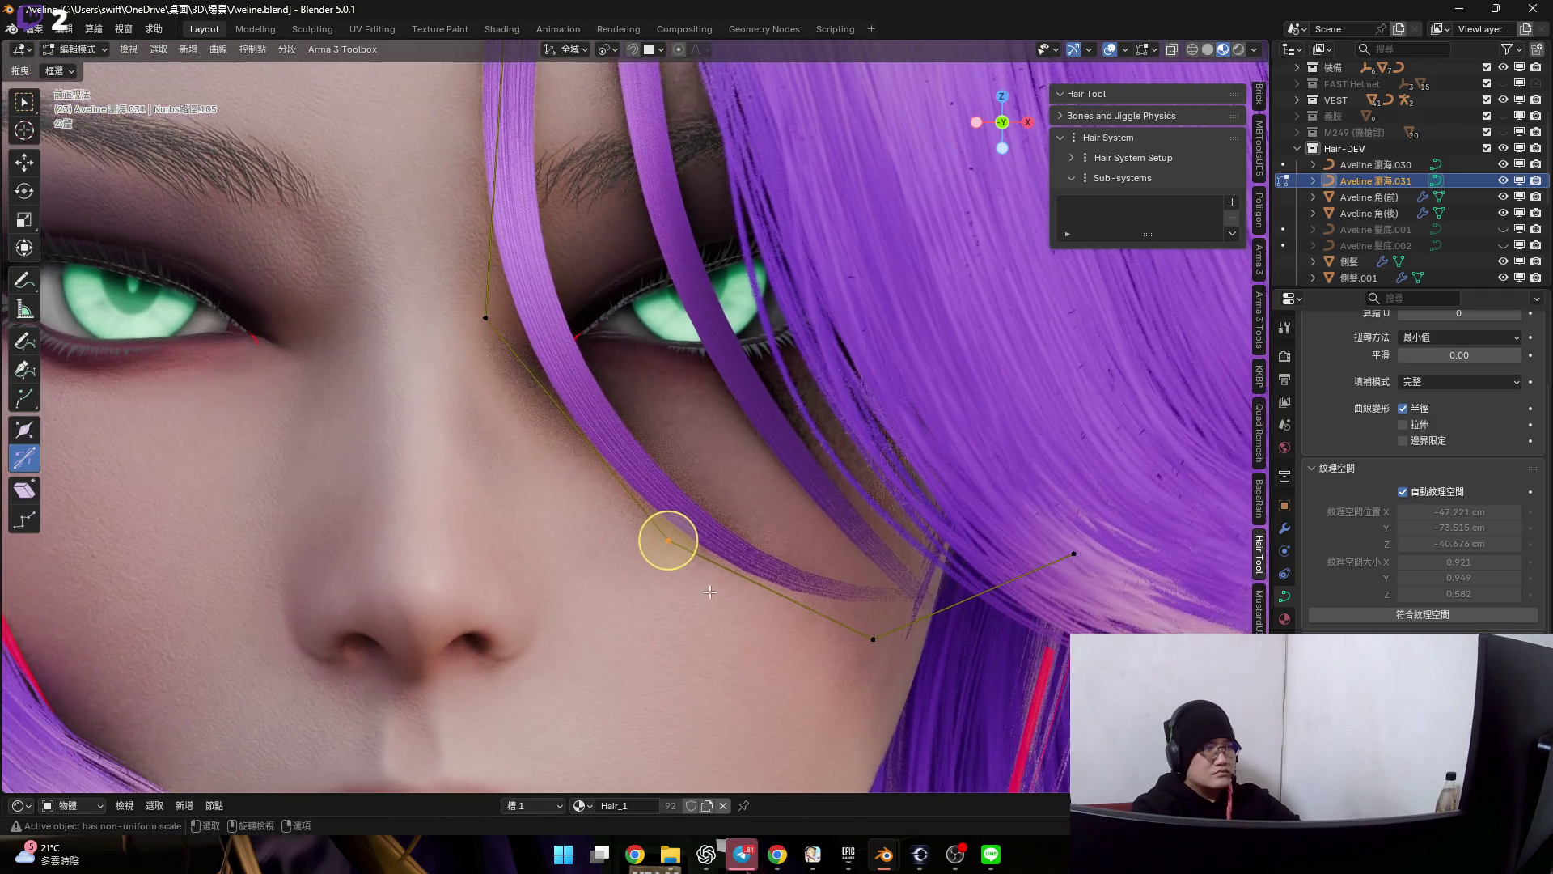
left_click(703, 598)
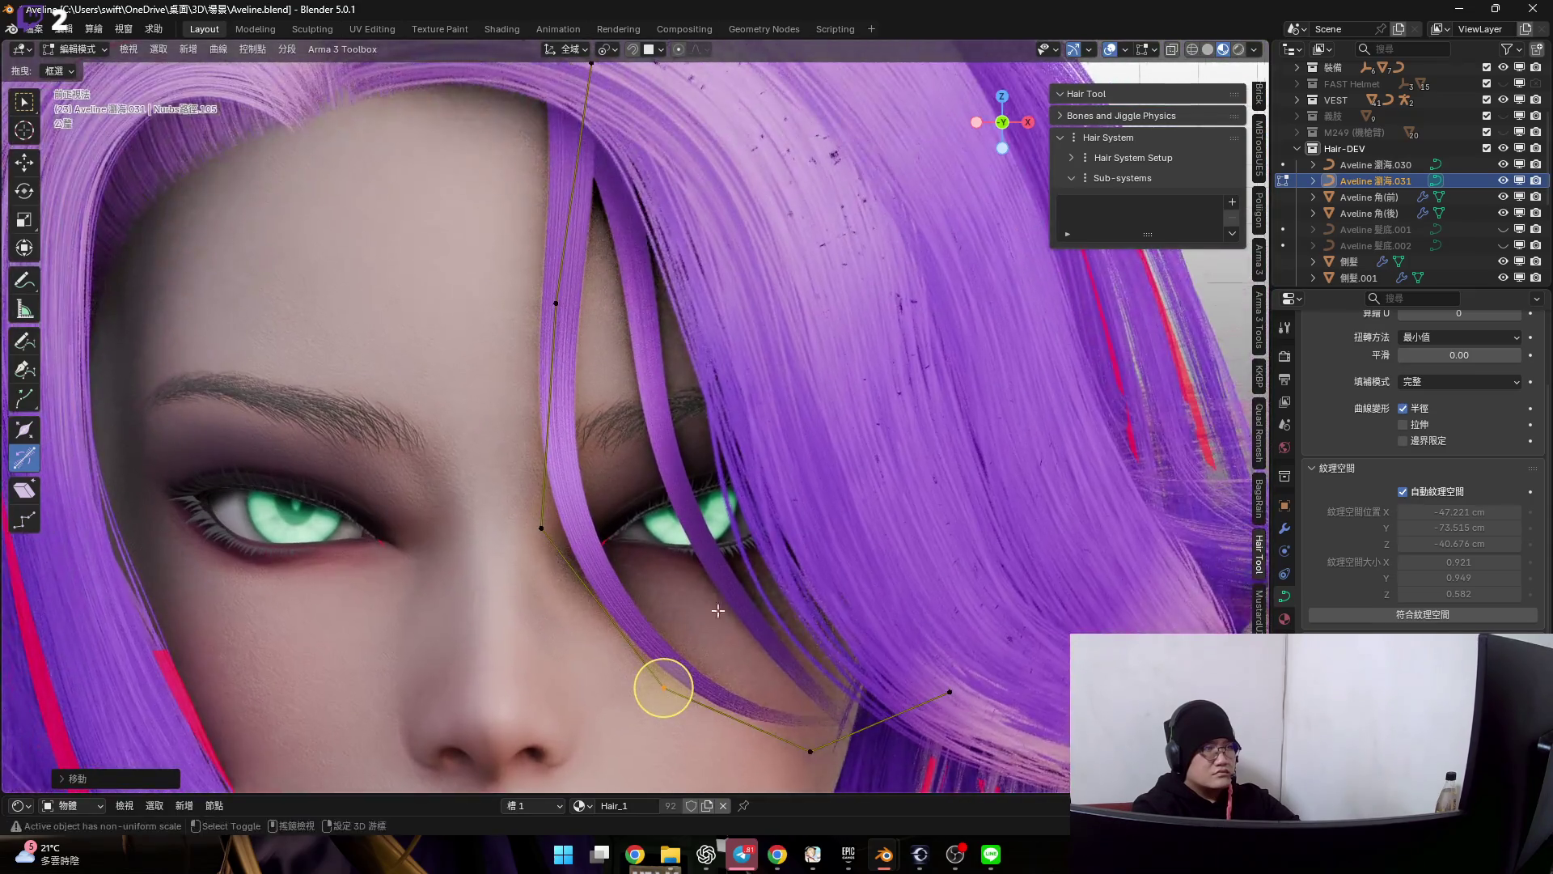
middle_click_drag(617, 589, 640, 445, "shift")
scroll(640, 446, "up", 1)
scroll(669, 503, "up", 2)
key("g")
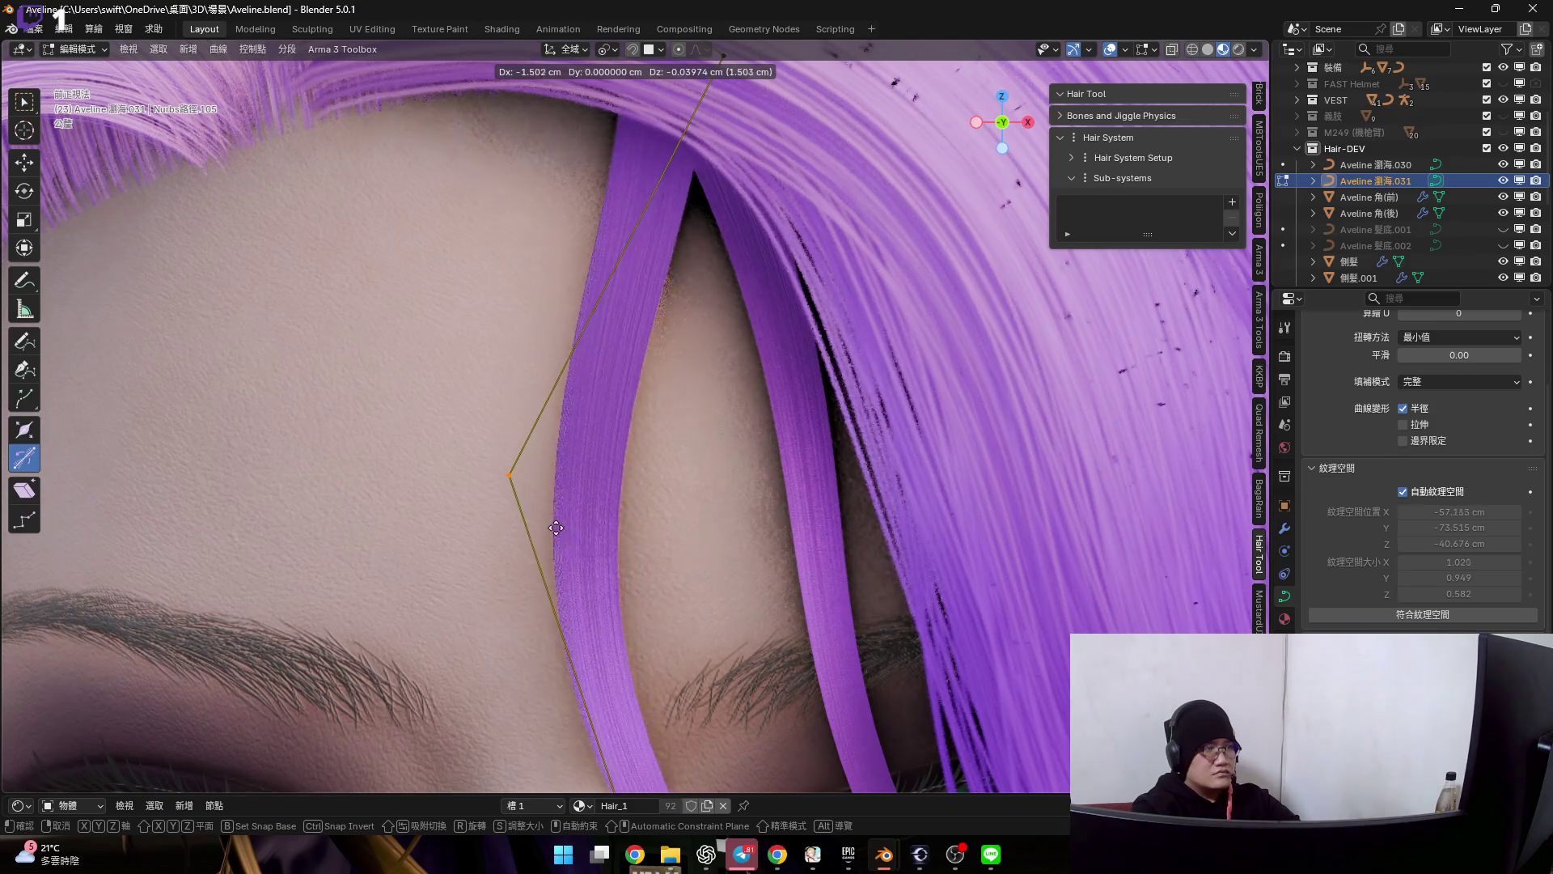
left_click(508, 476)
scroll(627, 462, "down", 3)
- Shift the strand points left toward the hairline and tilt the root point to twist it
middle_click_drag(628, 461, 722, 505, "shift")
scroll(722, 505, "up", 2)
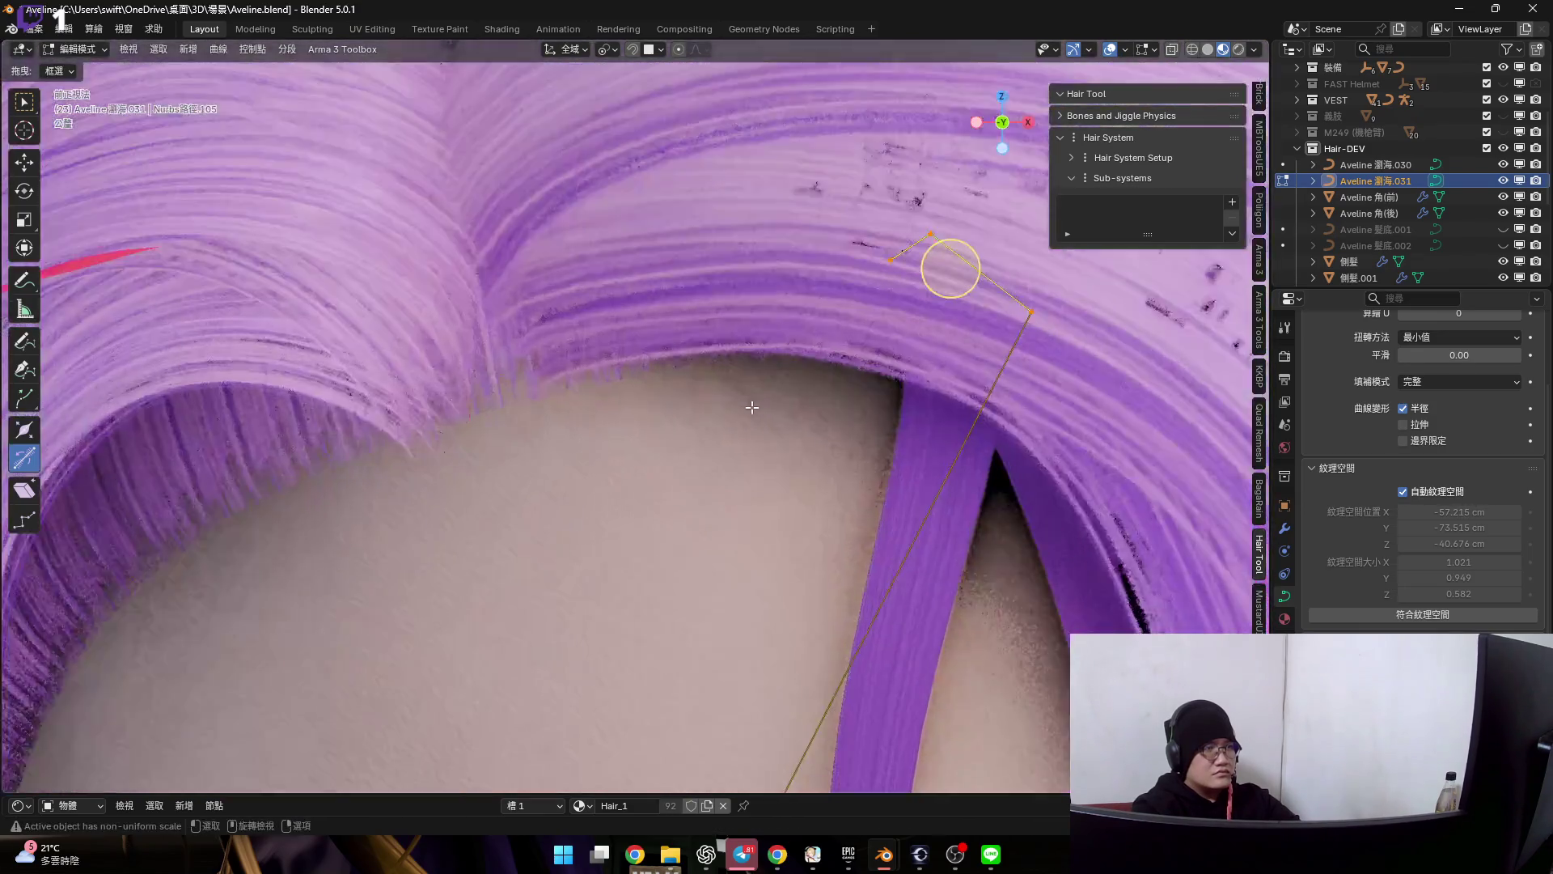
scroll(795, 326, "up", 1)
key("g")
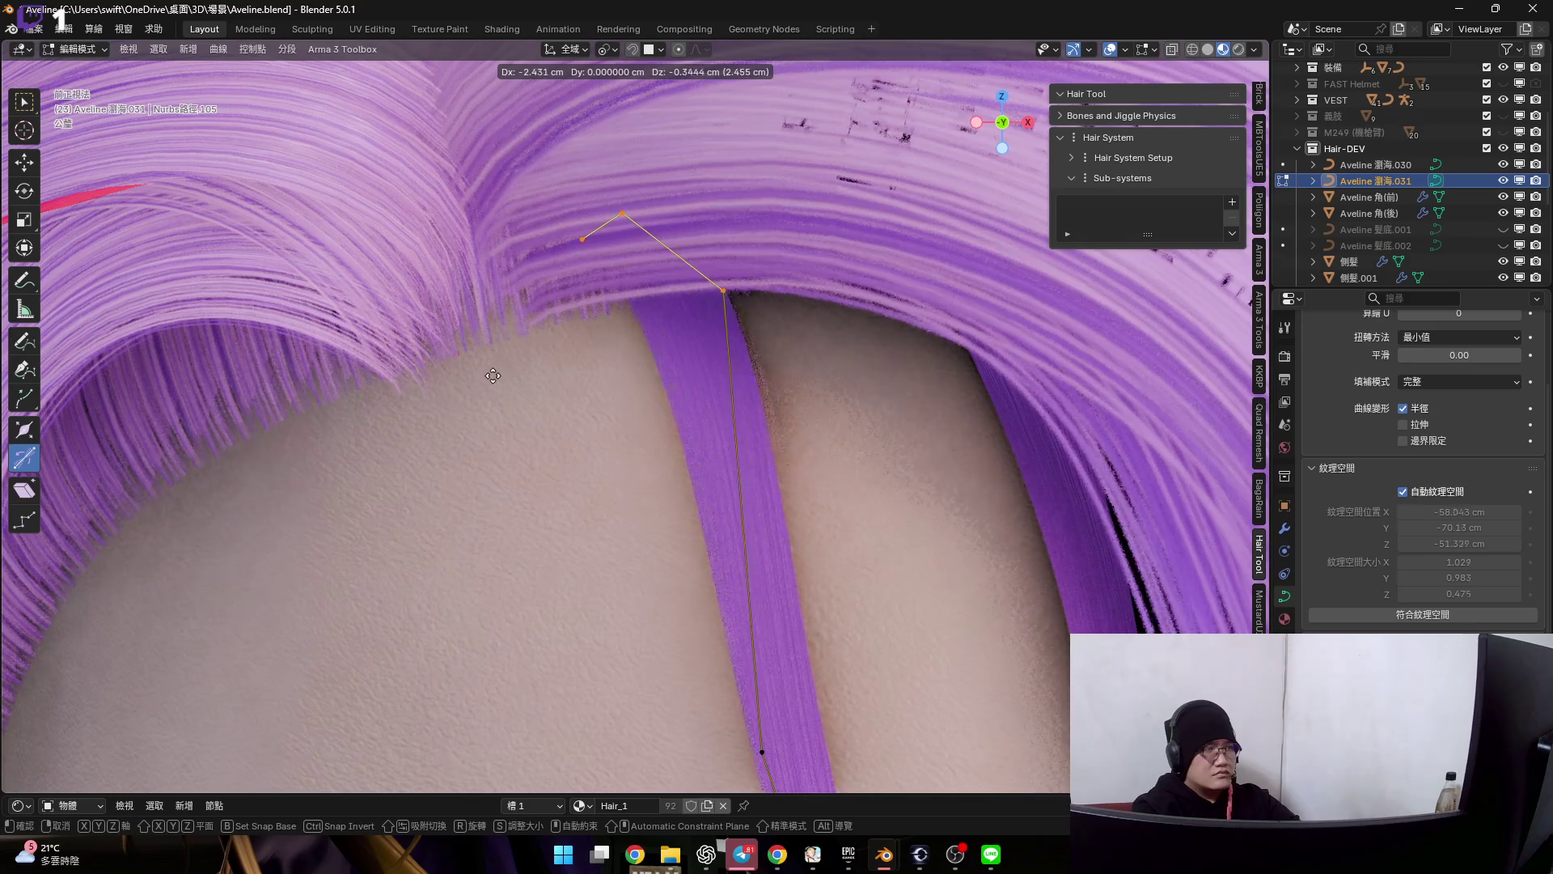
left_click(715, 241)
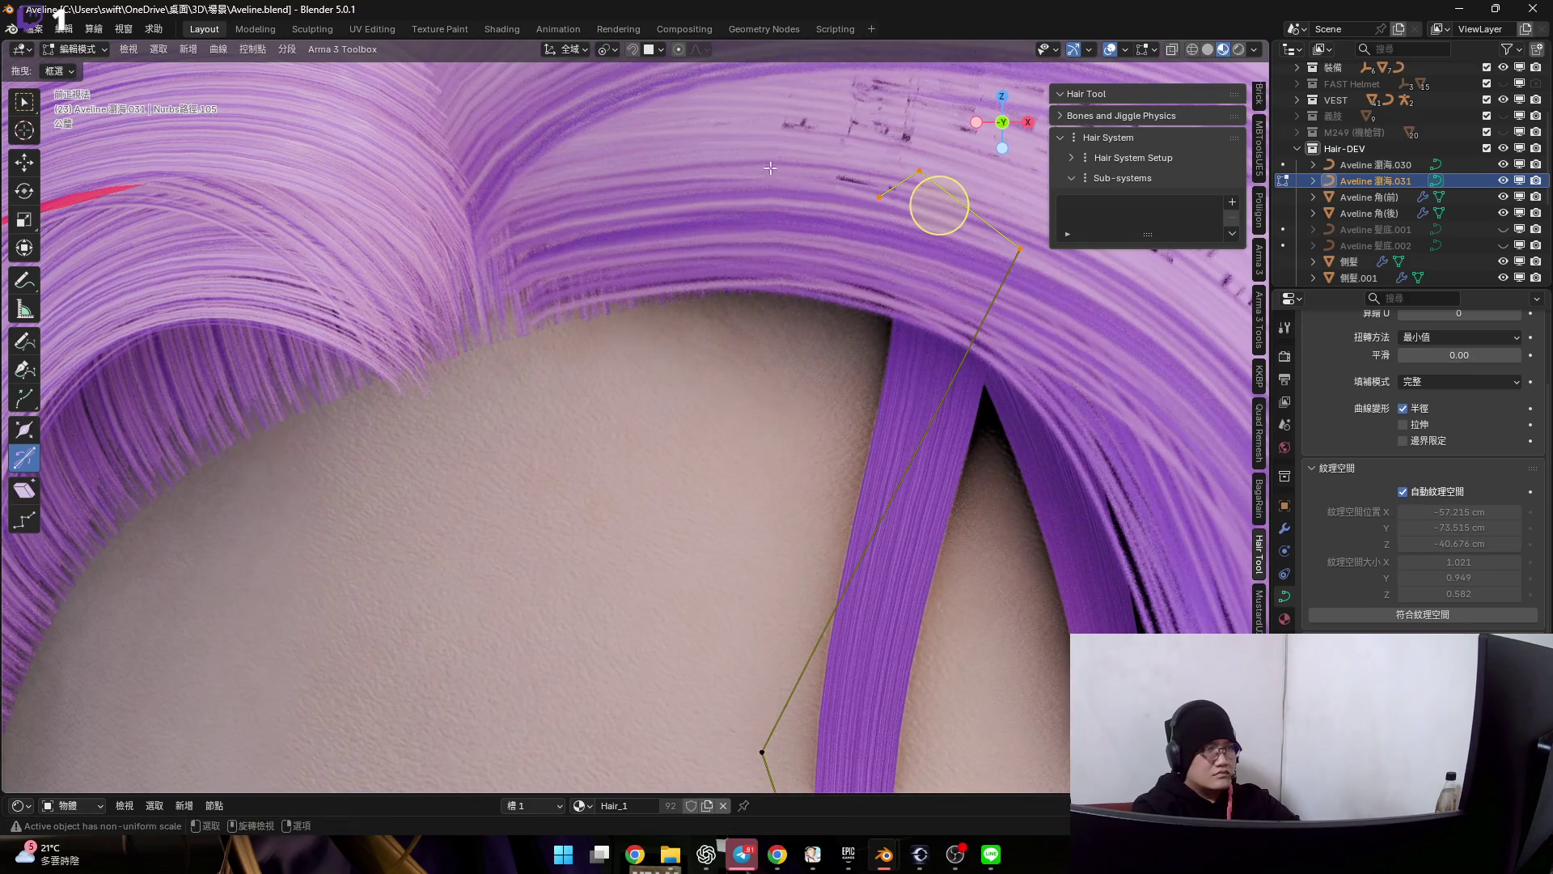
key("g")
left_click(881, 370)
middle_click_drag(881, 371, 708, 245)
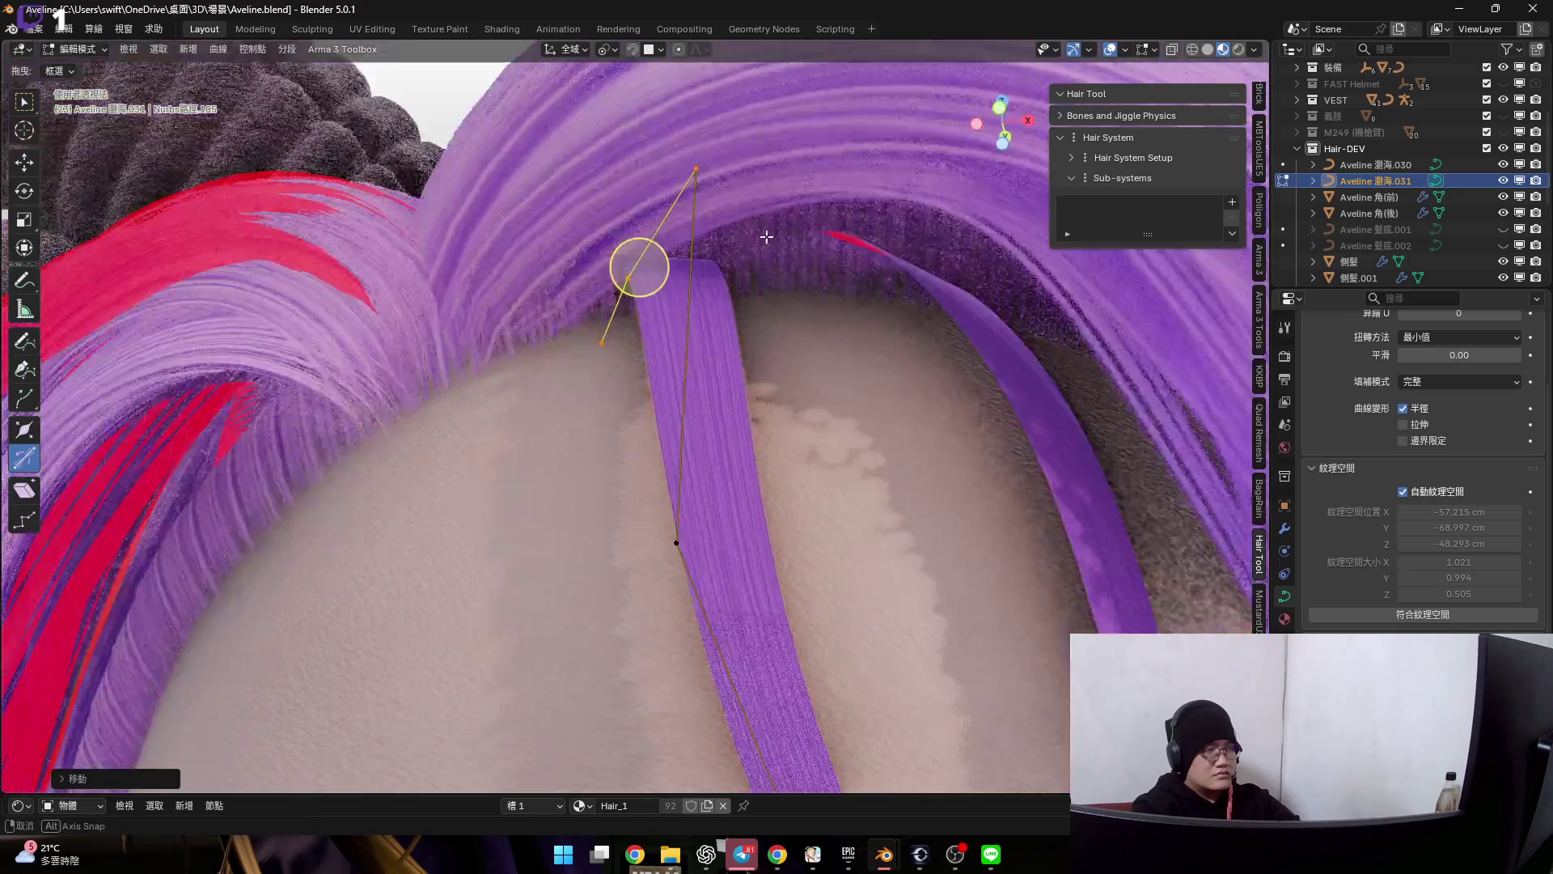
key("ctrl+t")
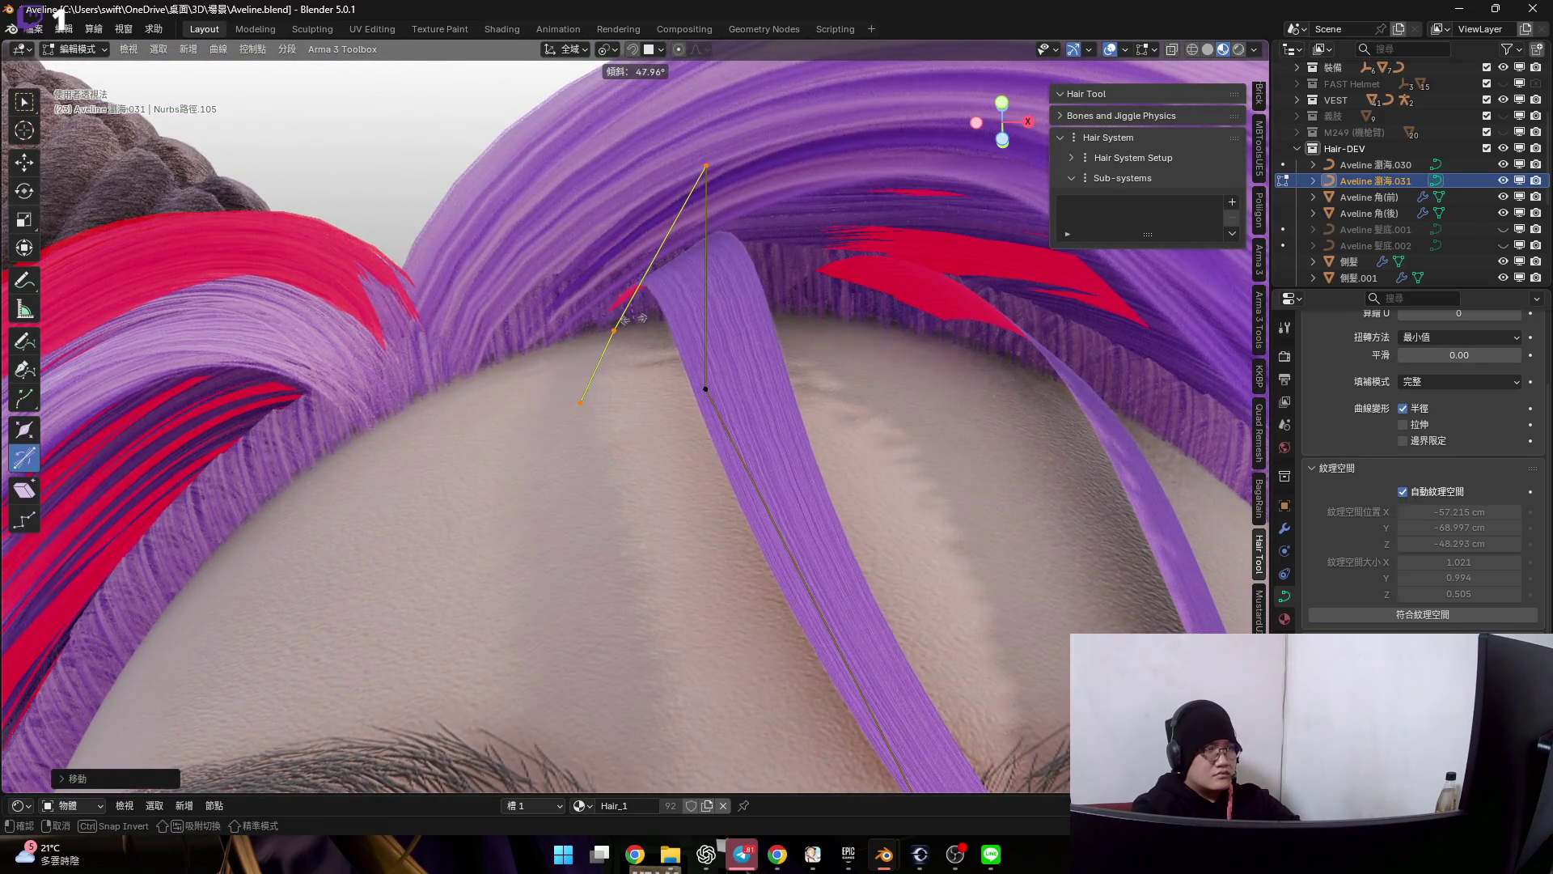
left_click(633, 318)
mouse_move(633, 319)
middle_mouse_down()
mouse_move(664, 162)
mouse_move(718, 201)
middle_mouse_up()
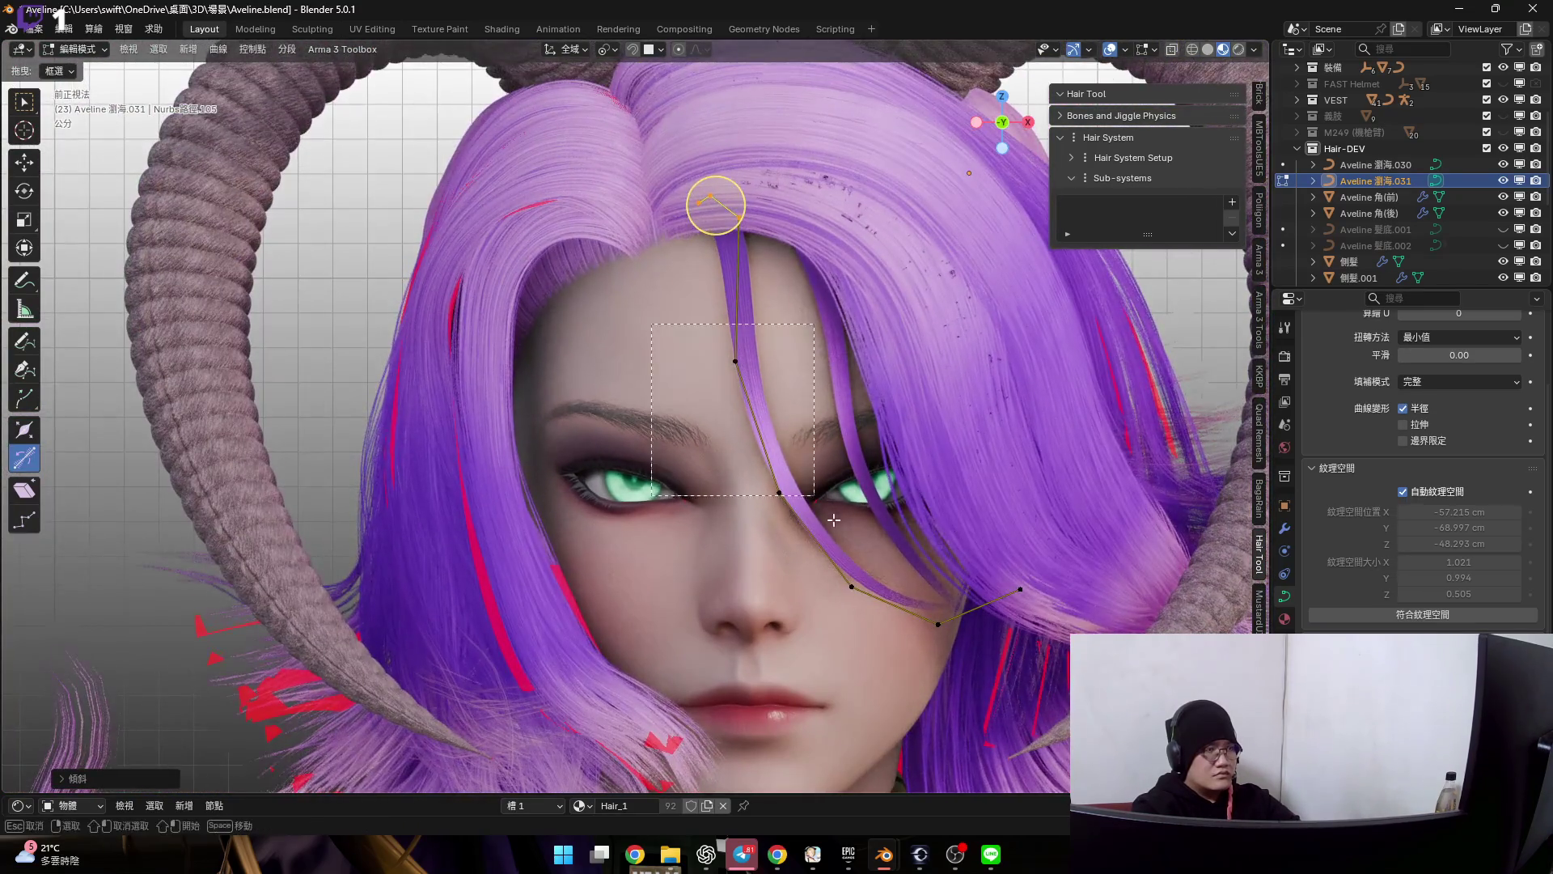
- Move the 瀏海.031 curve points from front and side views to follow the forehead and nose profile
key("g")
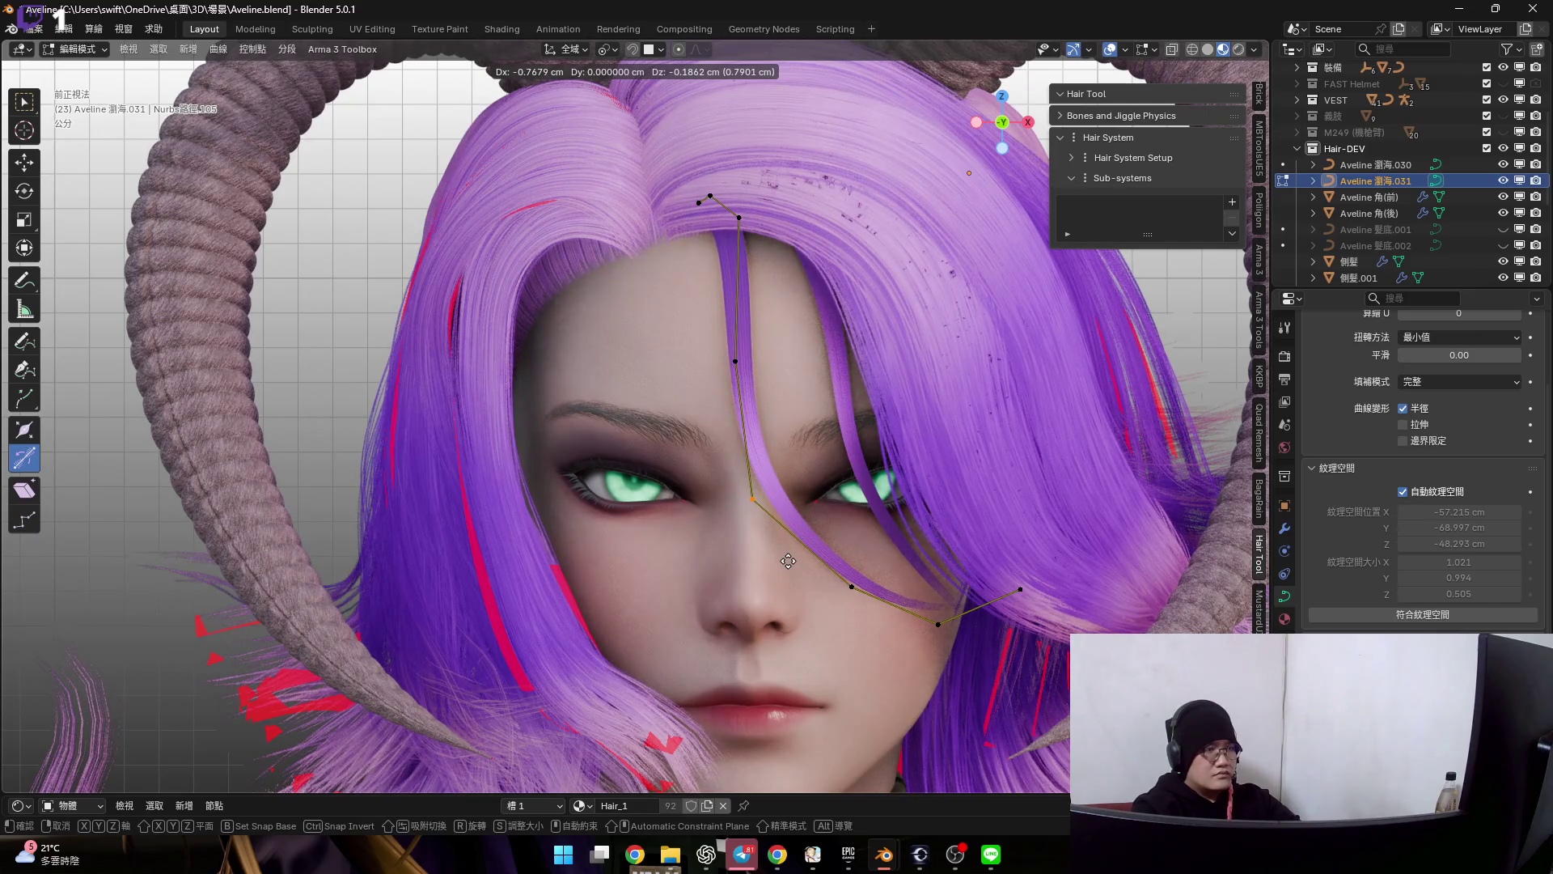
middle_click_drag(756, 497, 770, 545, "shift")
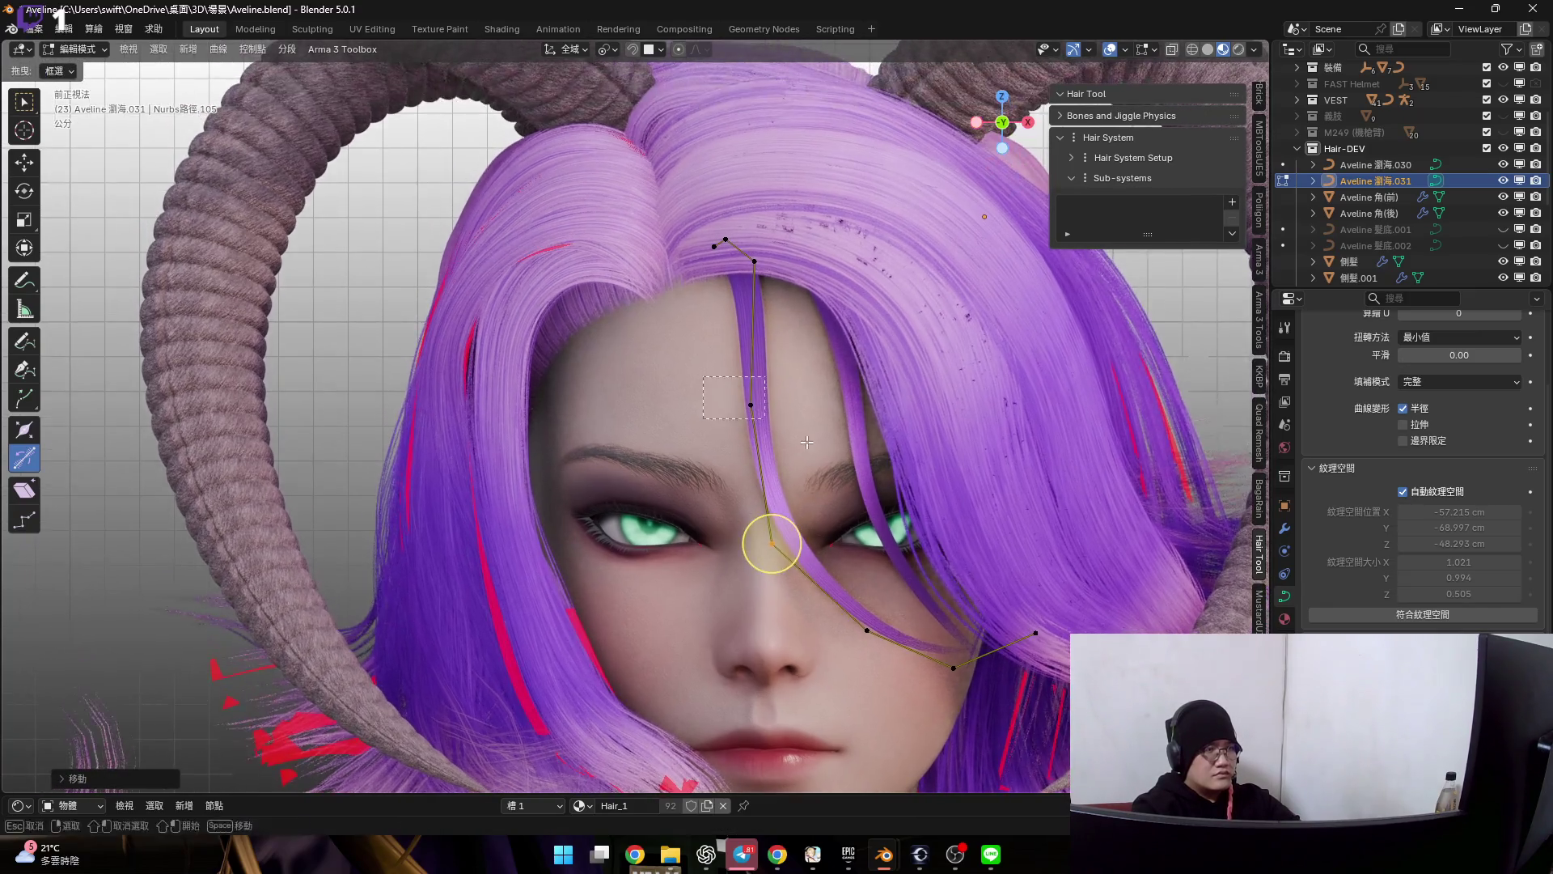
left_click(792, 441)
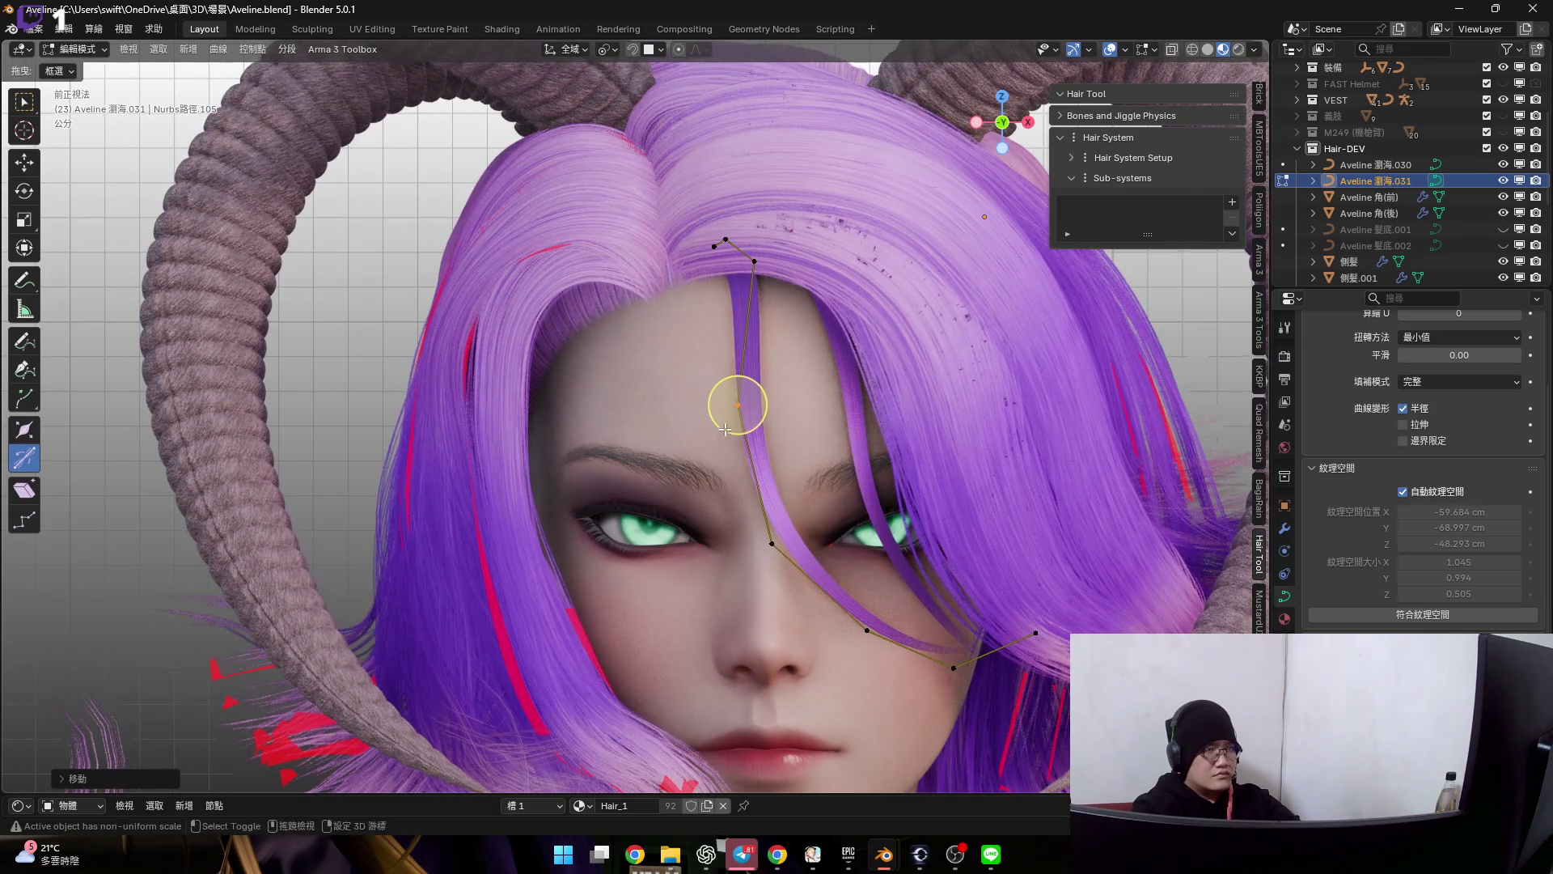
middle_click_drag(724, 428, 698, 395)
key("g")
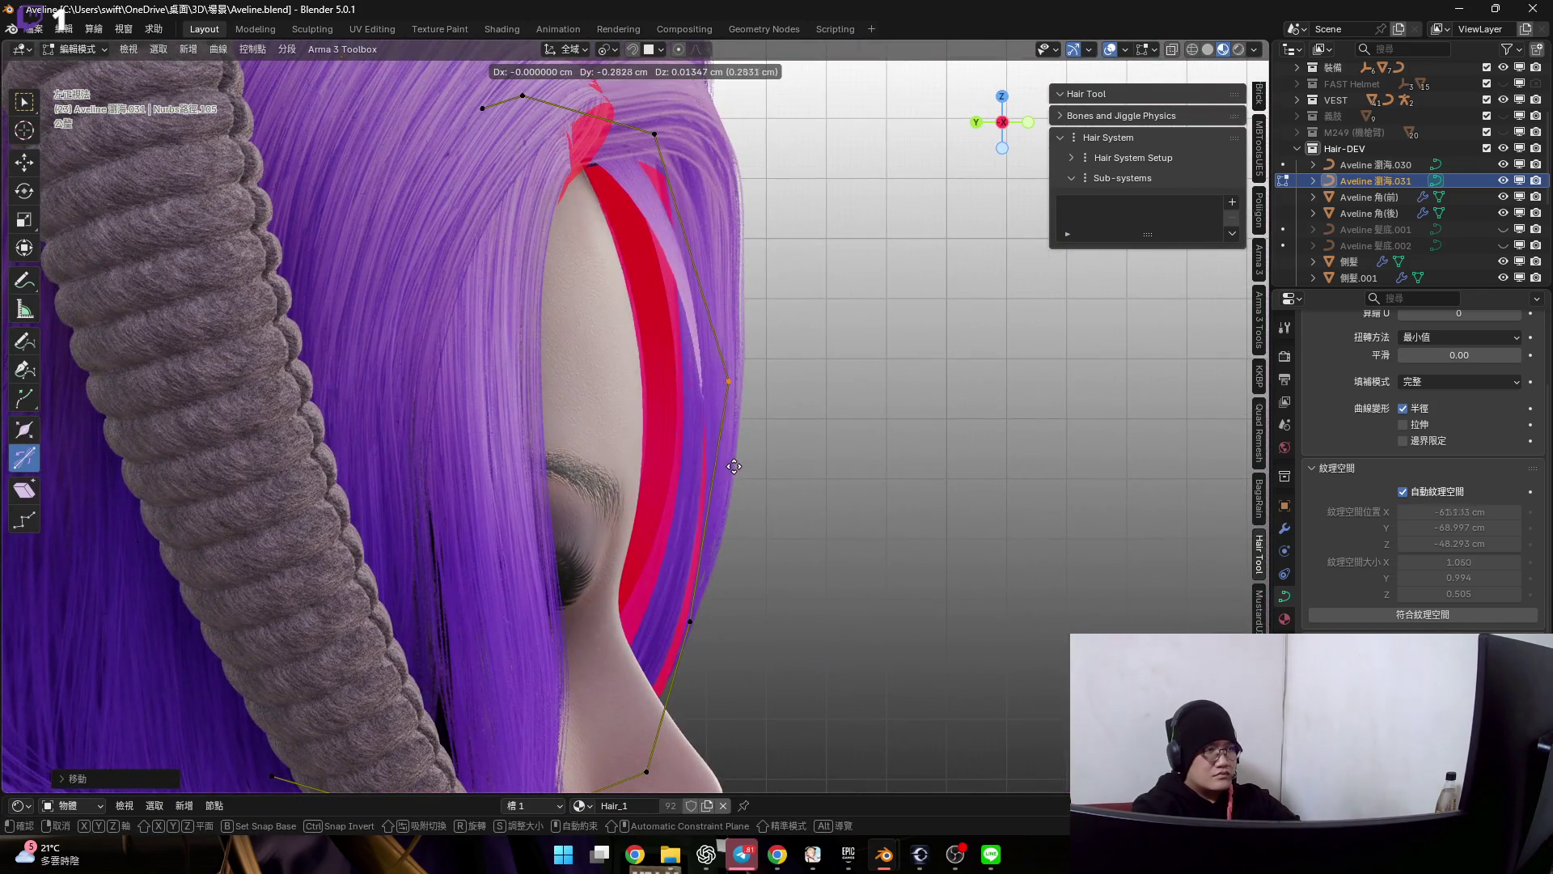
middle_click_drag(751, 469, 745, 364, "shift")
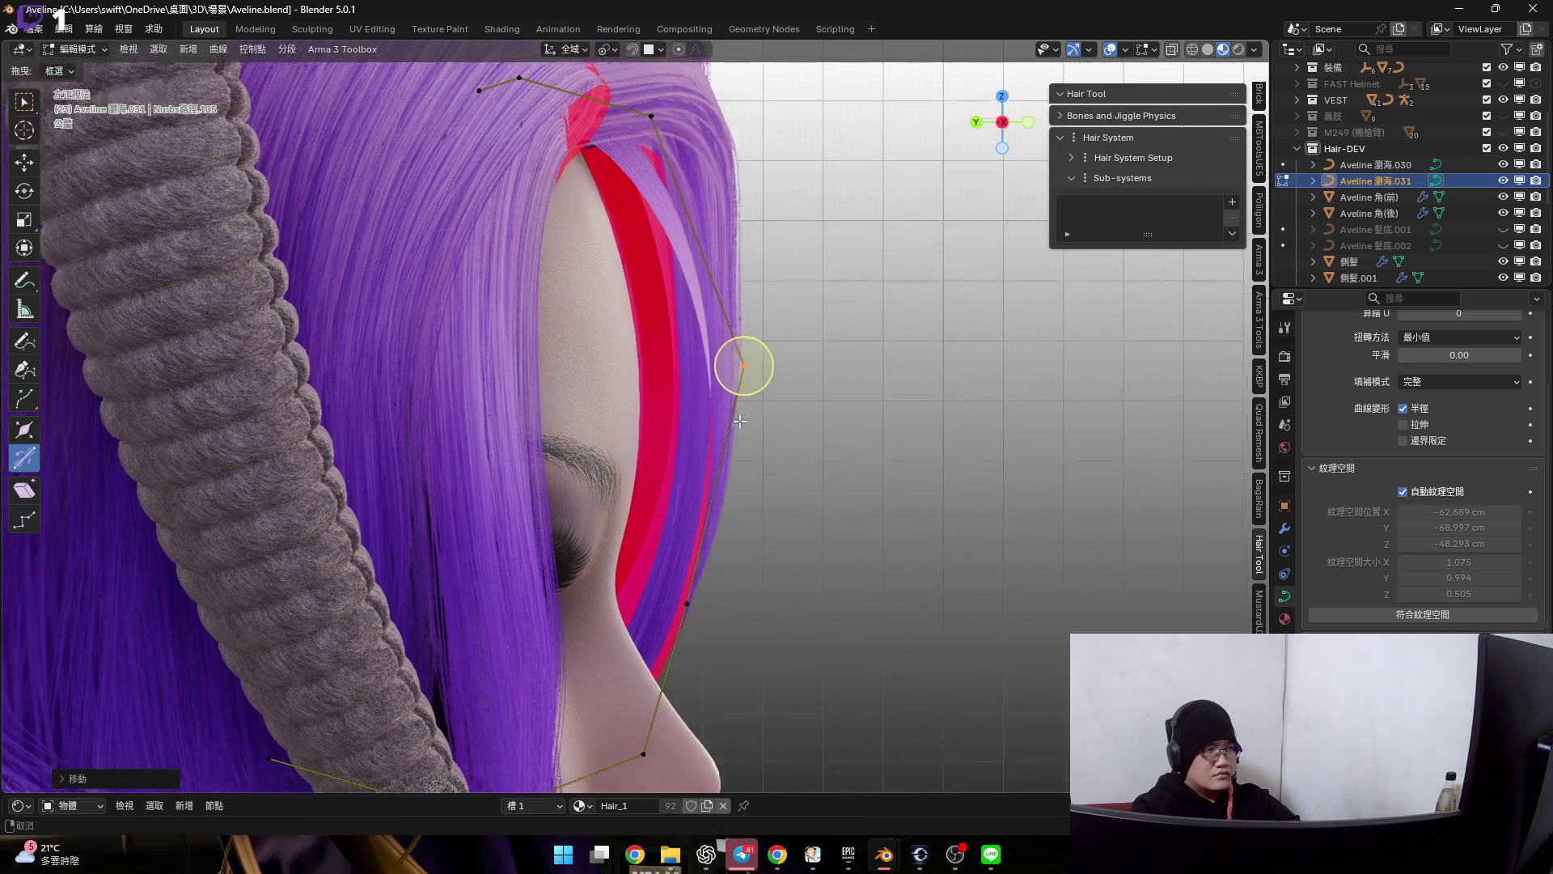
left_click(793, 586)
- Twist and reposition the strand root at the forehead, then return to Object Mode
mouse_move(704, 555)
middle_mouse_down()
mouse_move(652, 523)
mouse_move(678, 411)
middle_mouse_up()
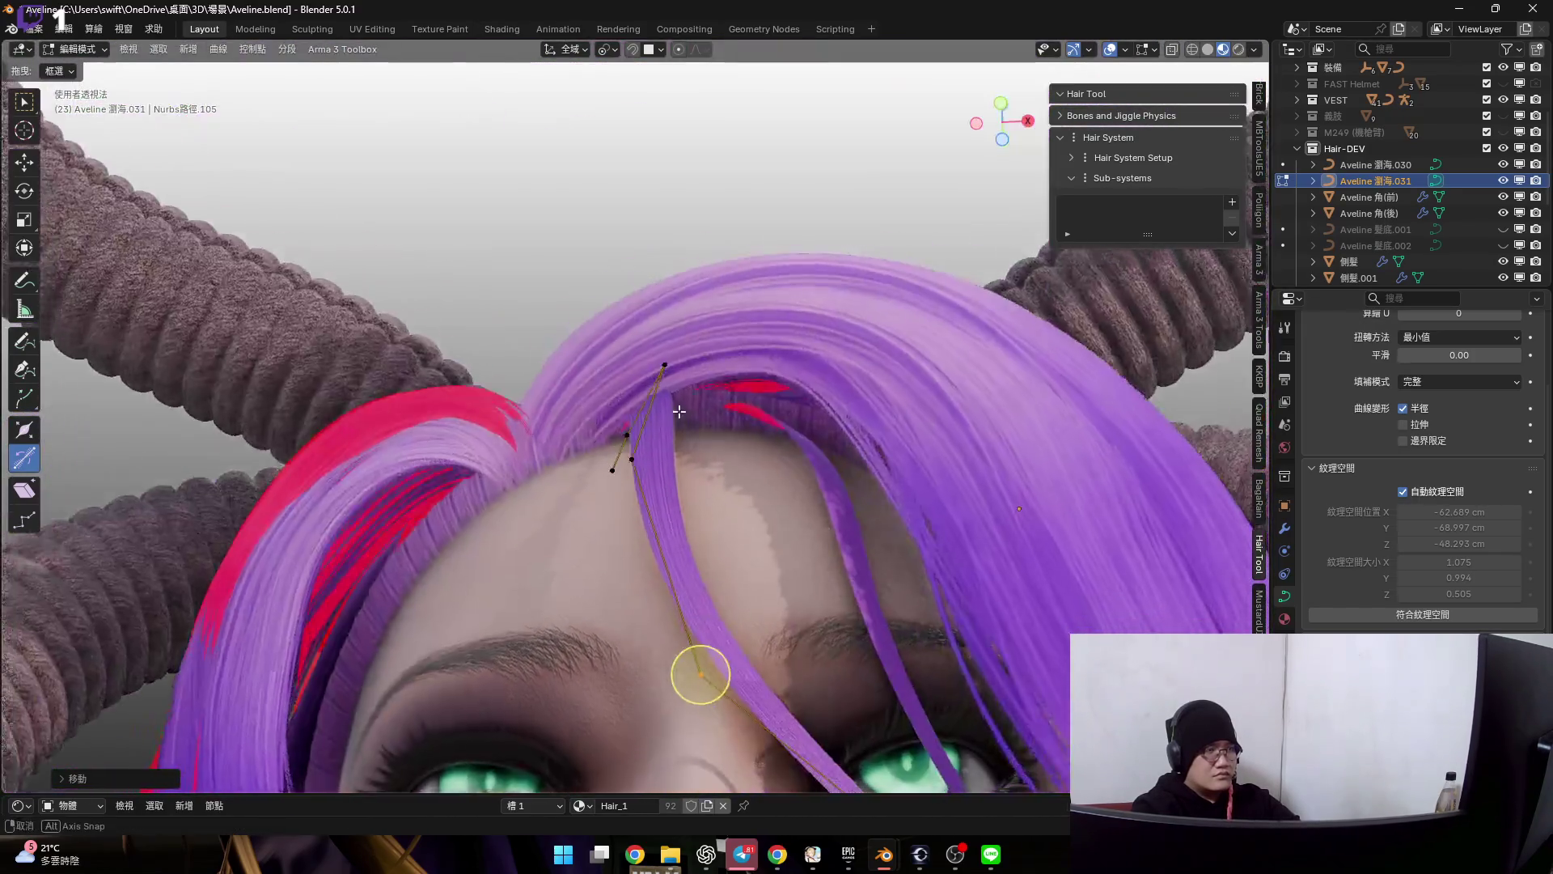
scroll(679, 412, "up", 5)
mouse_move(679, 411)
middle_mouse_down()
mouse_move(613, 373)
mouse_move(654, 348)
middle_mouse_up()
scroll(612, 373, "up", 2)
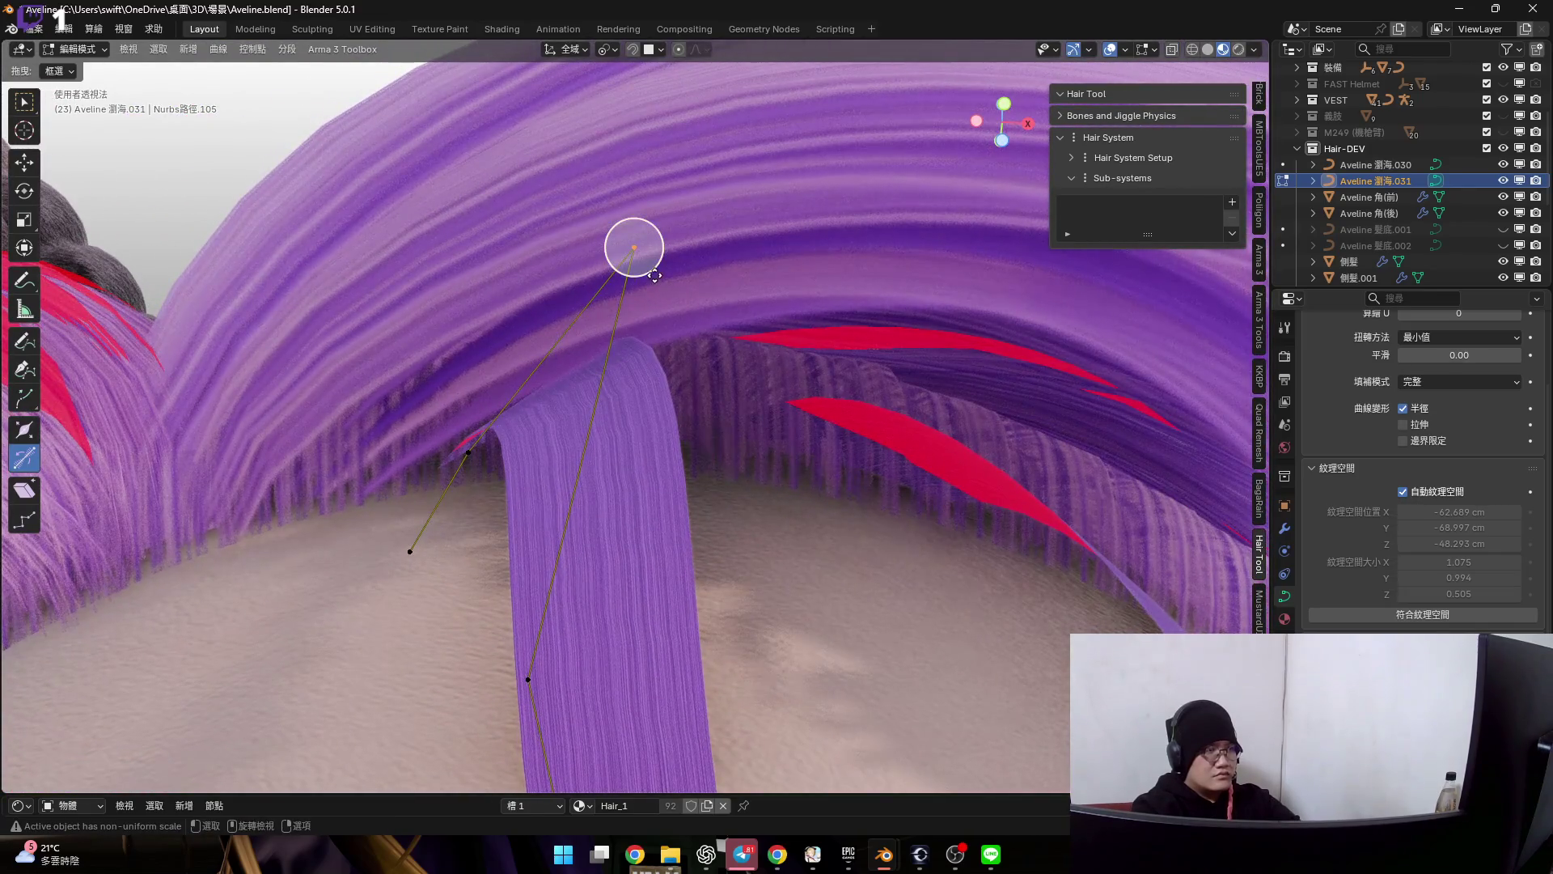
left_click_drag(654, 276, 650, 279)
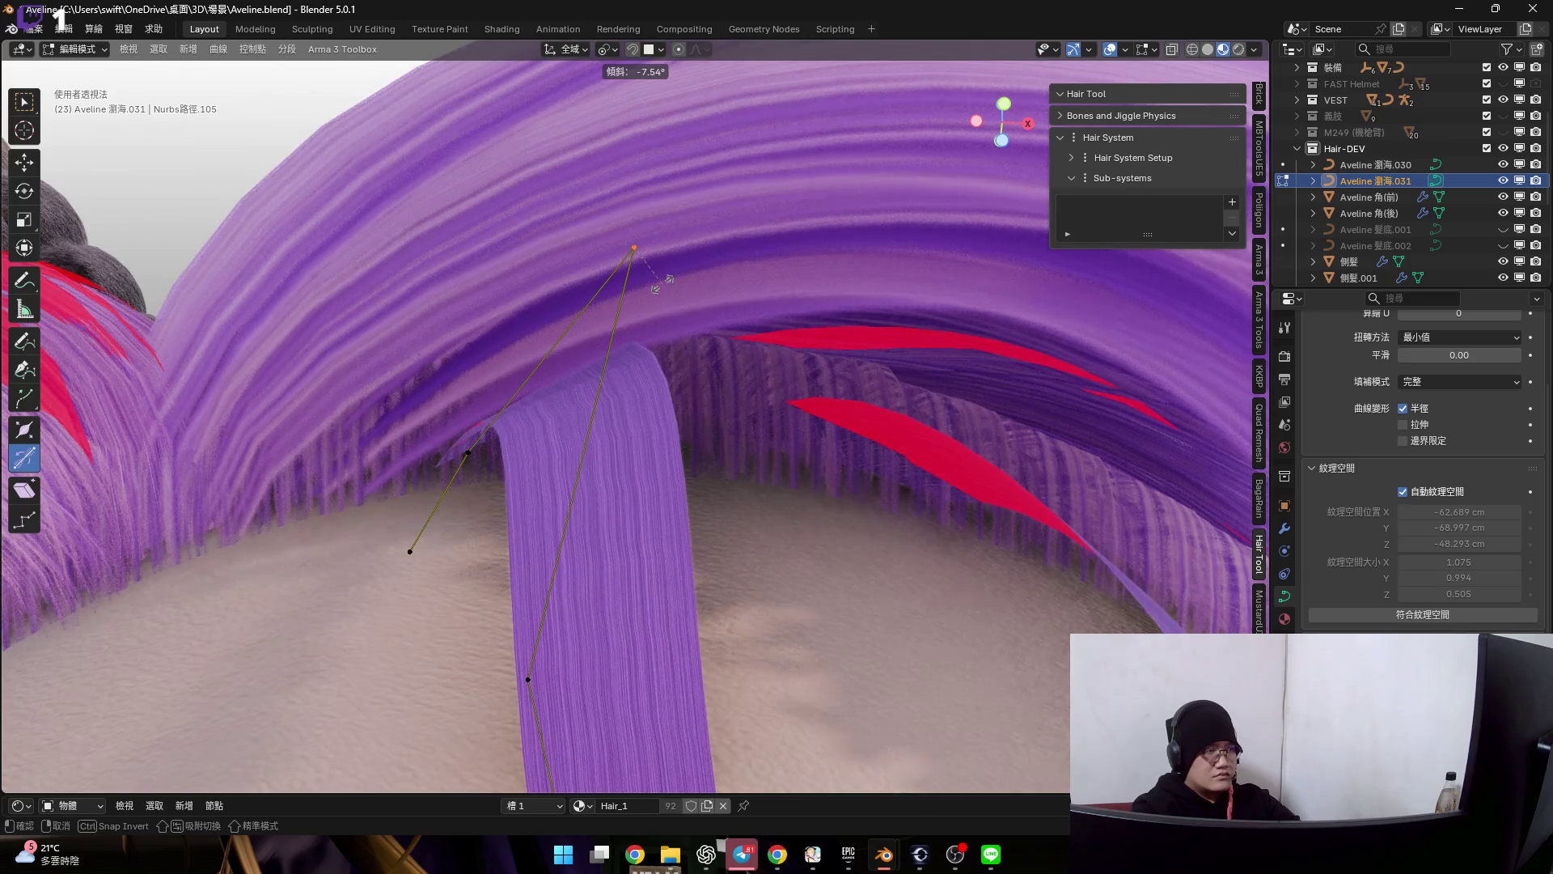
left_click(657, 282)
mouse_move(656, 283)
middle_mouse_down()
mouse_move(627, 470)
mouse_move(679, 421)
middle_mouse_up()
key("g")
left_click(626, 469)
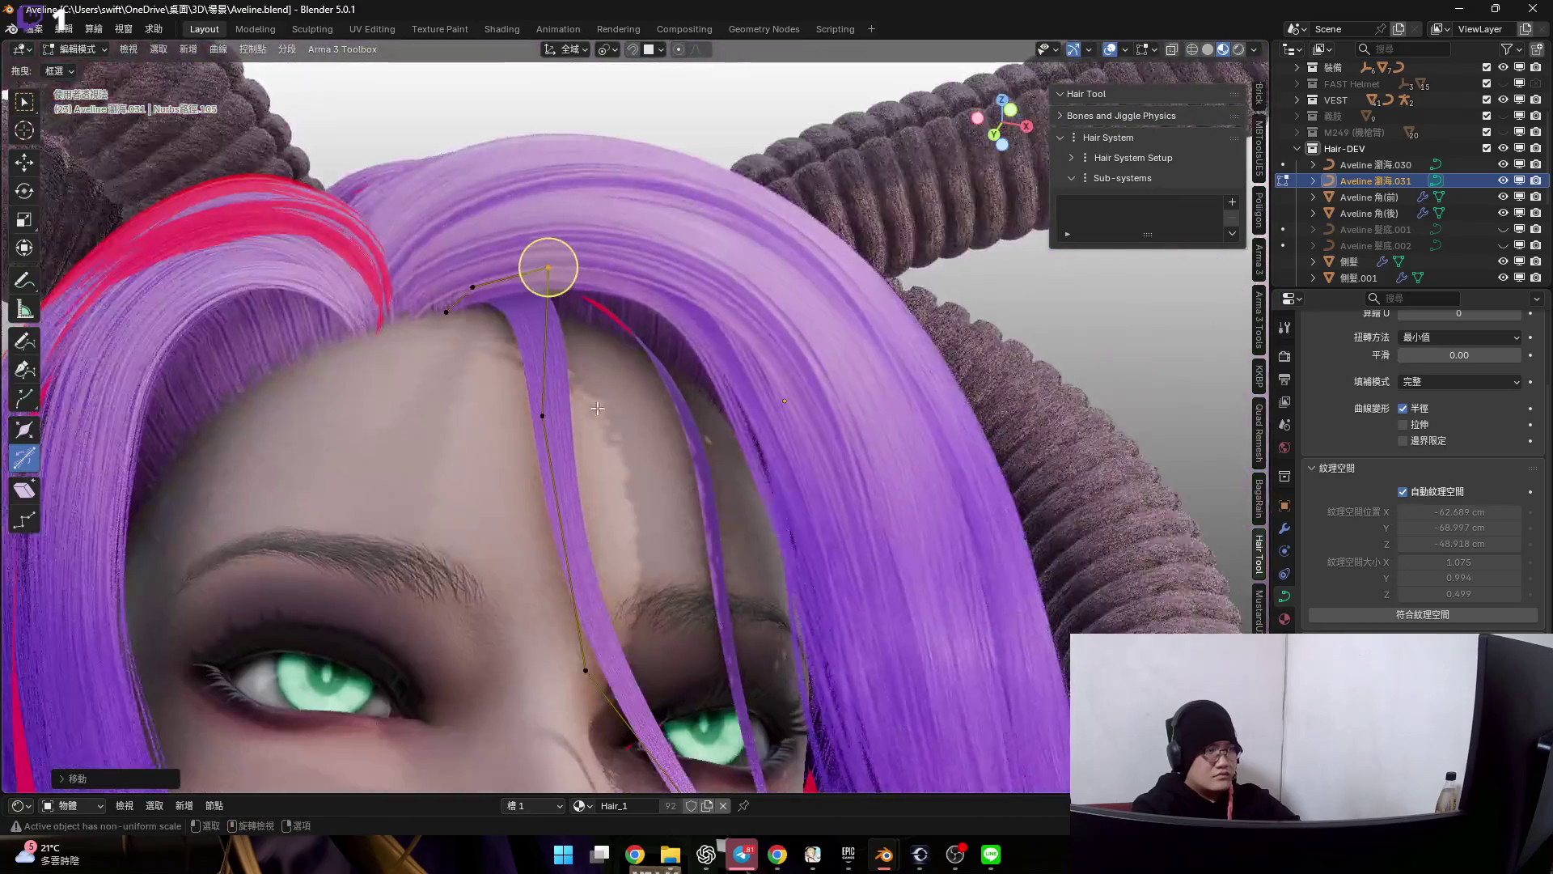
key("Tab")
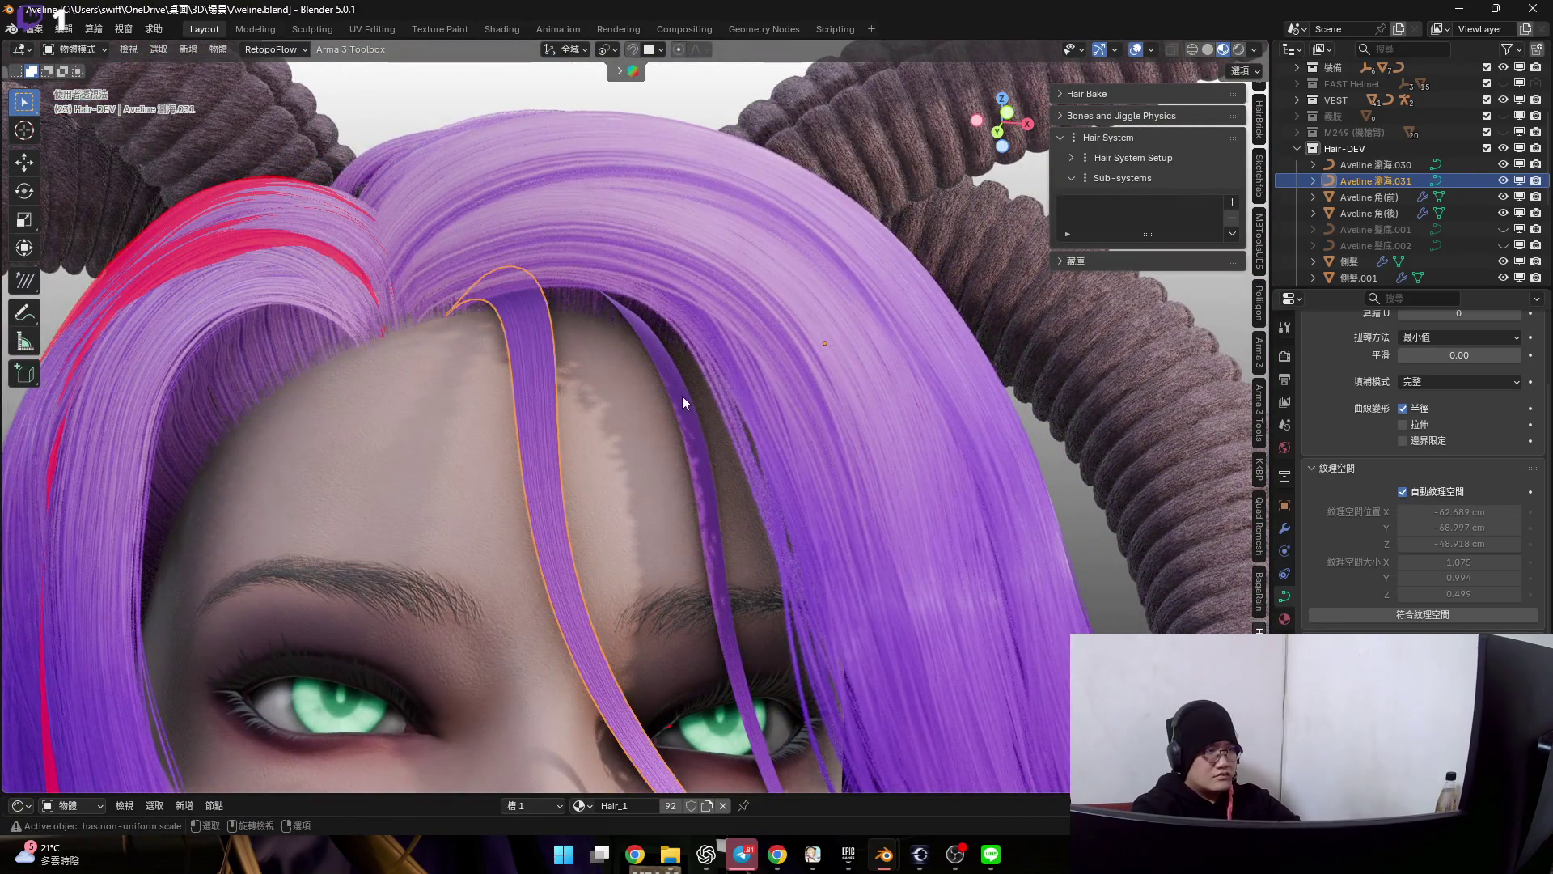
- Enter Edit Mode on Aveline 瀏海.030 and move its points leftward along the hair arch
left_click(623, 336)
key("Tab")
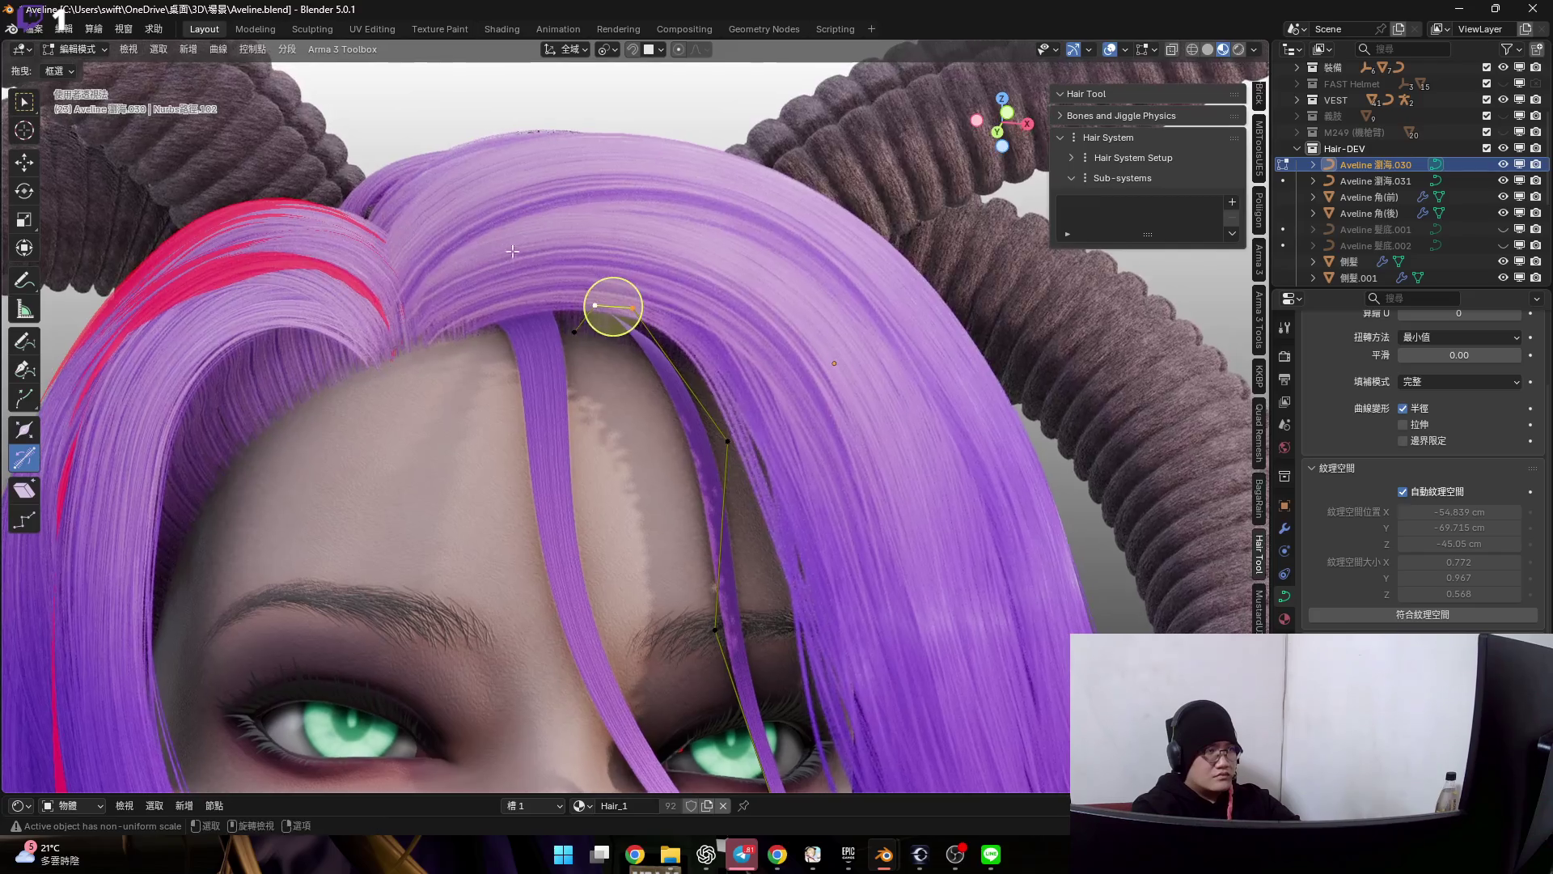
scroll(607, 364, "up", 5)
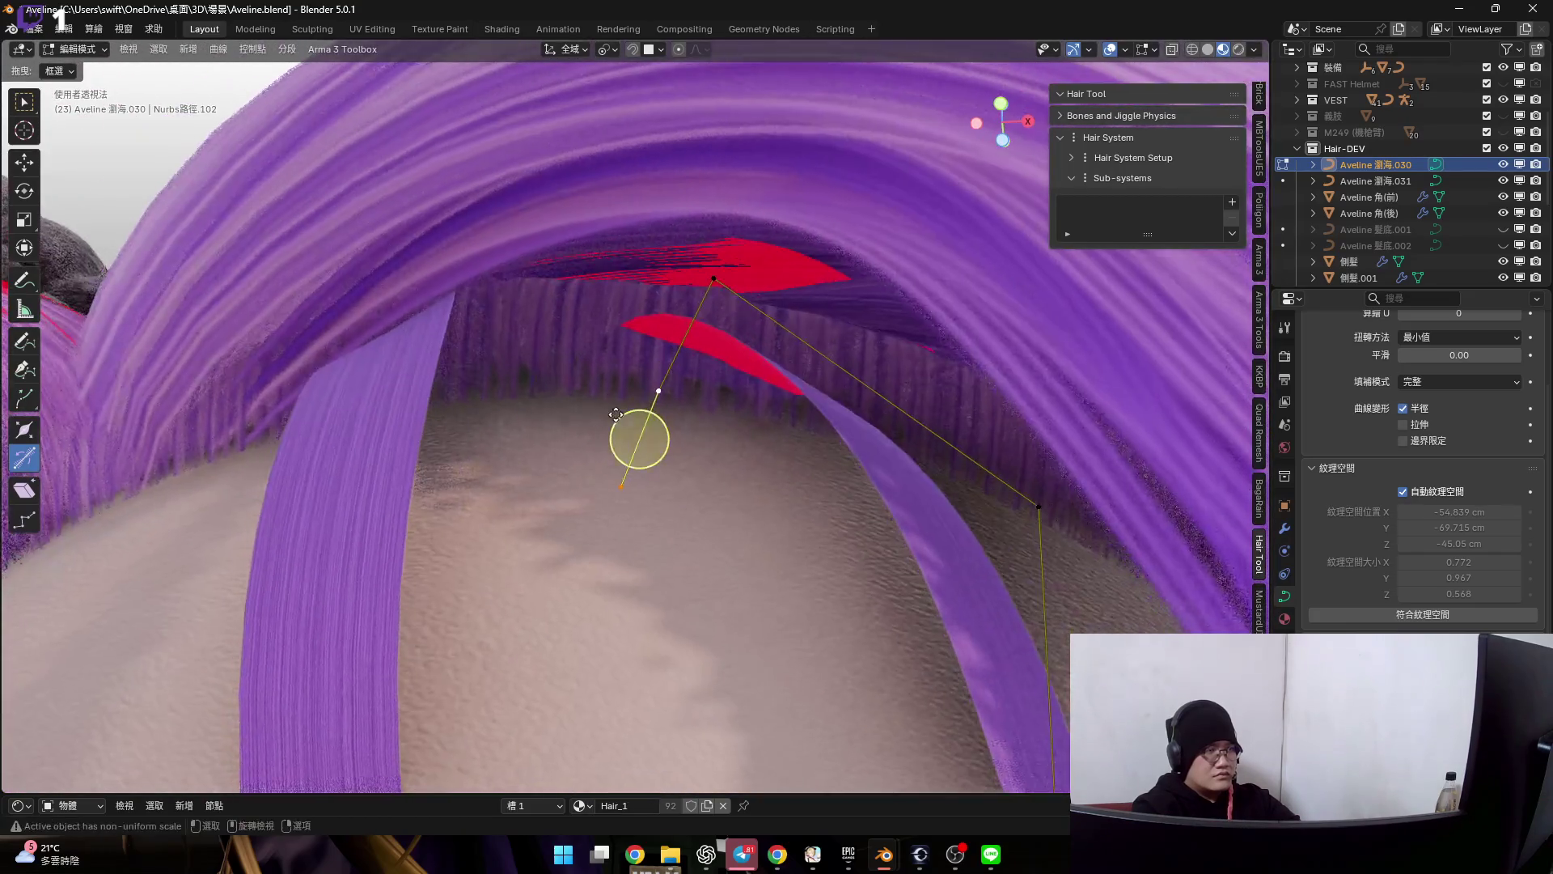
key("g")
left_click(492, 370)
scroll(515, 400, "down", 3)
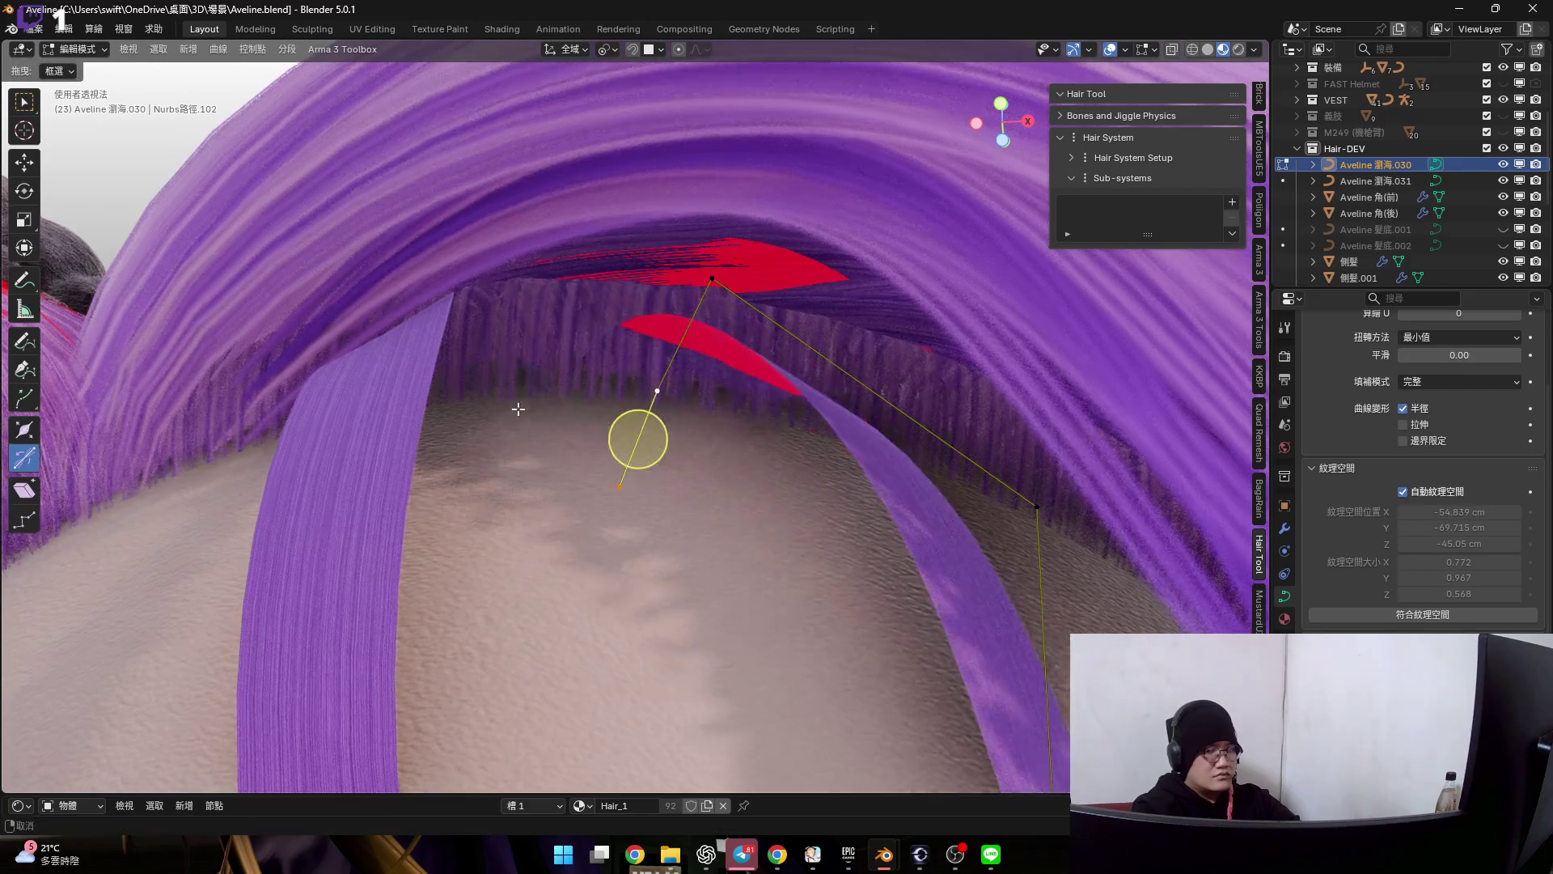
middle_click_drag(529, 407, 591, 415)
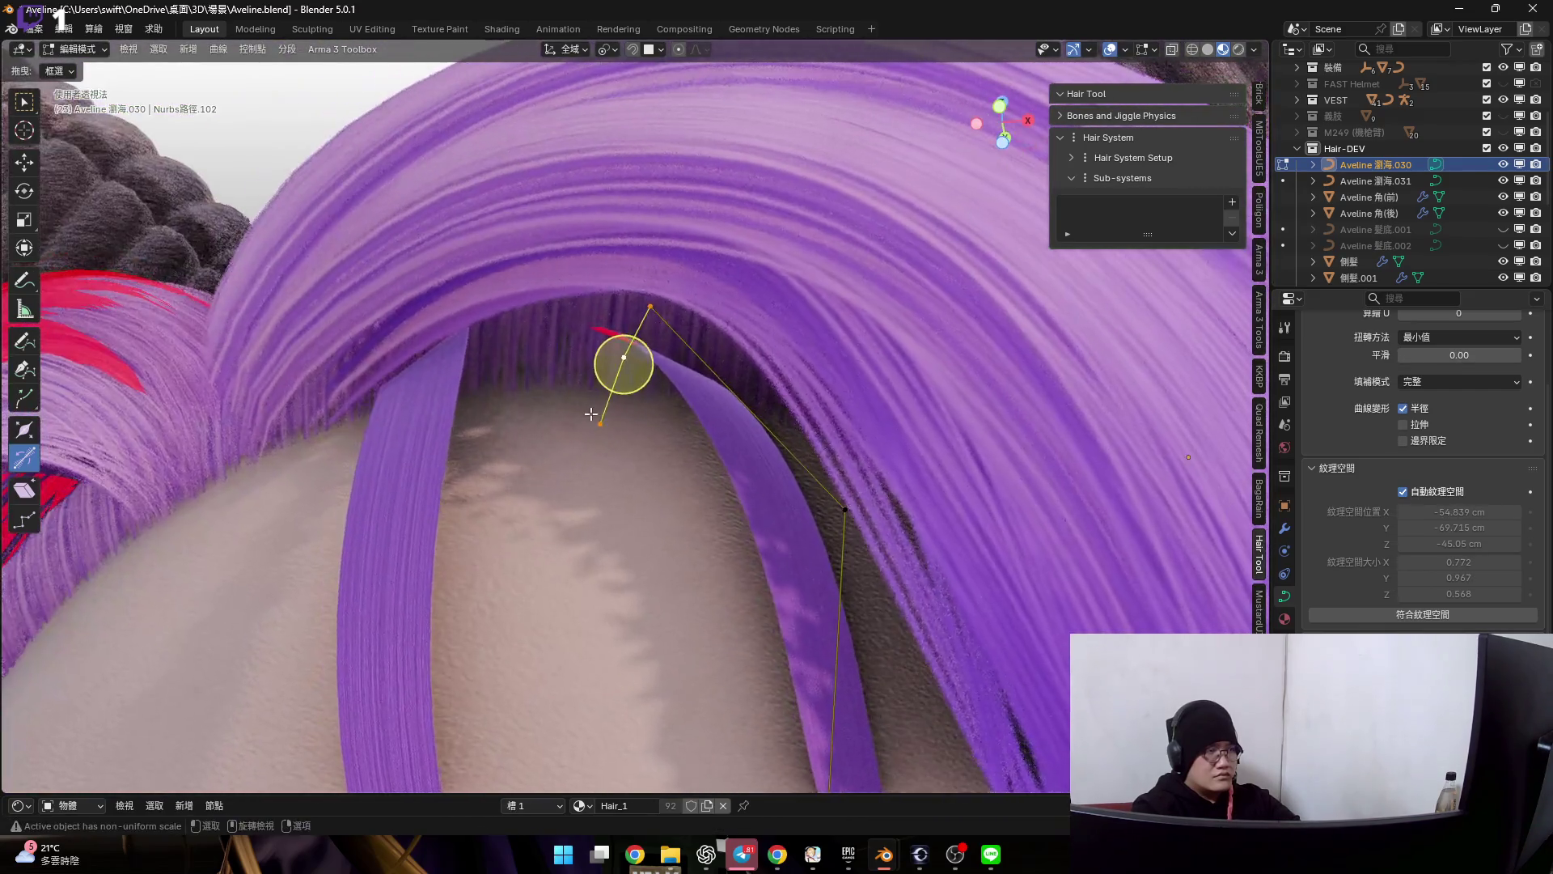
key("g")
left_click(546, 401)
mouse_move(547, 401)
middle_mouse_down()
mouse_move(585, 453)
mouse_move(880, 163)
middle_mouse_up()
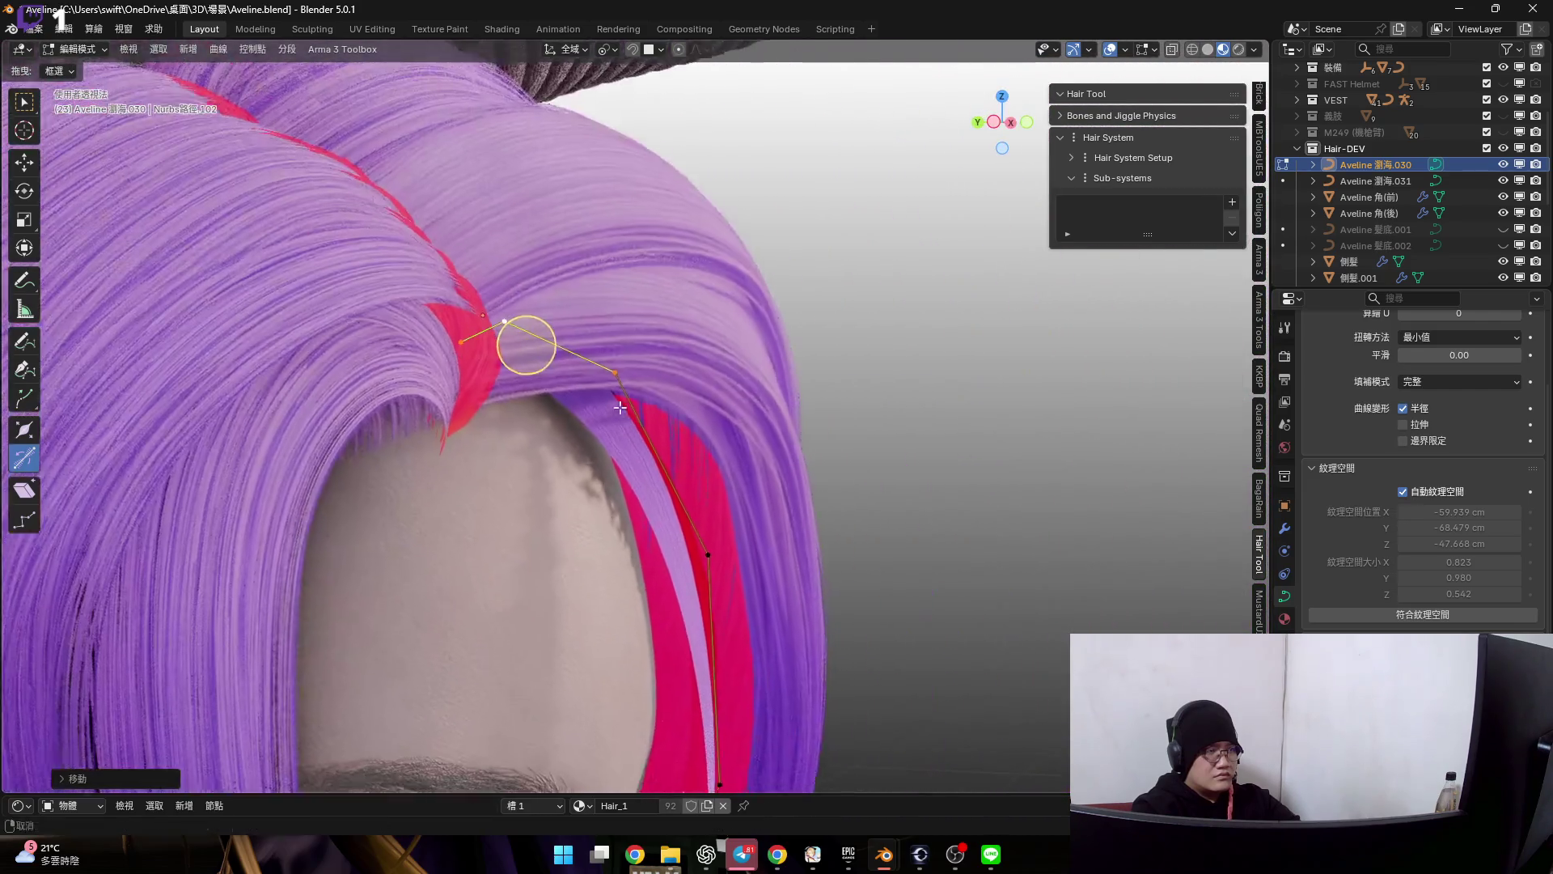
scroll(519, 316, "up", 3)
scroll(426, 250, "up", 1)
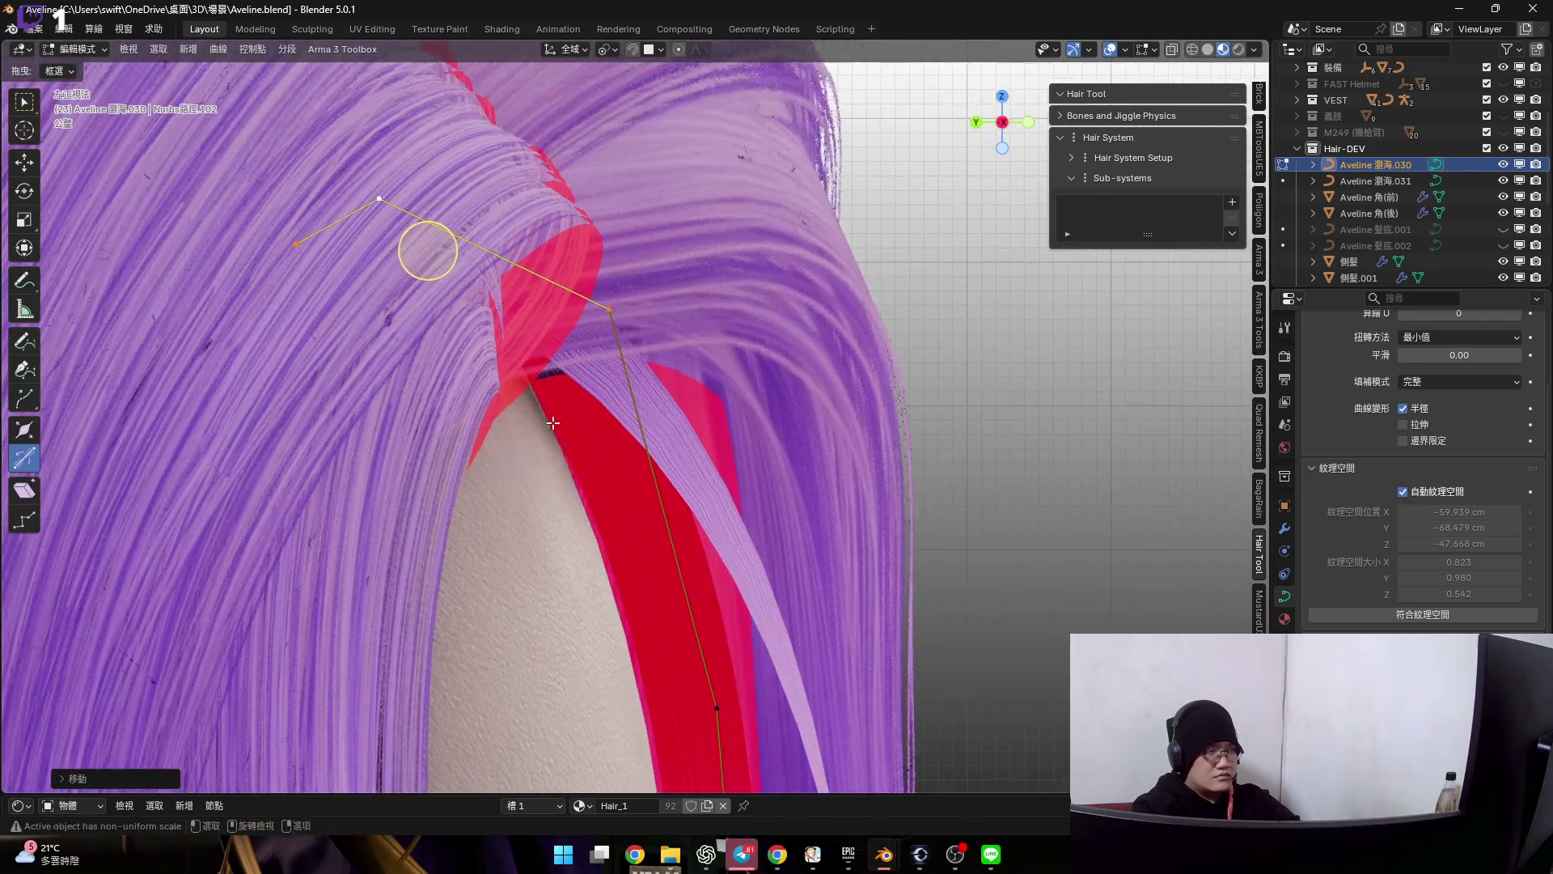
key("g")
left_click(631, 509)
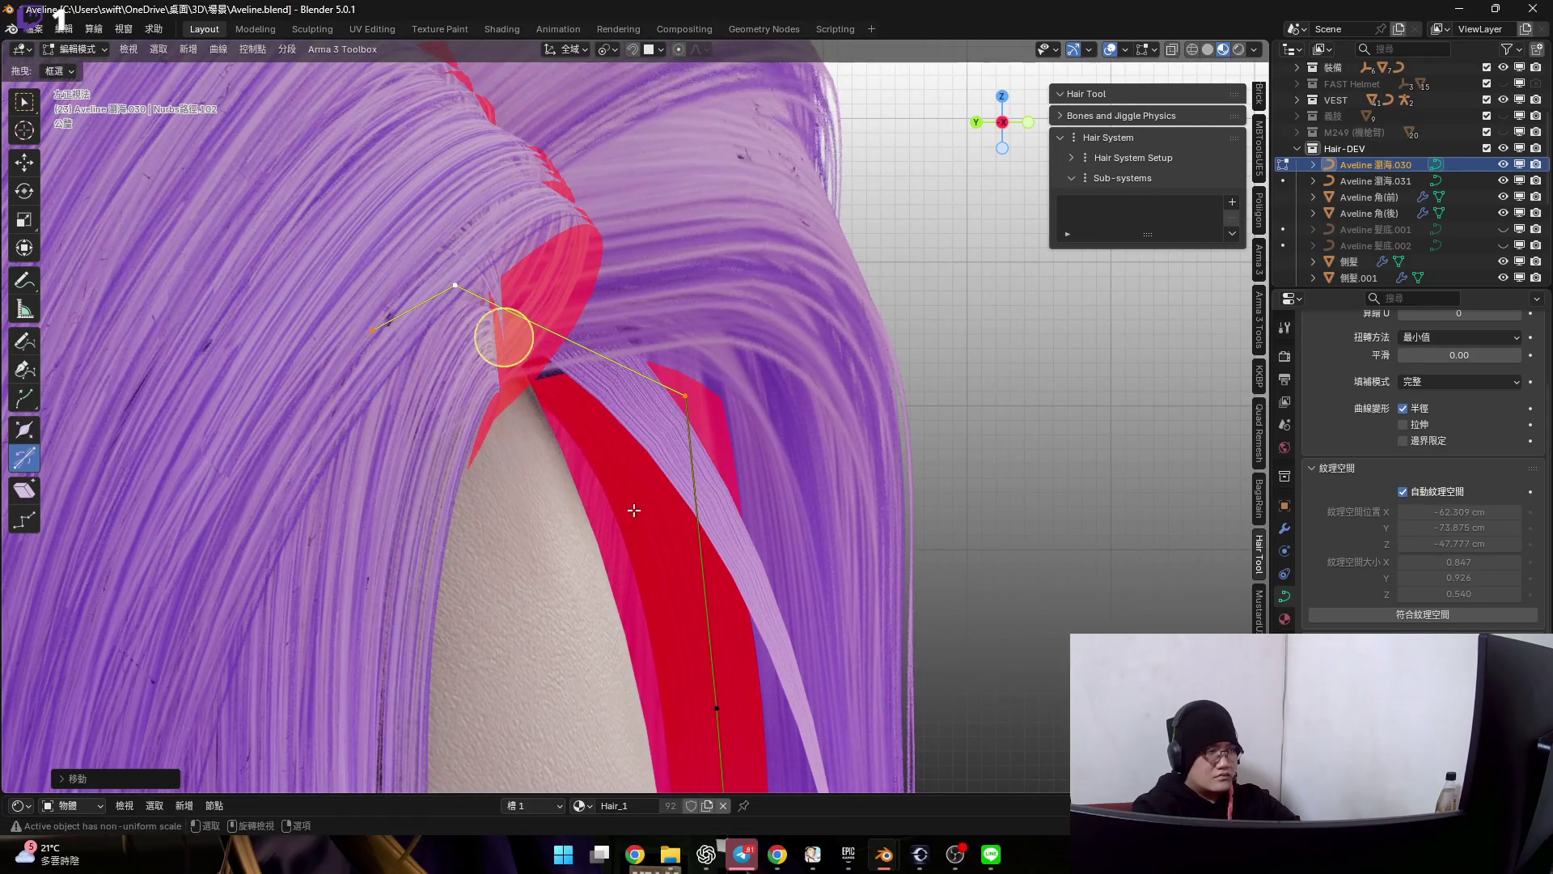
scroll(632, 508, "up", 2)
- Tilt the strand where it crosses the eye, nudge a point and twist it again
mouse_move(631, 509)
middle_mouse_down()
mouse_move(543, 487)
mouse_move(516, 415)
mouse_move(554, 469)
mouse_move(562, 524)
middle_mouse_up()
scroll(542, 487, "down", 4)
key("ctrl+t")
left_click(507, 415)
scroll(508, 416, "down", 2)
scroll(548, 486, "up", 2)
key("g")
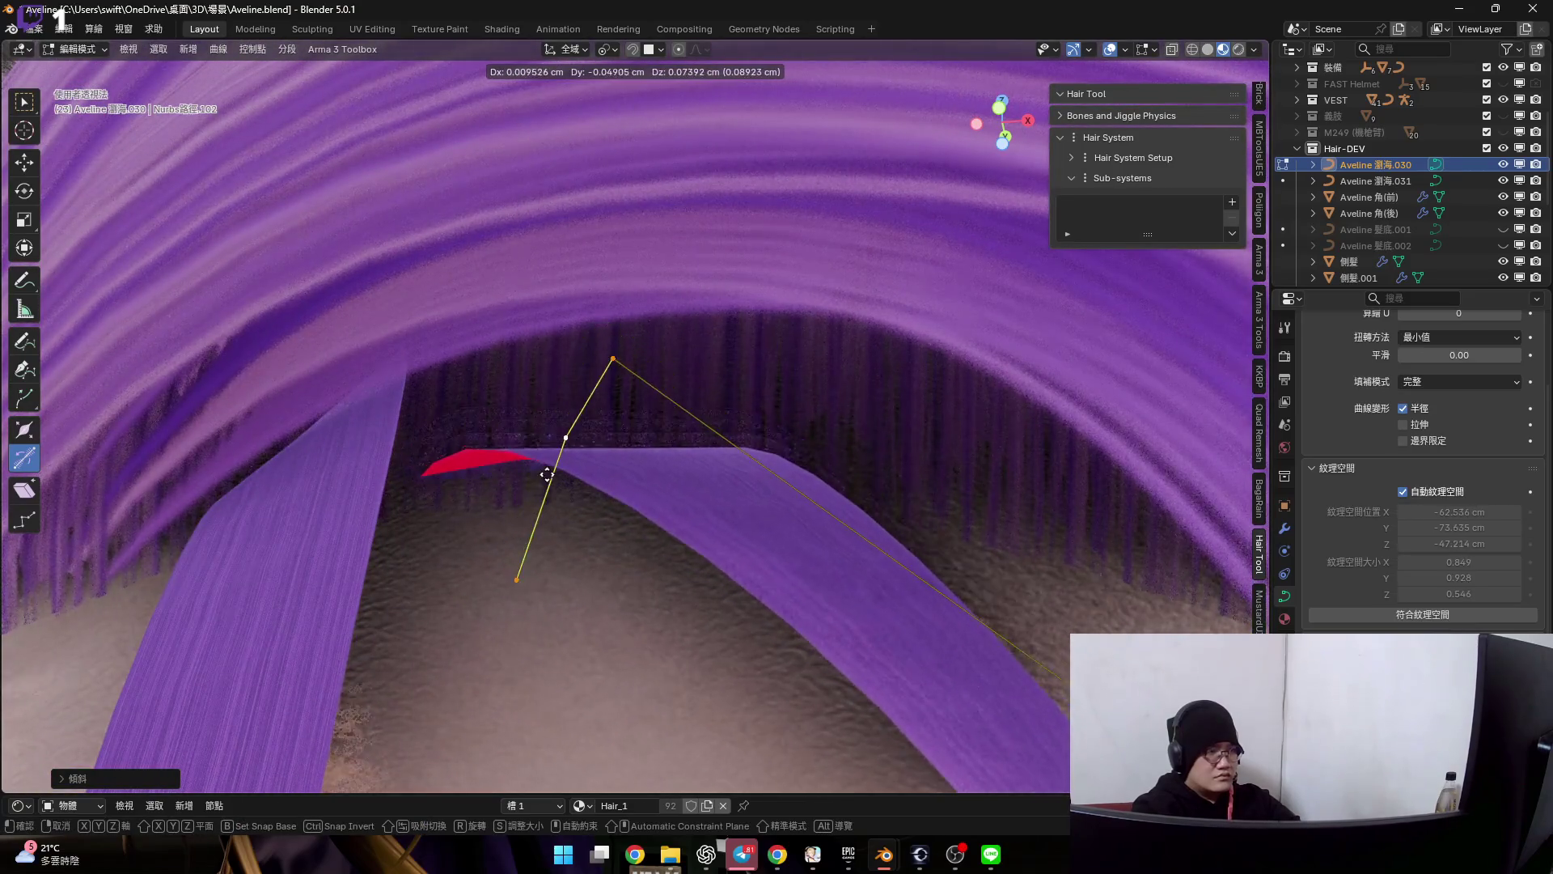
left_click(542, 476)
mouse_move(547, 479)
middle_mouse_down()
mouse_move(580, 479)
mouse_move(553, 296)
middle_mouse_up()
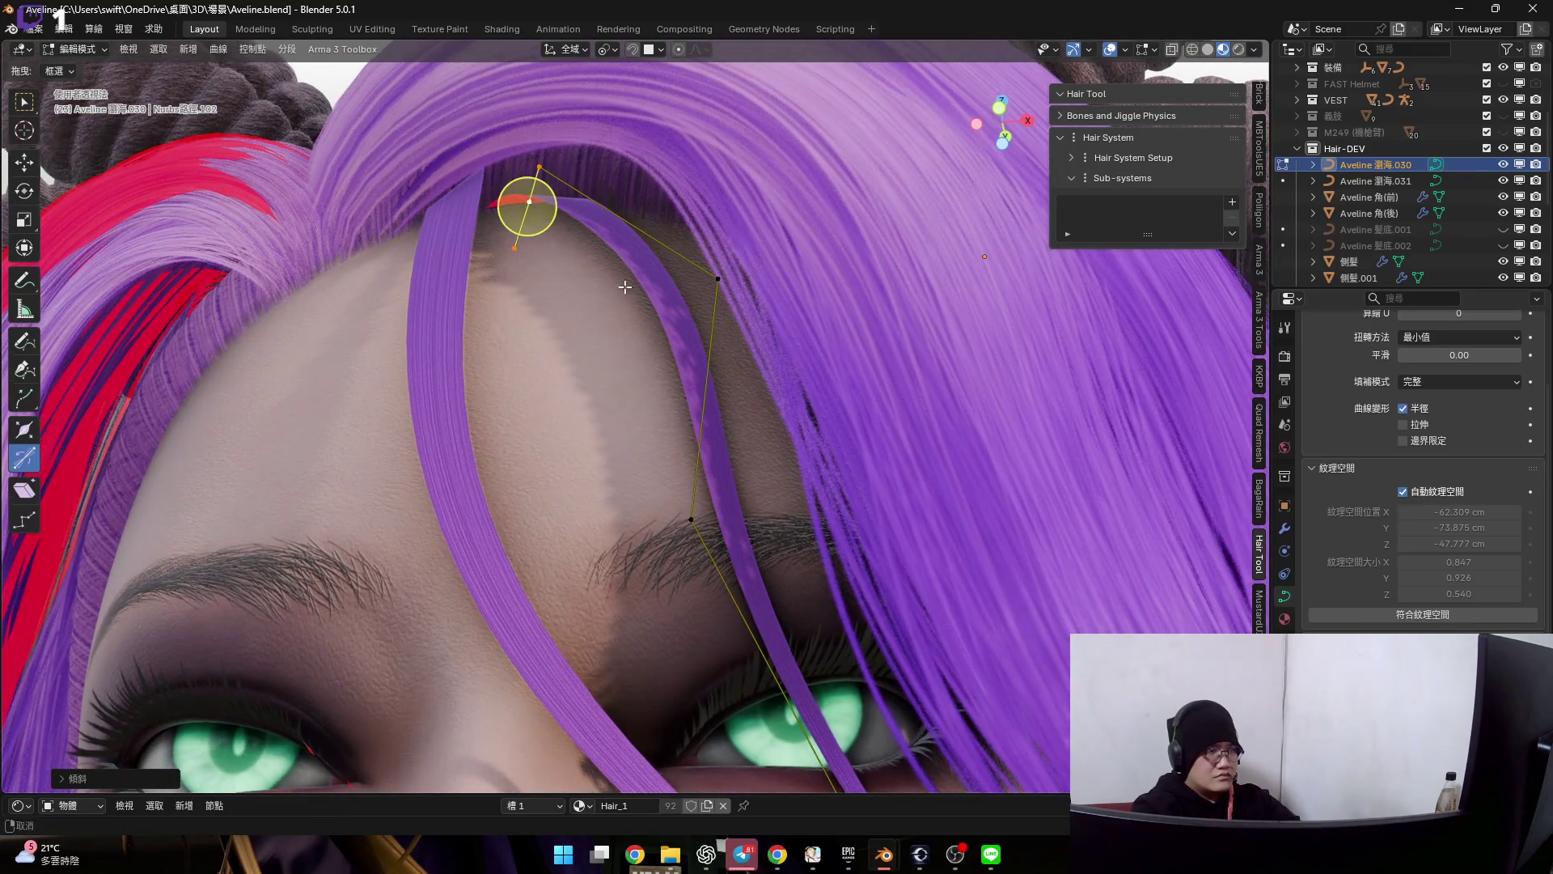
scroll(553, 297, "down", 4)
middle_click_drag(743, 486, 755, 496)
scroll(755, 495, "up", 3)
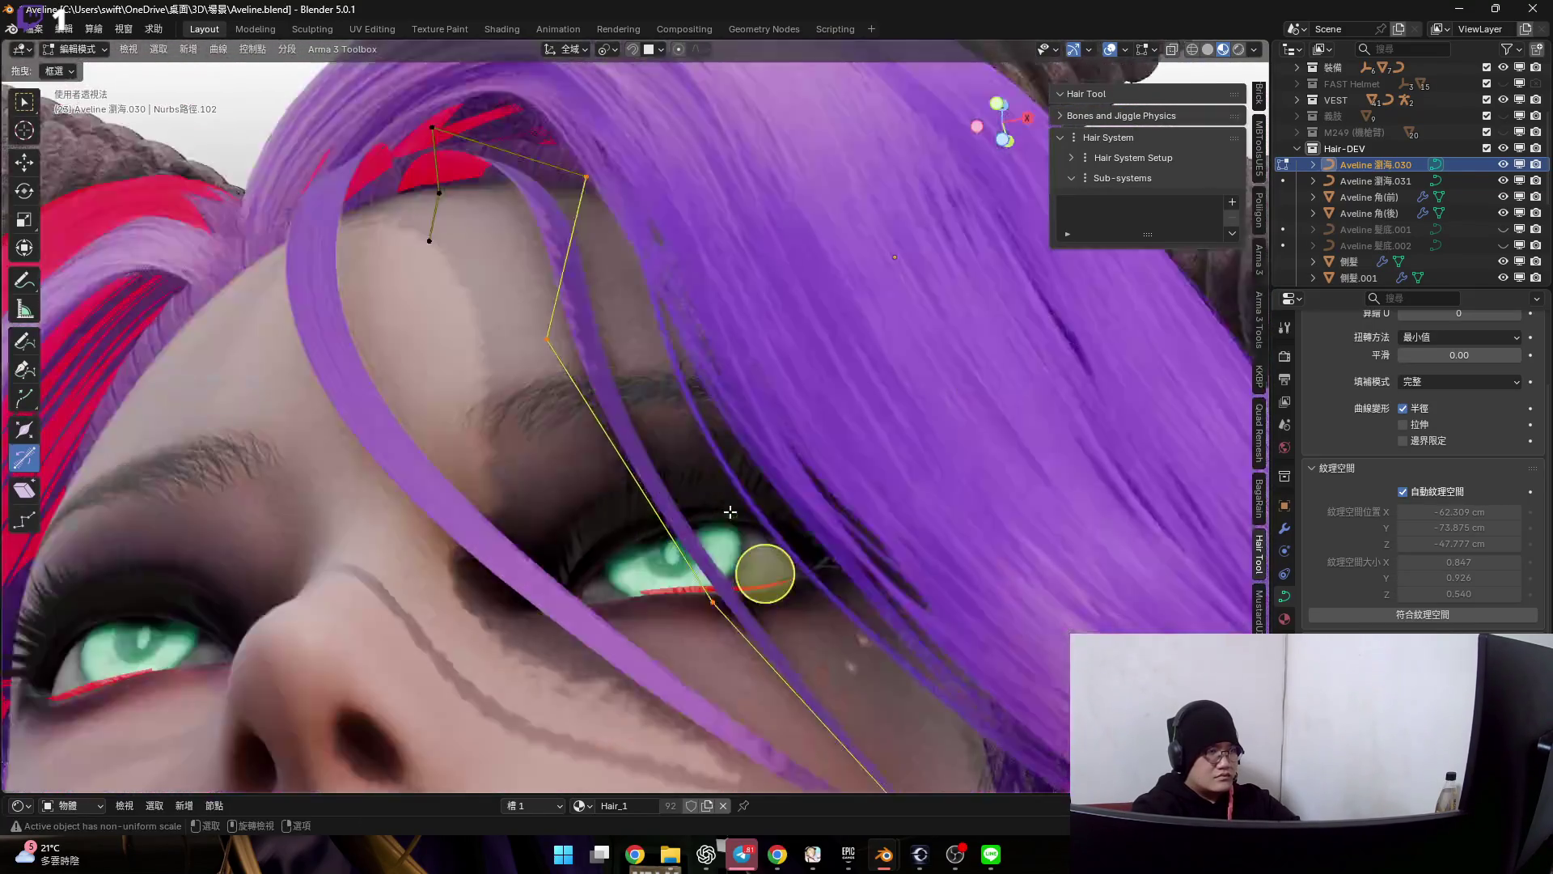
key("ctrl+t")
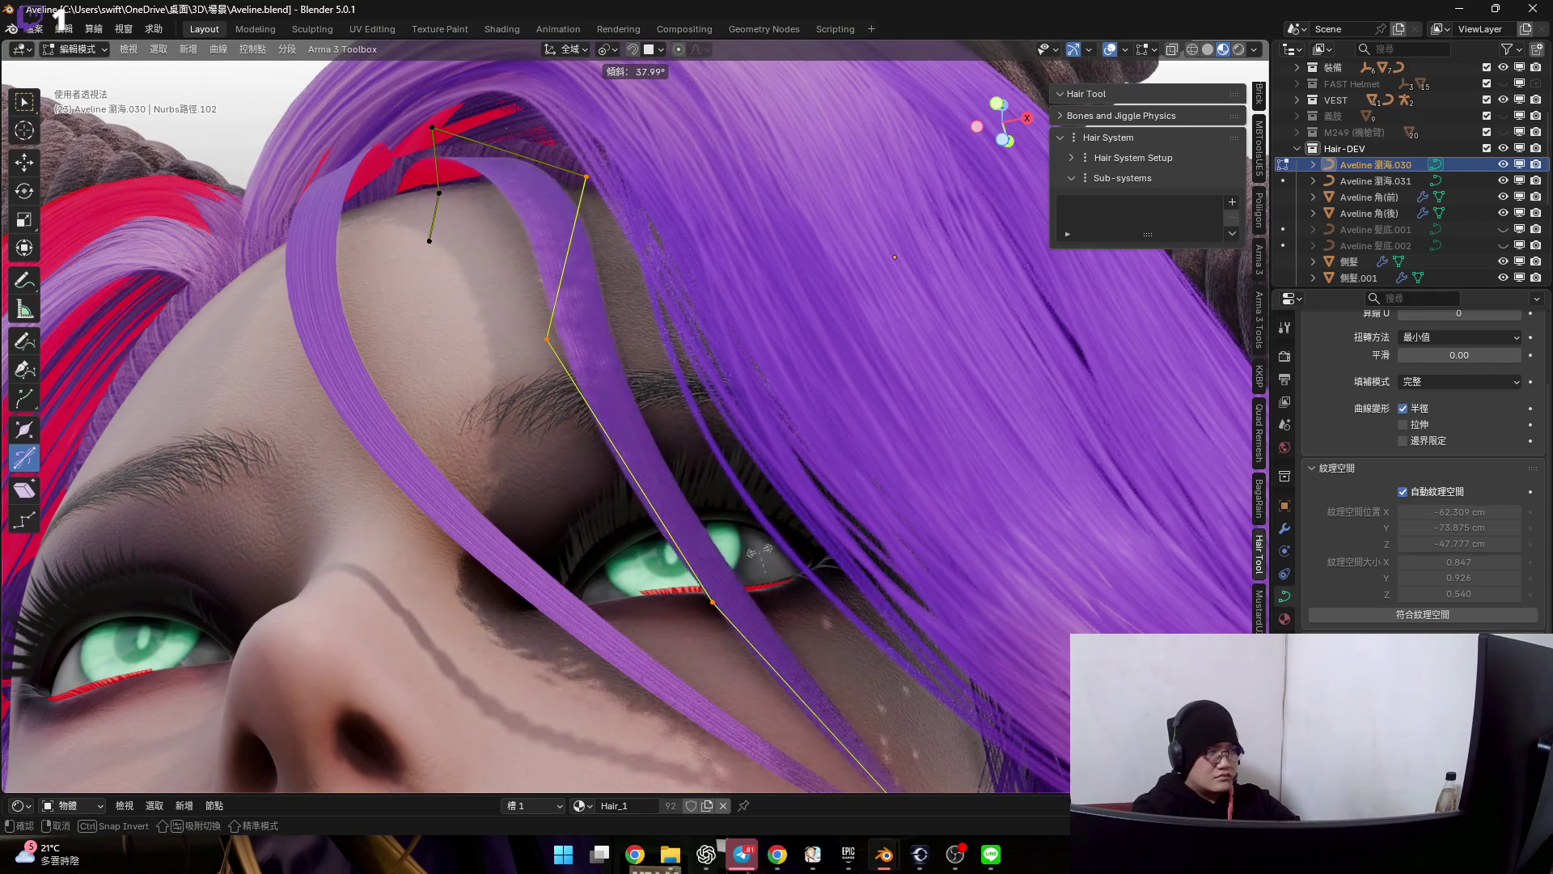
left_click(766, 550)
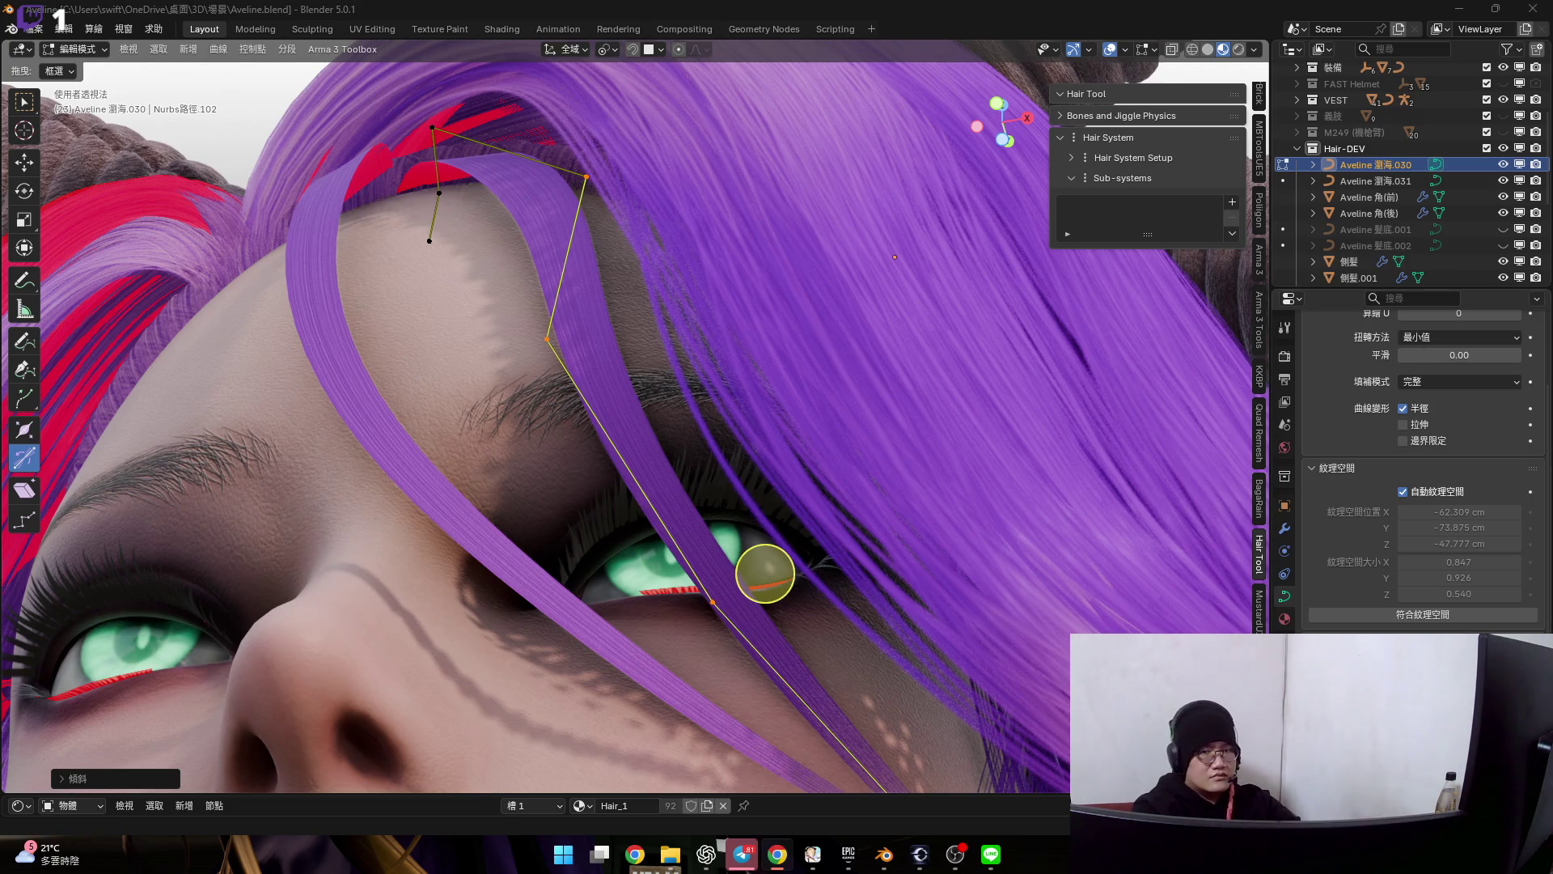
middle_click_drag(582, 413, 563, 371)
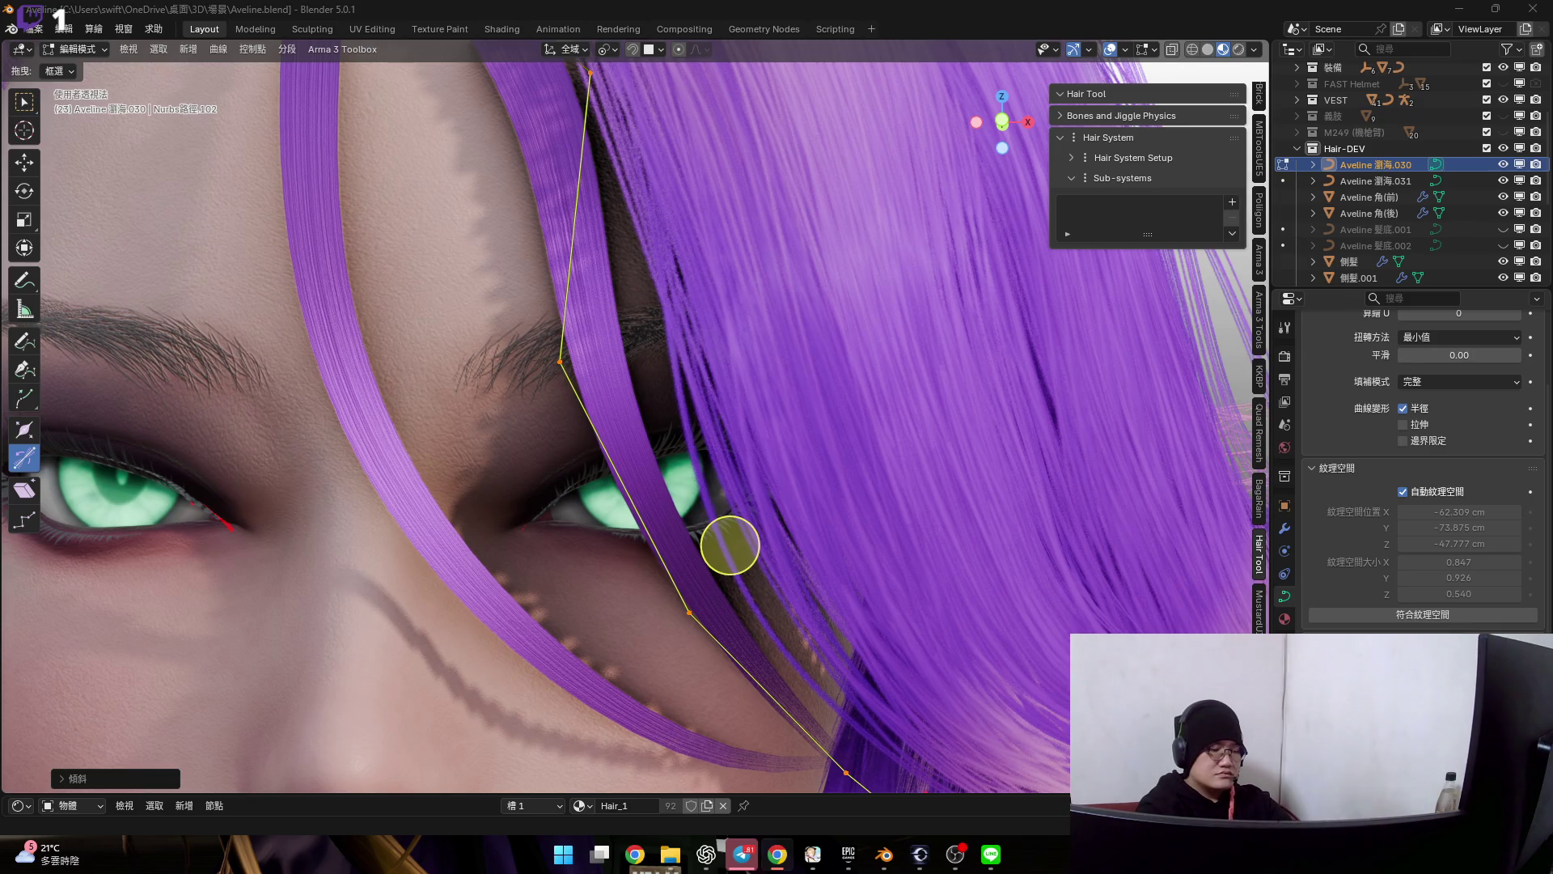
scroll(730, 546, "down", 5)
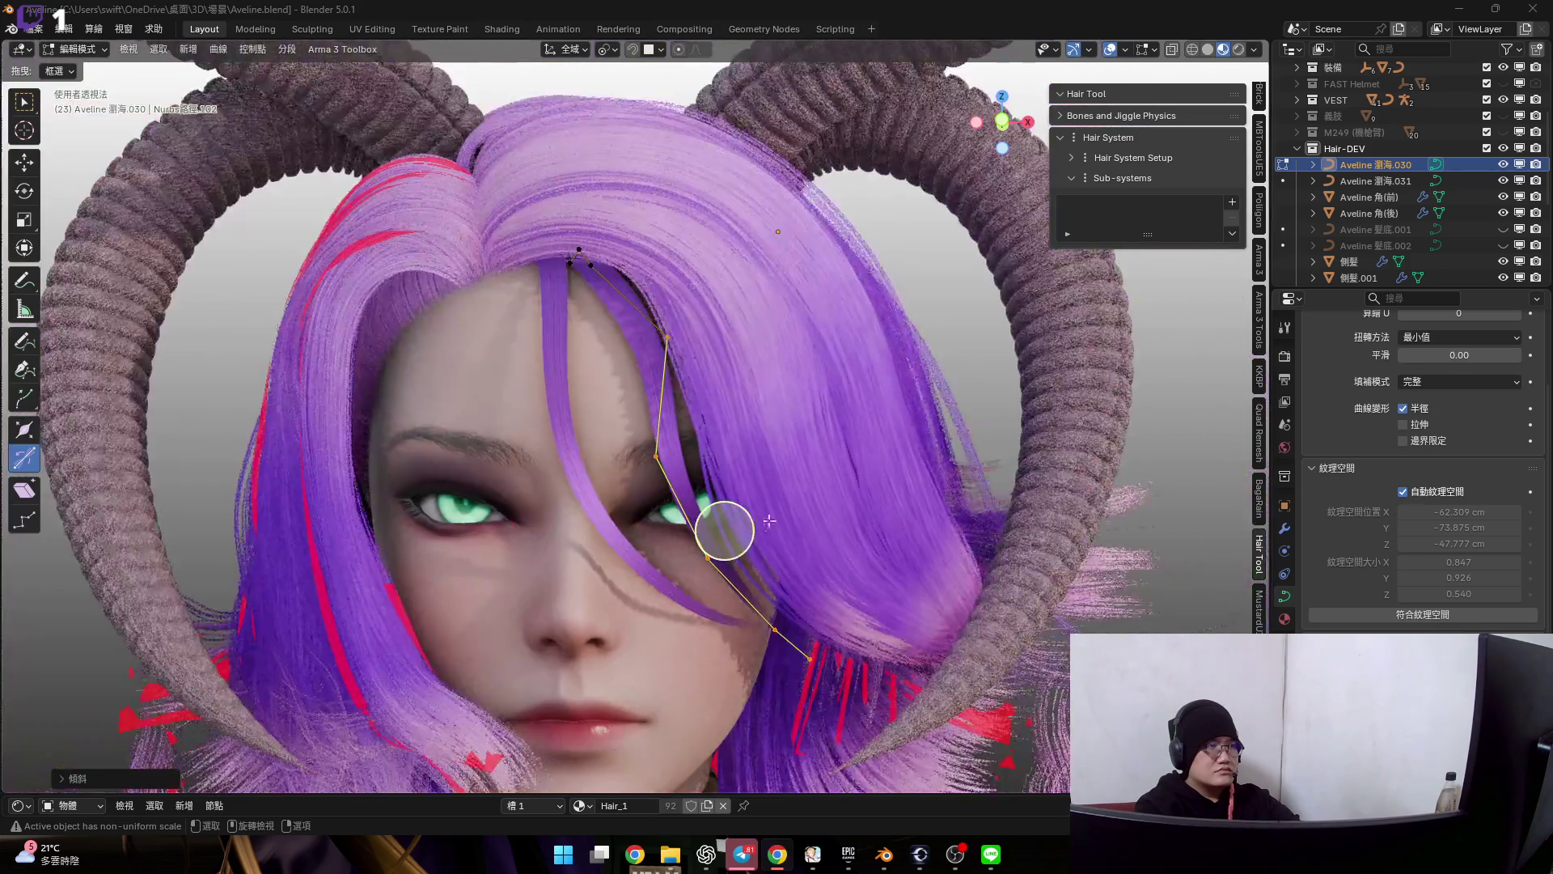
scroll(744, 535, "up", 2)
scroll(749, 524, "up", 2)
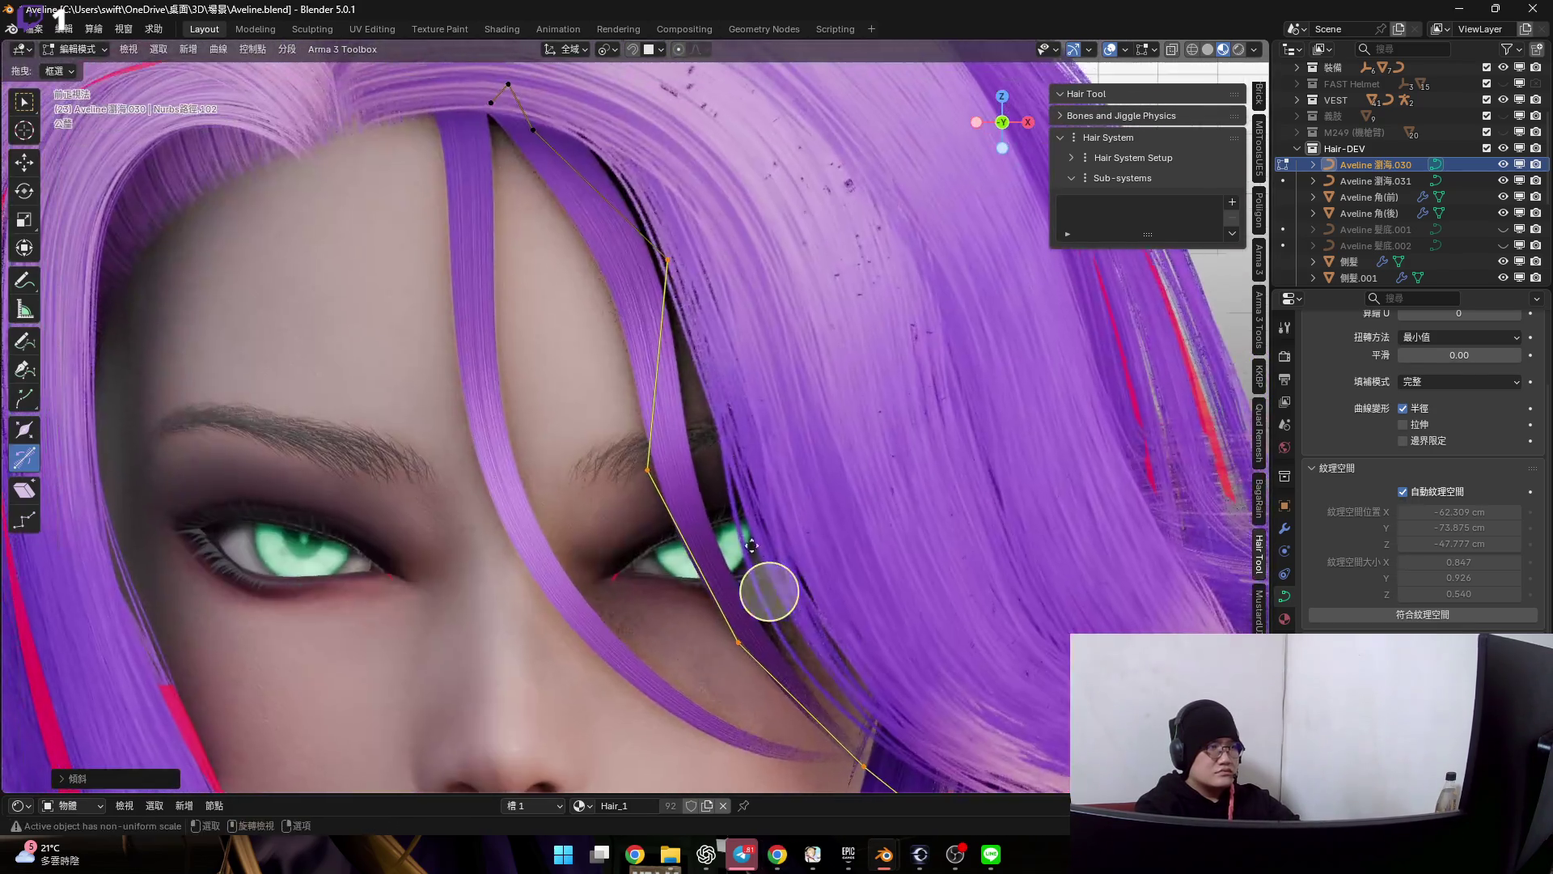
scroll(643, 469, "up", 1)
scroll(693, 375, "up", 2)
- Move individual control points so the fringe strand curves across the eye
key("g")
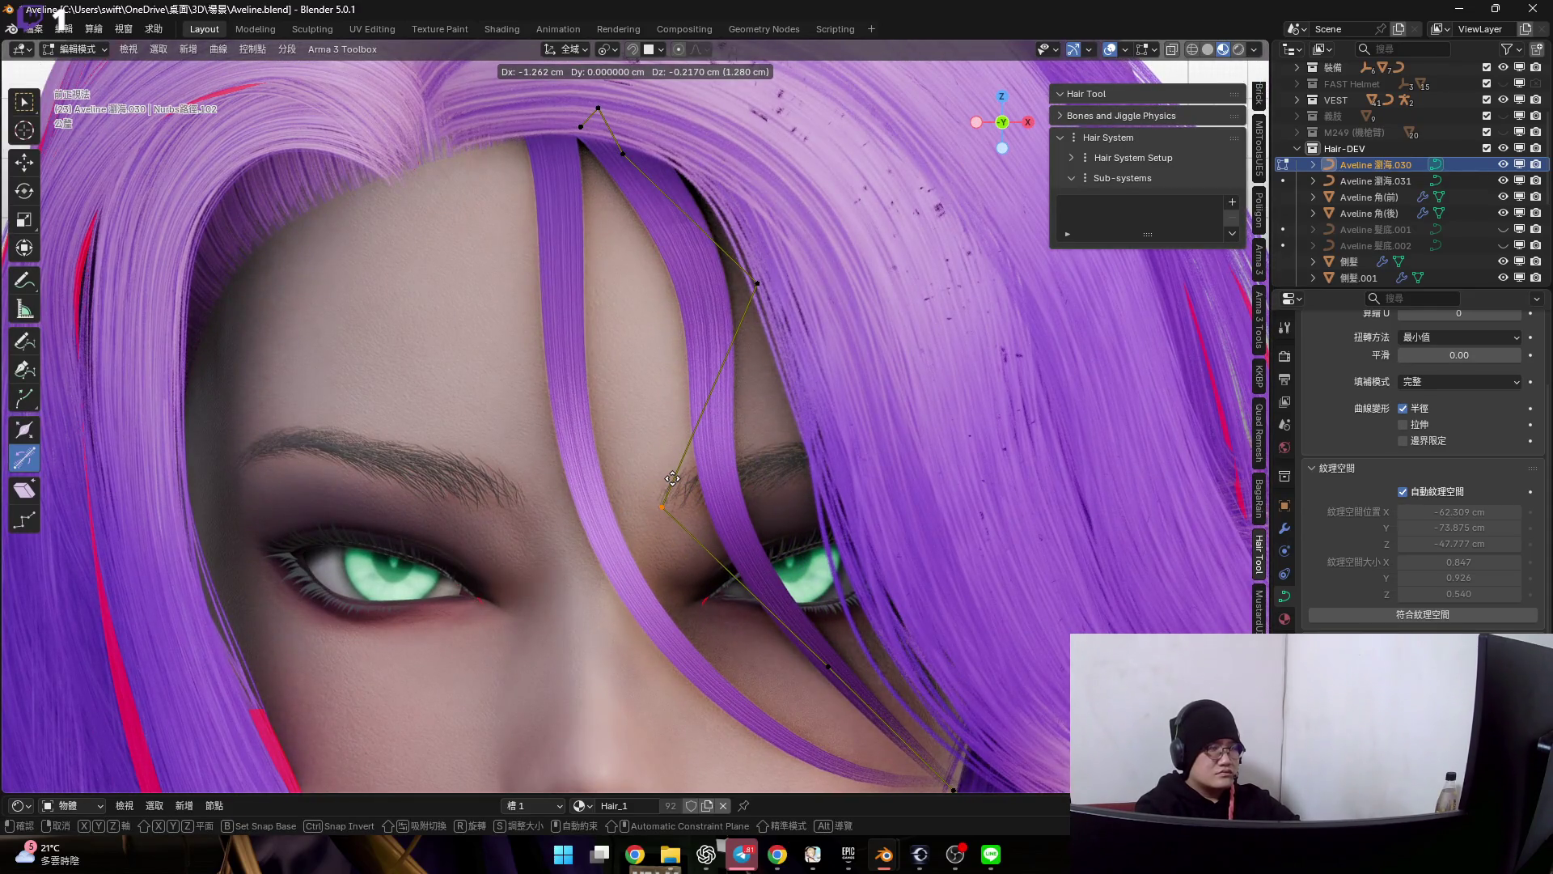
left_click(732, 489)
key("g")
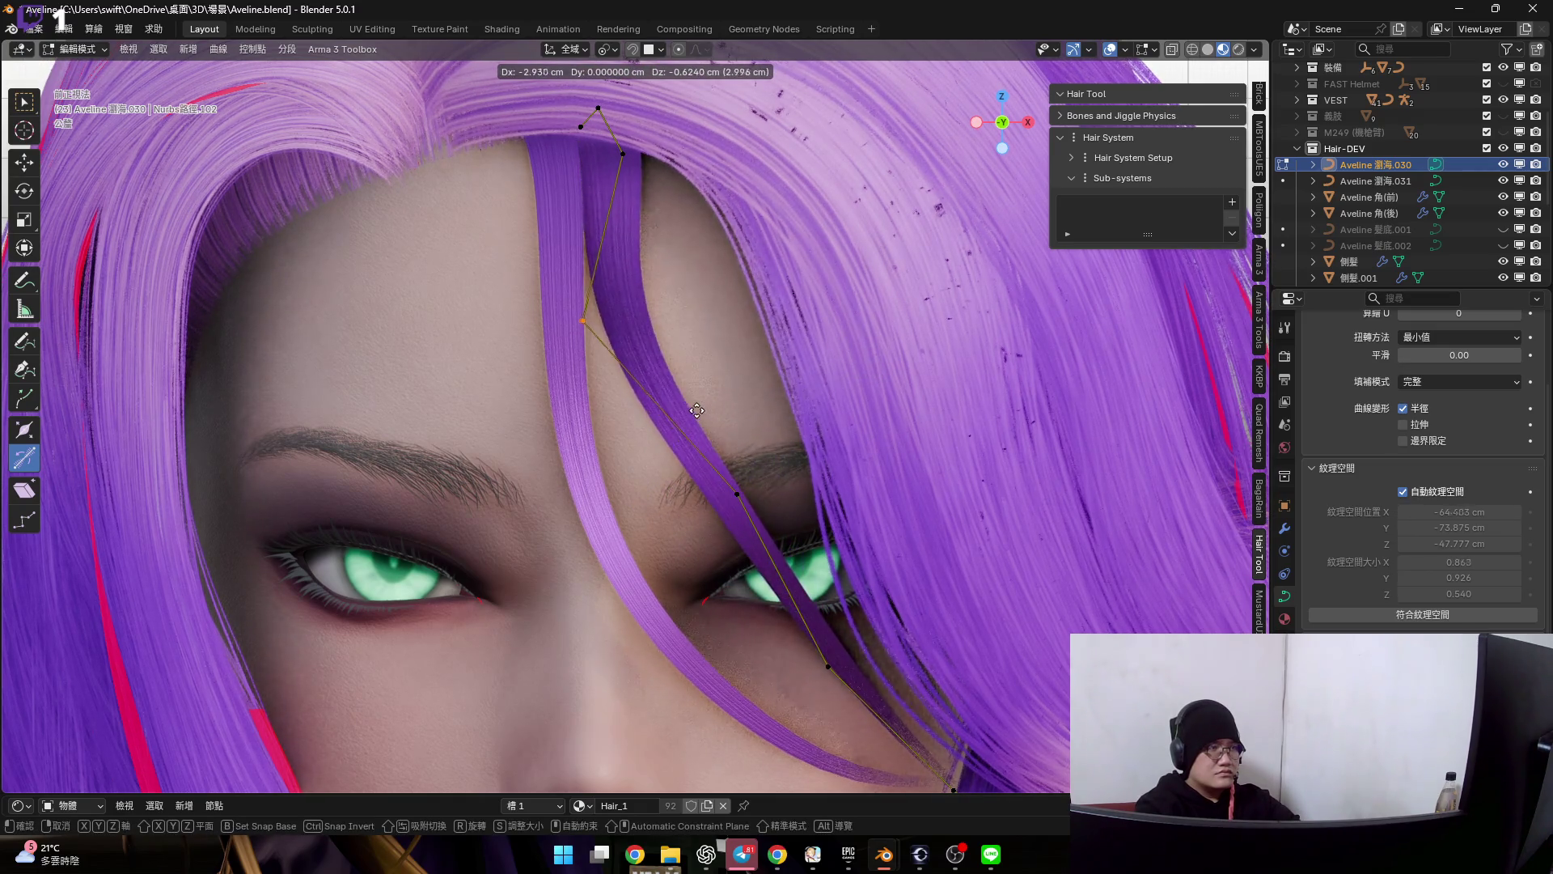
scroll(693, 411, "up", 2)
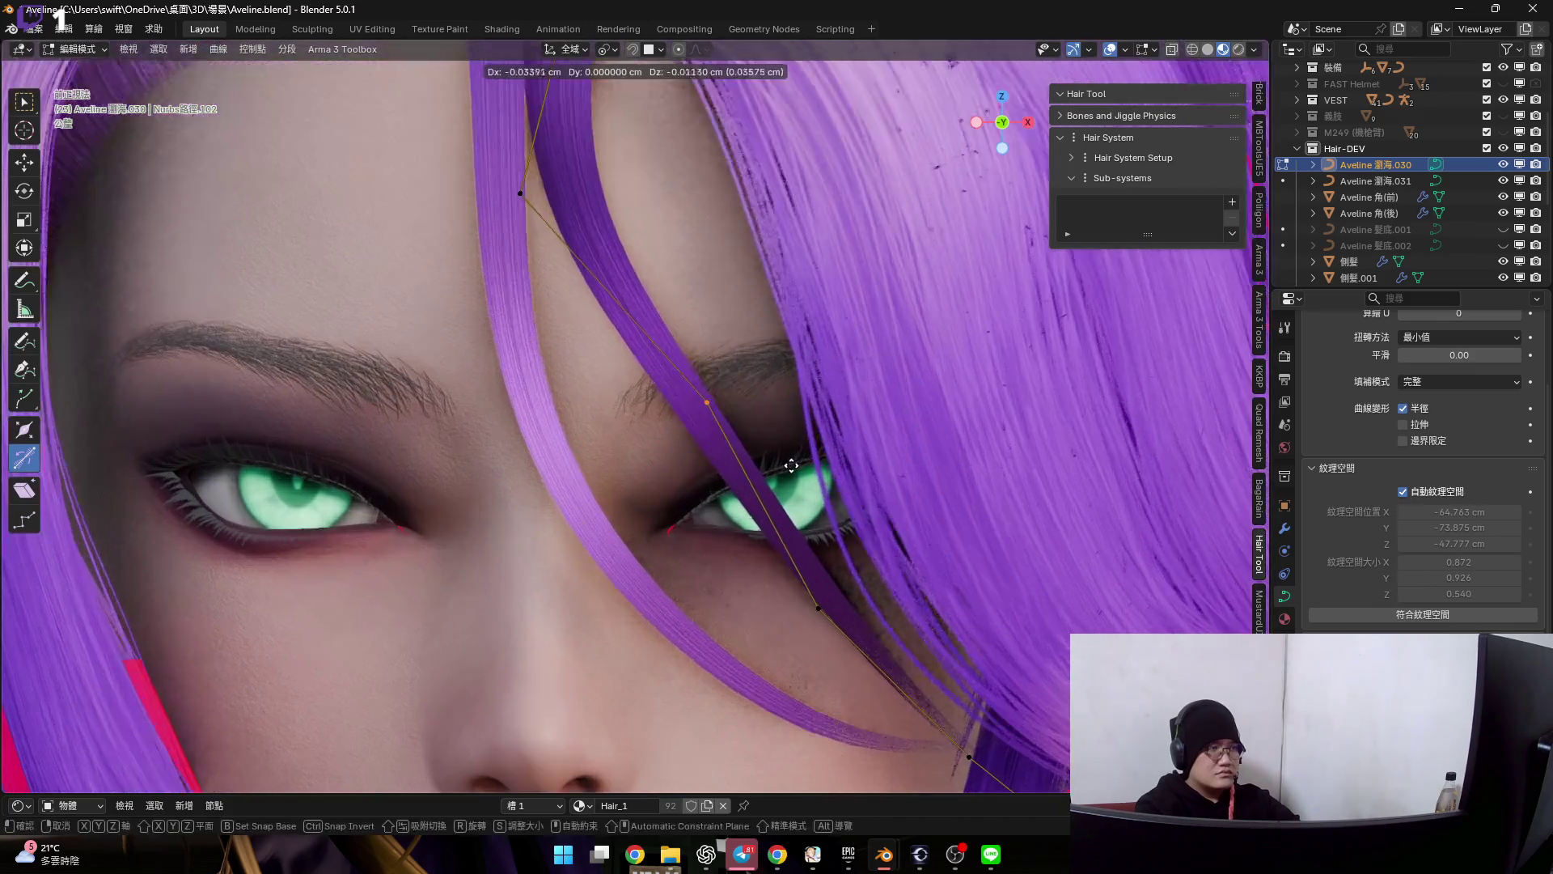
left_click(669, 536)
mouse_move(669, 536)
middle_mouse_down()
mouse_move(951, 619)
mouse_move(902, 665)
middle_mouse_up()
scroll(950, 619, "down", 2)
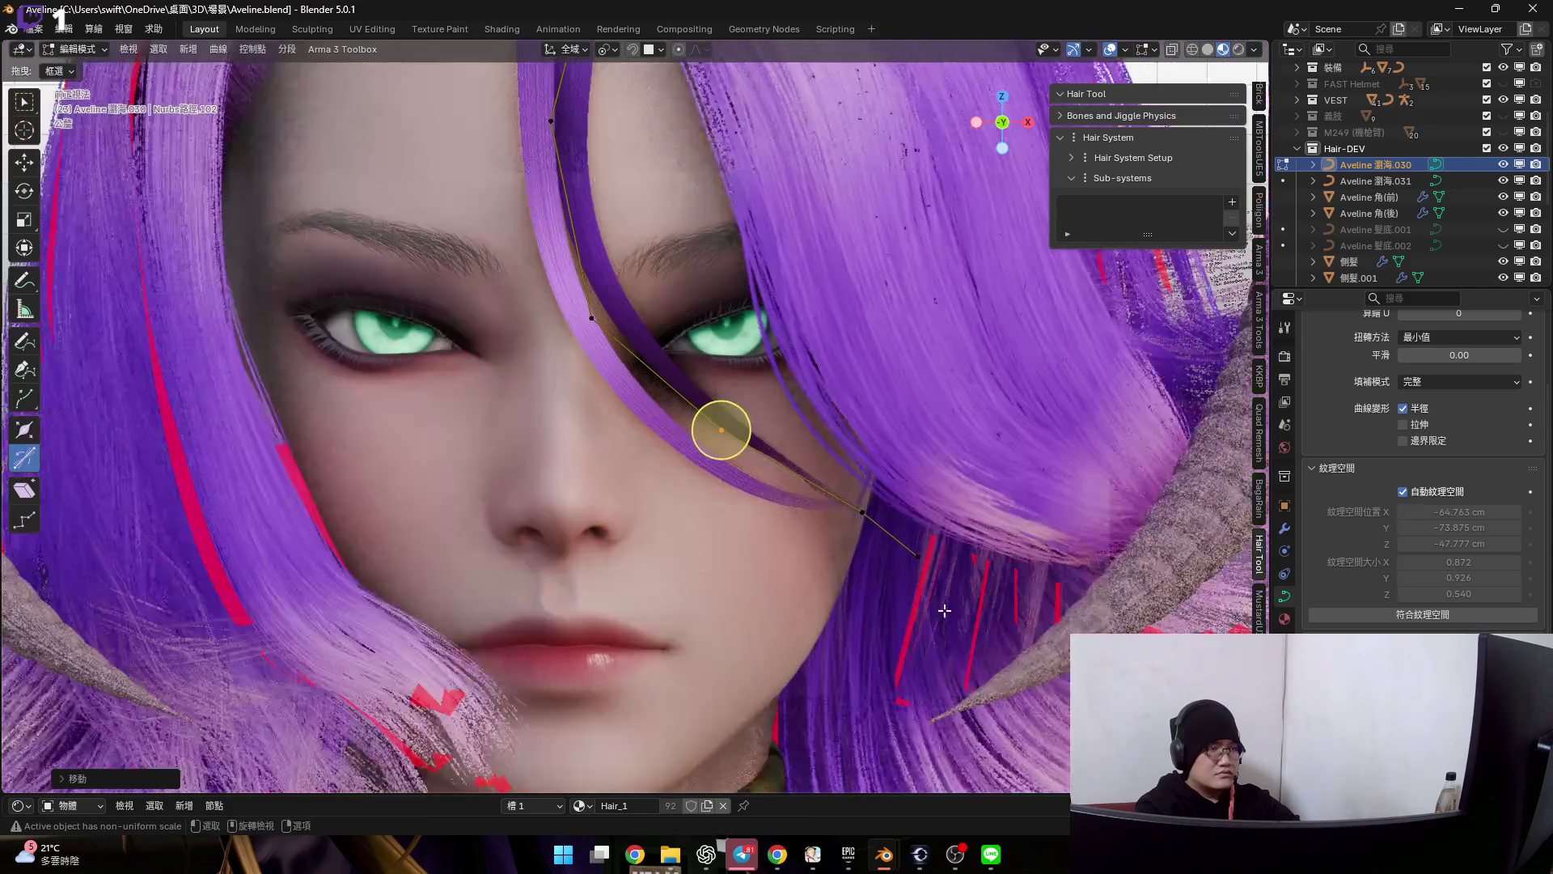
key("g")
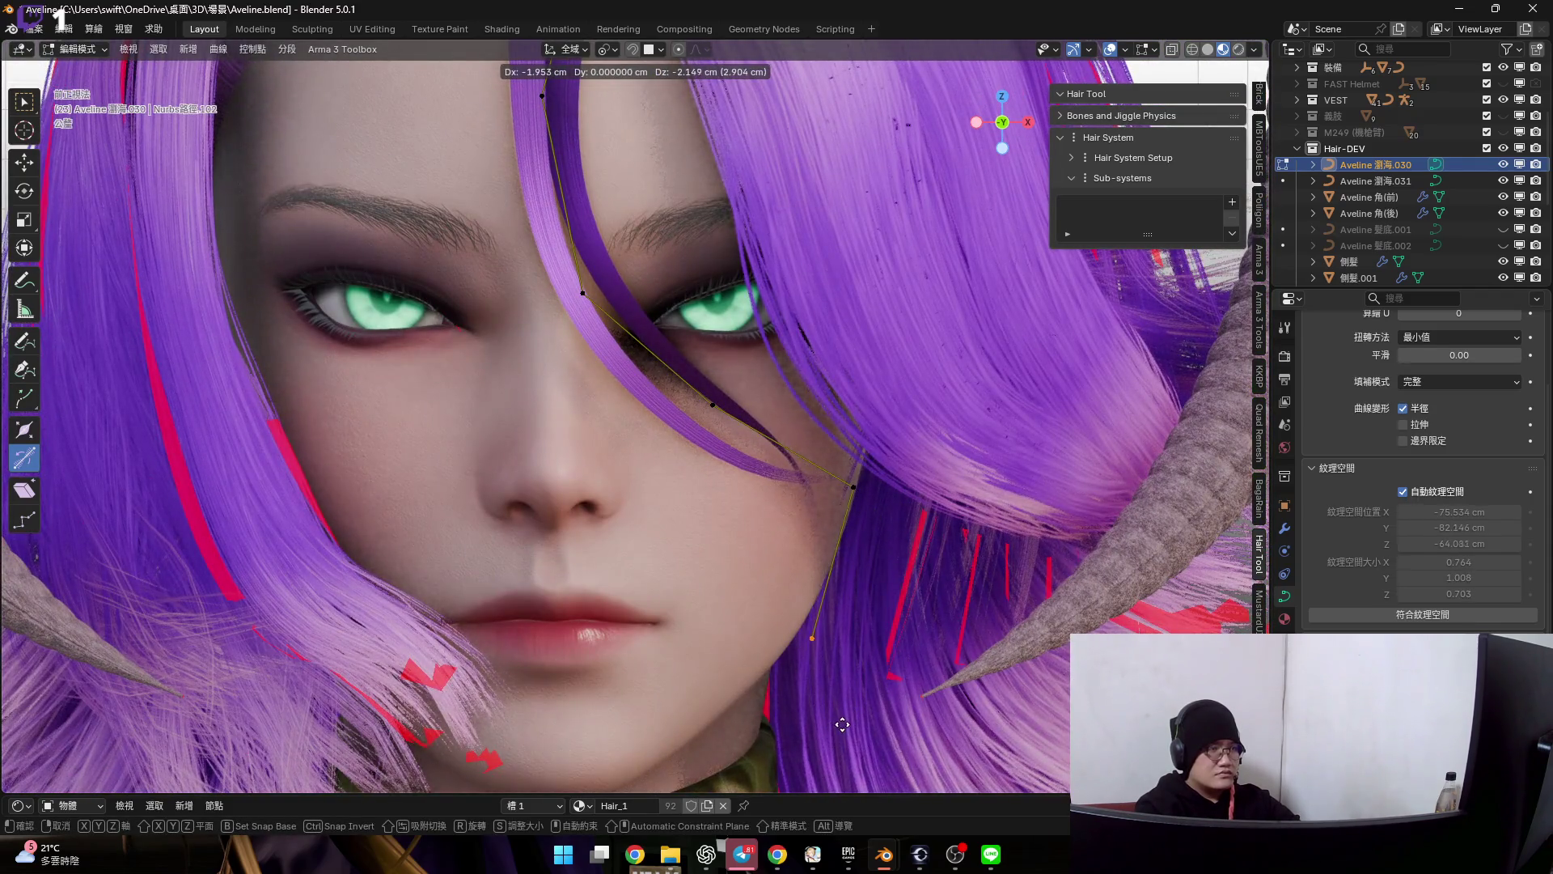
left_click(842, 728)
scroll(801, 643, "up", 2)
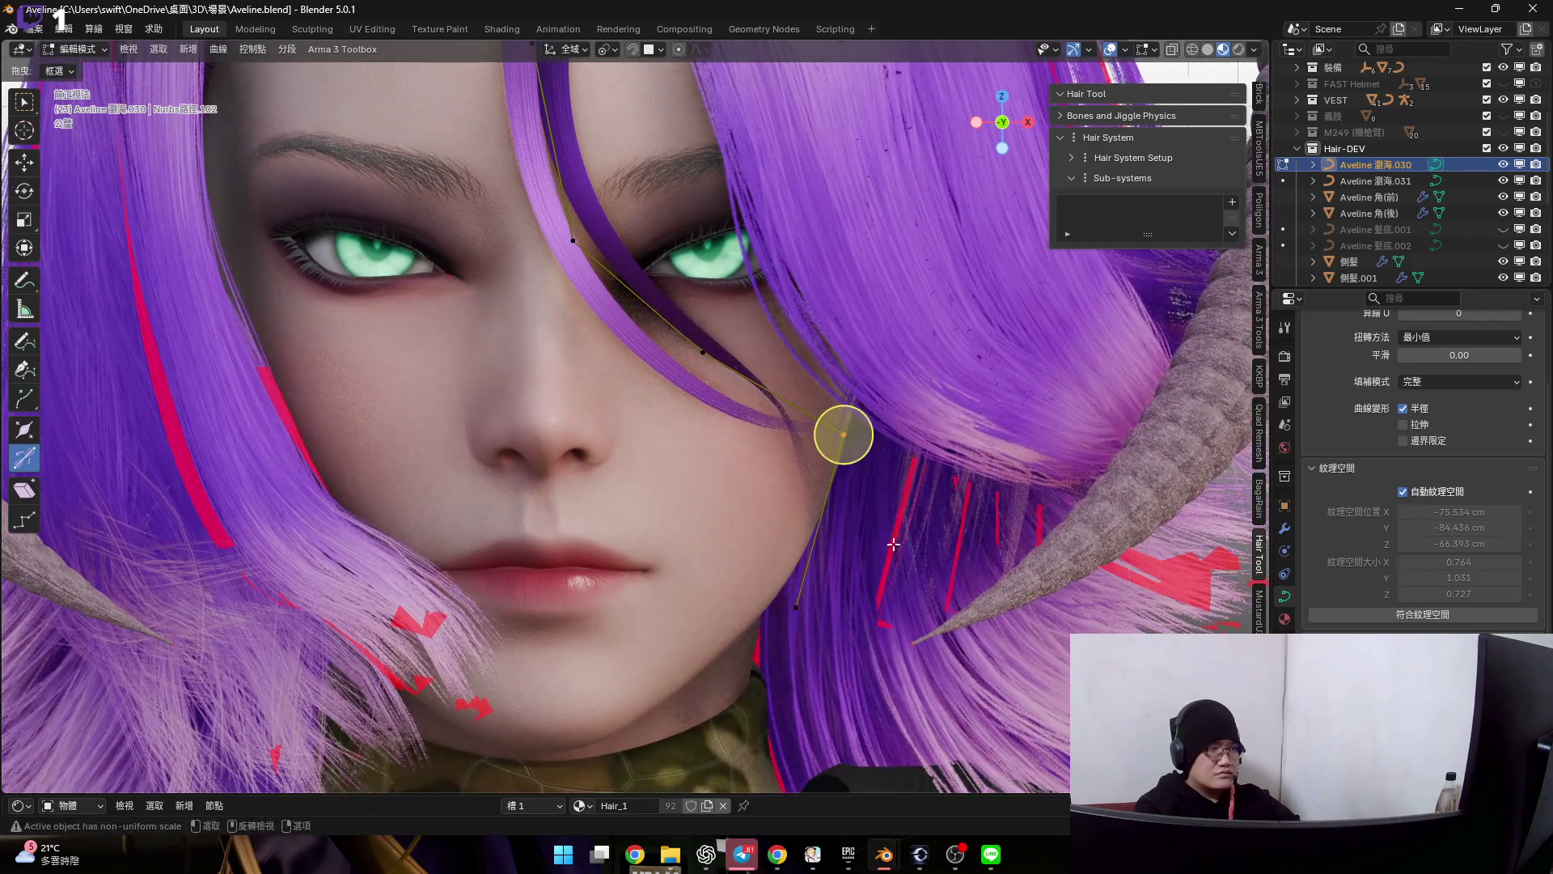
key("g")
left_click(719, 459)
scroll(720, 459, "down", 2, "shift")
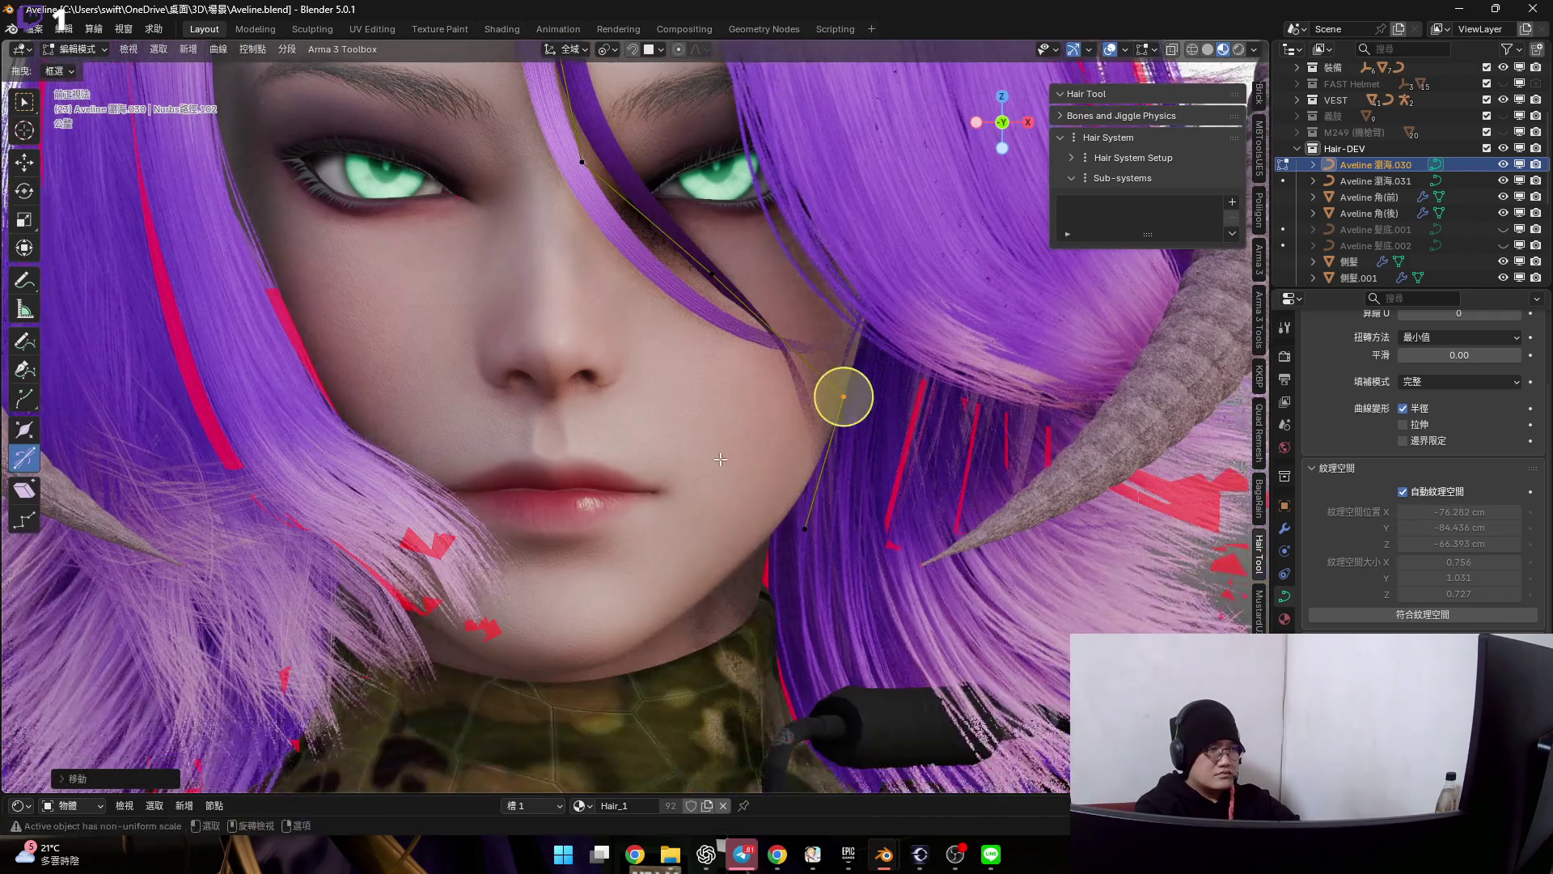
scroll(720, 459, "up", 4, "shift")
- Shift a box-selected group of points near the eye, then view the head from the right side
left_click_drag(668, 393, 810, 544)
scroll(809, 545, "up", 2)
key("g")
left_click(765, 481)
scroll(793, 538, "up", 2)
scroll(793, 537, "down", 1)
scroll(802, 540, "down", 3)
mouse_move(638, 451)
middle_mouse_down()
mouse_move(599, 483)
mouse_move(662, 456)
middle_mouse_up()
left_click(1020, 123)
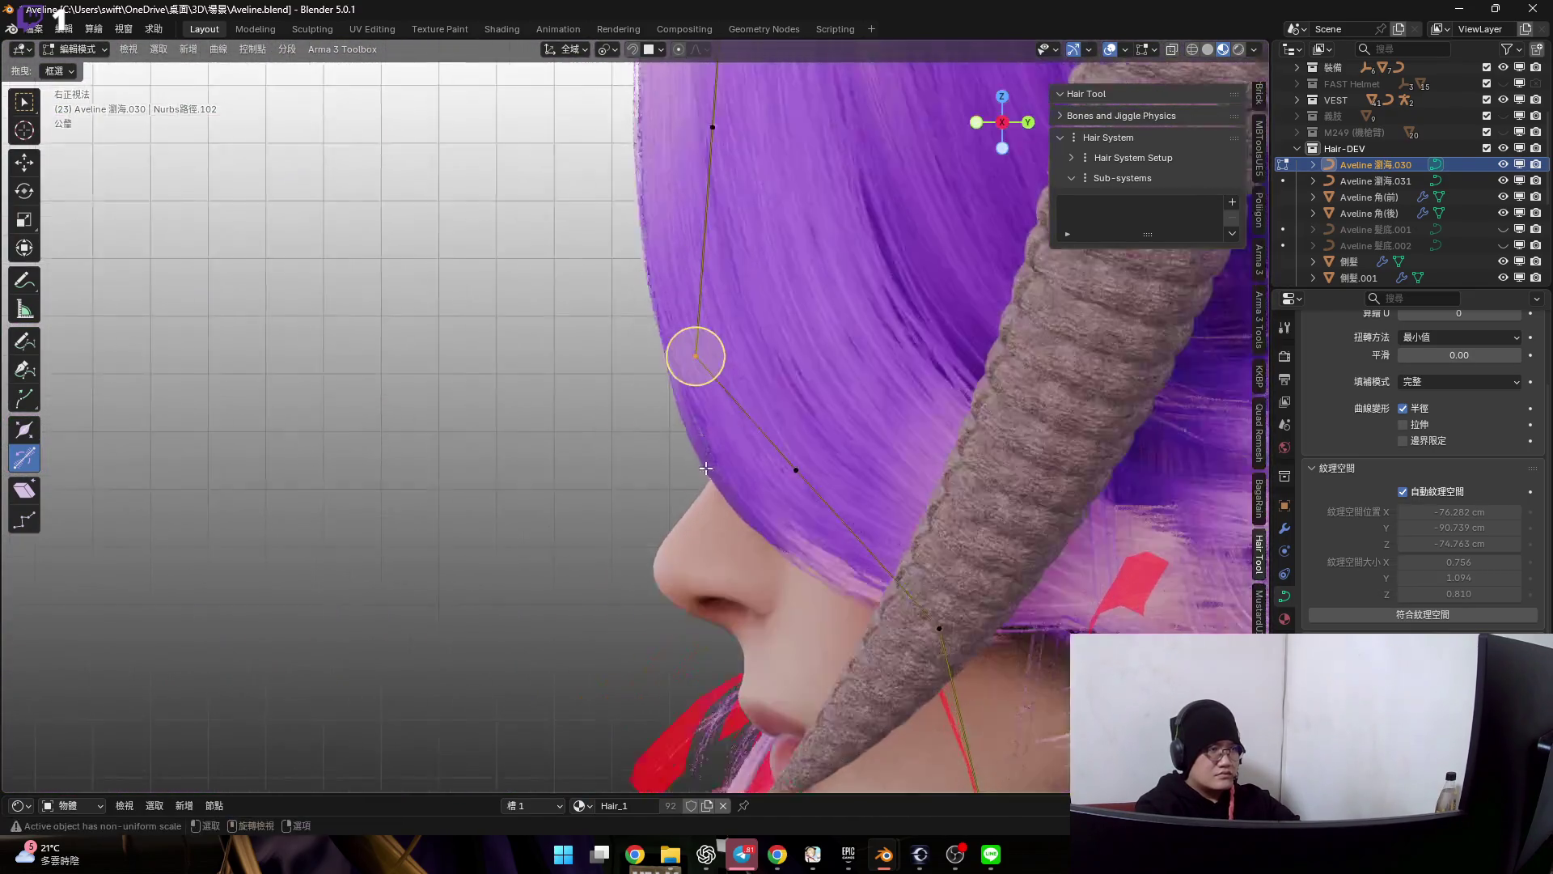
- Unhide the 側髮 and 側髮.002 side hair objects and hide the 瀏海 object
left_click(1504, 261)
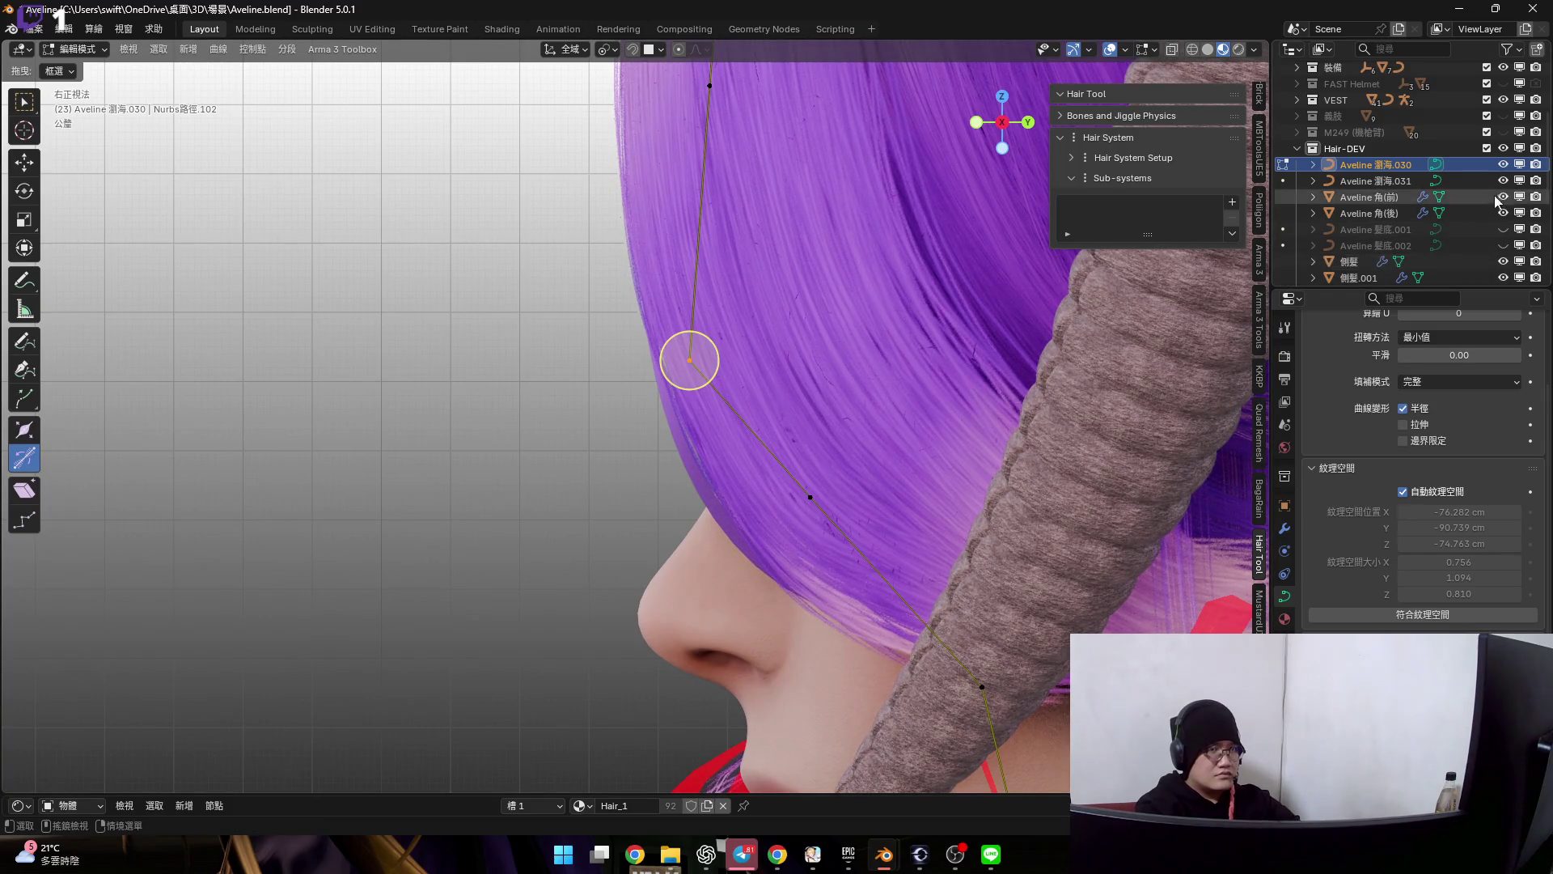
scroll(1501, 277, "down", 2)
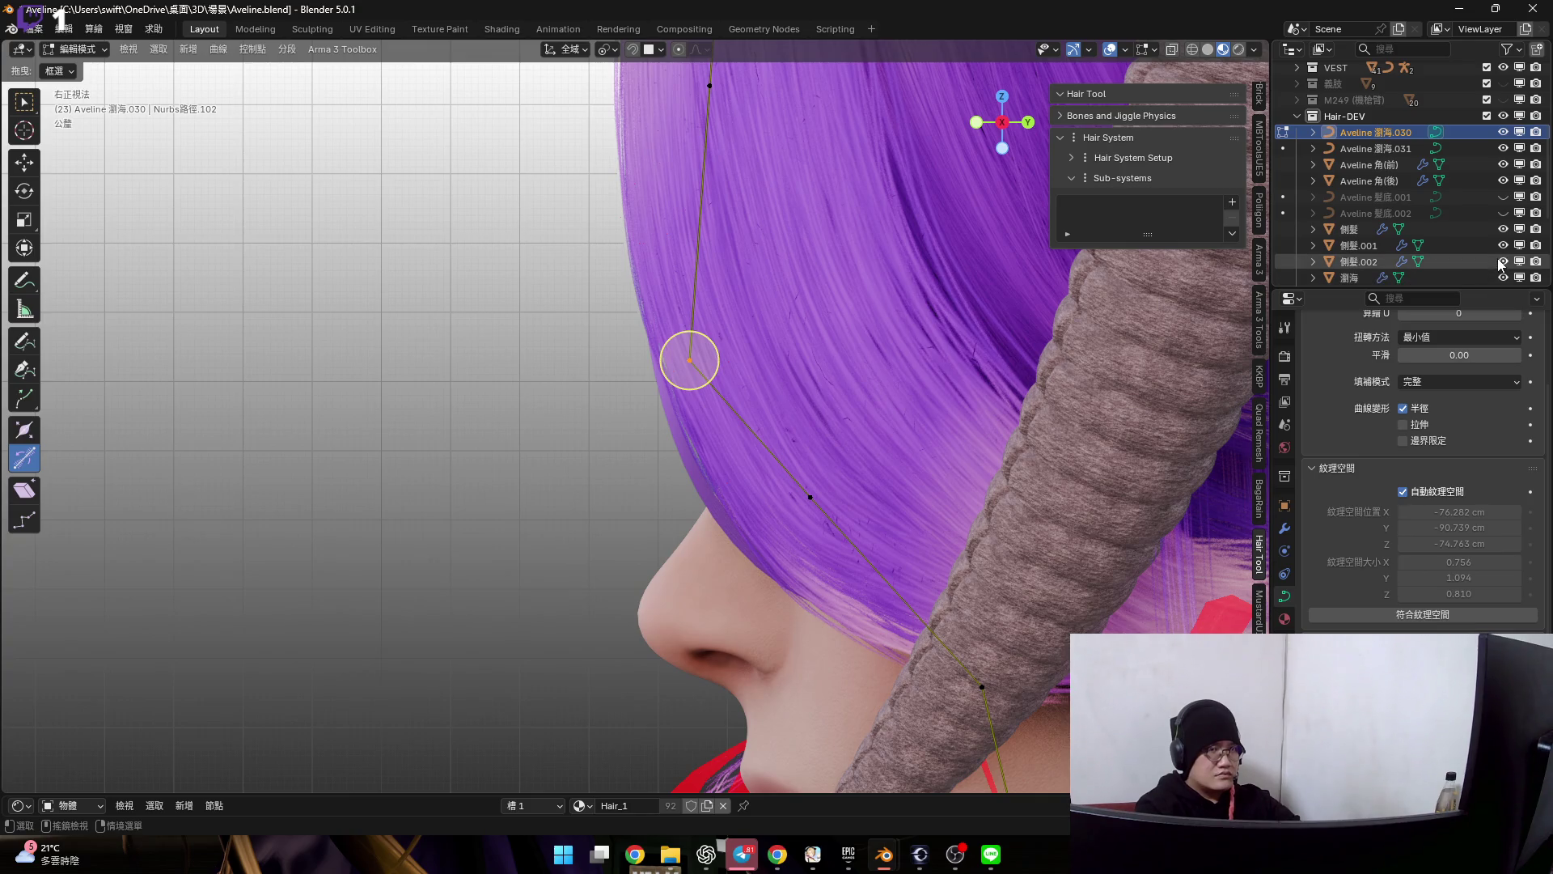
left_click(1503, 261)
left_click(1502, 277)
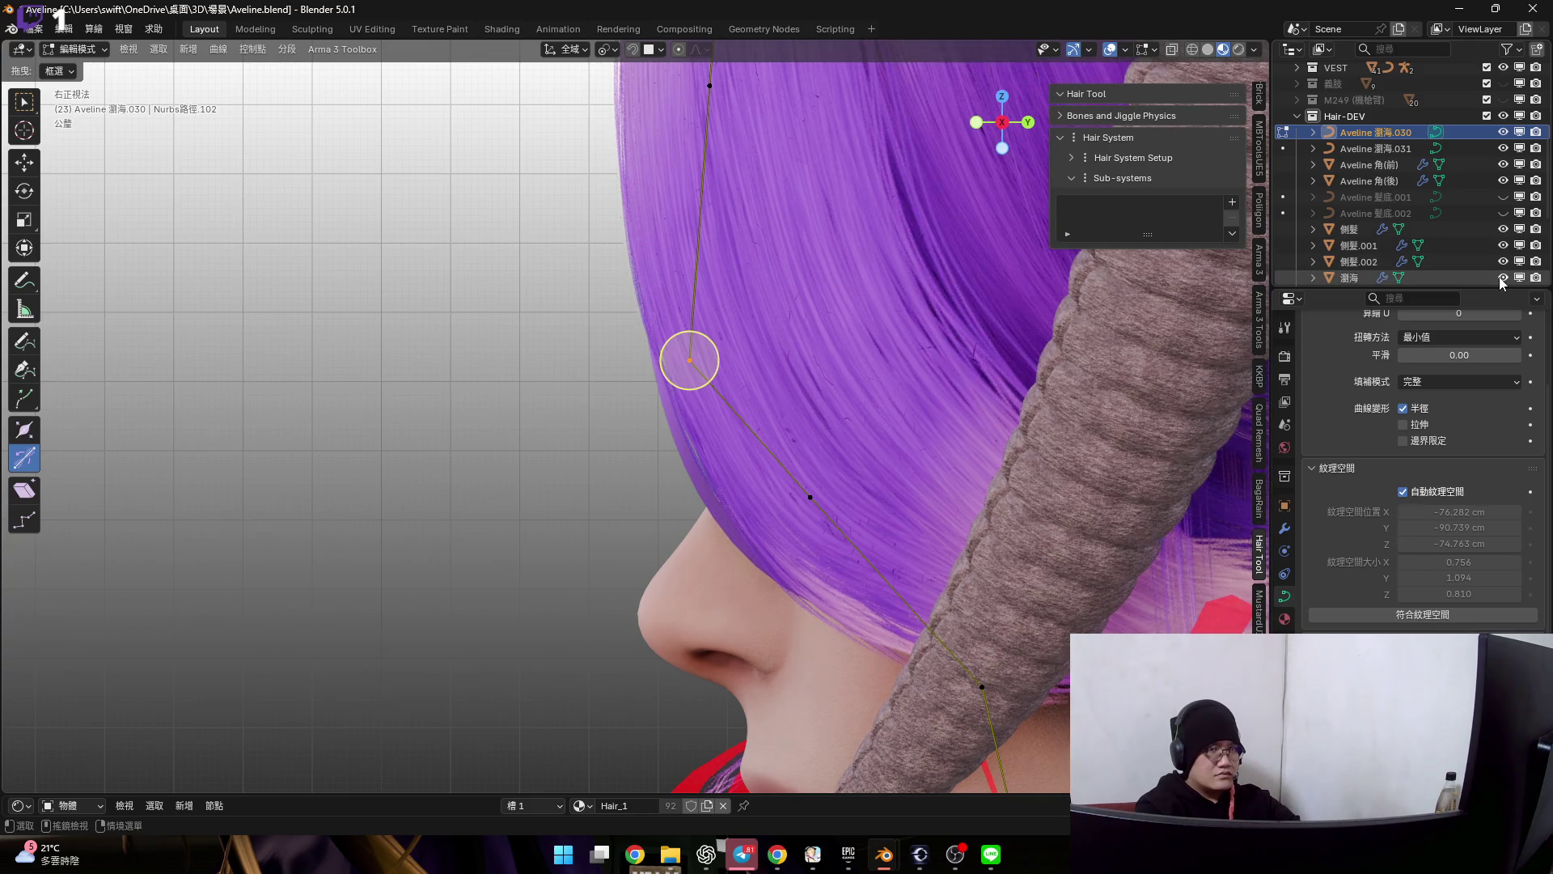
- Pull the strand's lower end point down the face past the chin toward the jaw
mouse_move(779, 431)
middle_mouse_down("shift")
mouse_move(839, 461)
mouse_move(864, 339)
middle_mouse_up("shift")
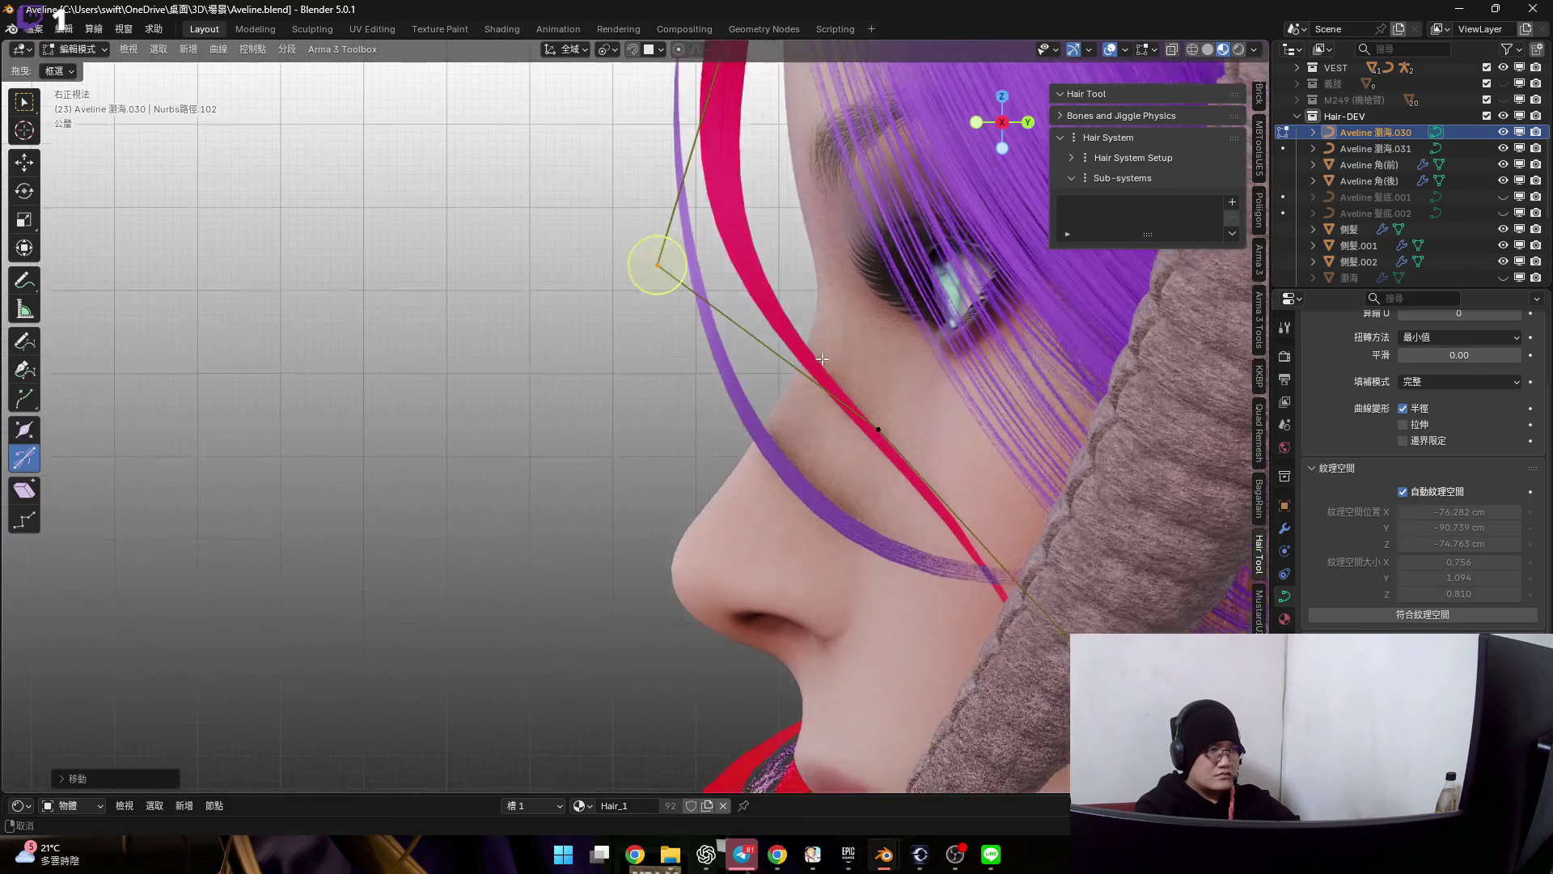
key("g")
middle_click_drag(807, 434, 789, 131, "shift")
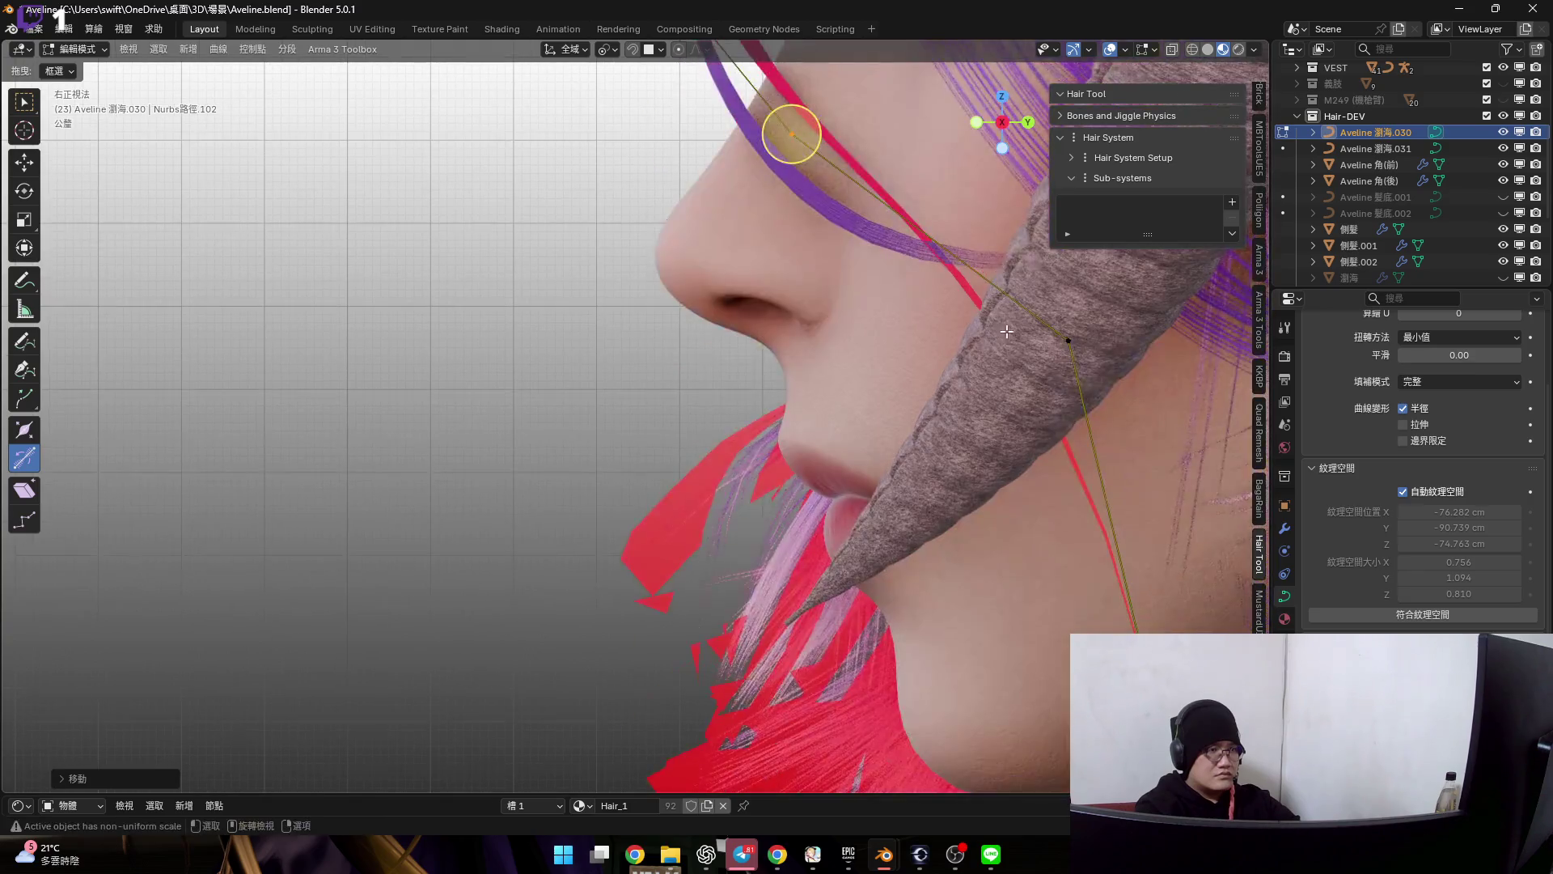
middle_click_drag(1182, 434, 1019, 158, "shift")
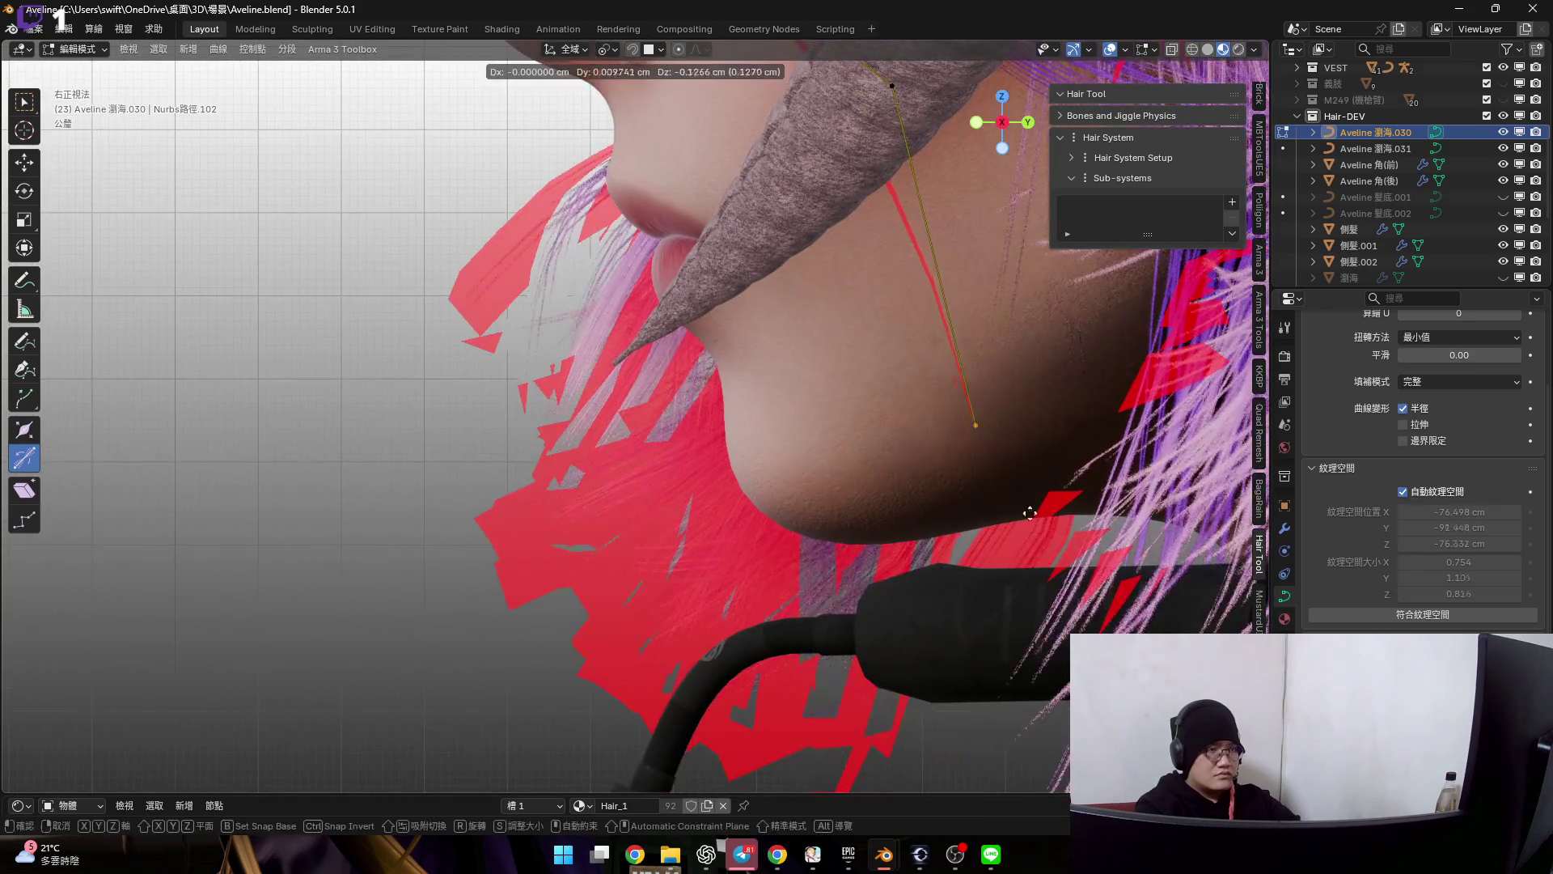
middle_click_drag(911, 555, 929, 762, "shift")
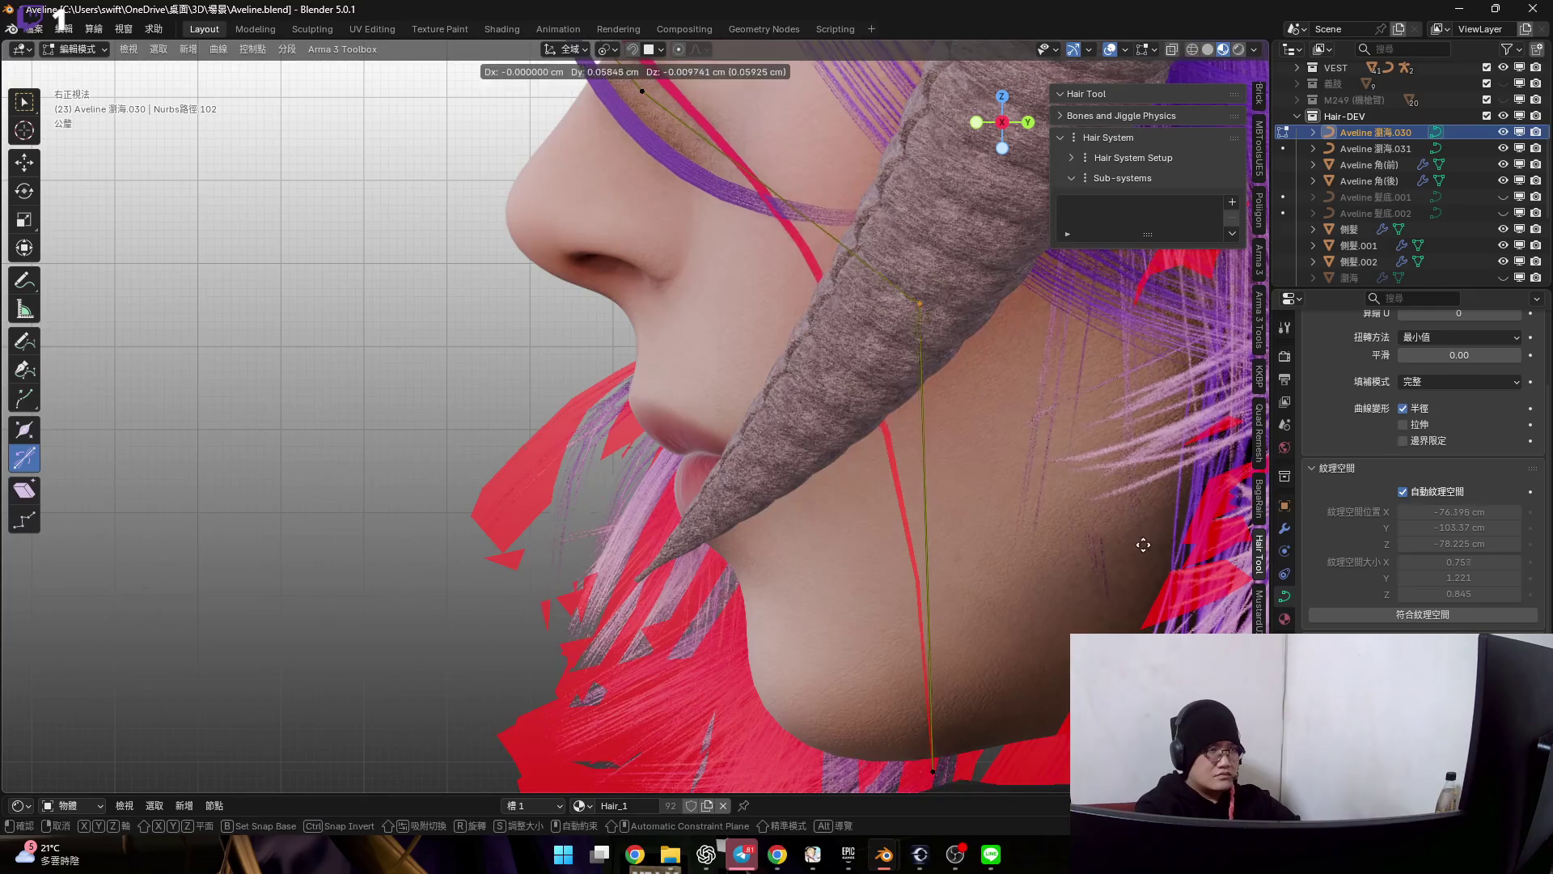
left_click(1180, 562)
middle_click_drag(1180, 562, 896, 591)
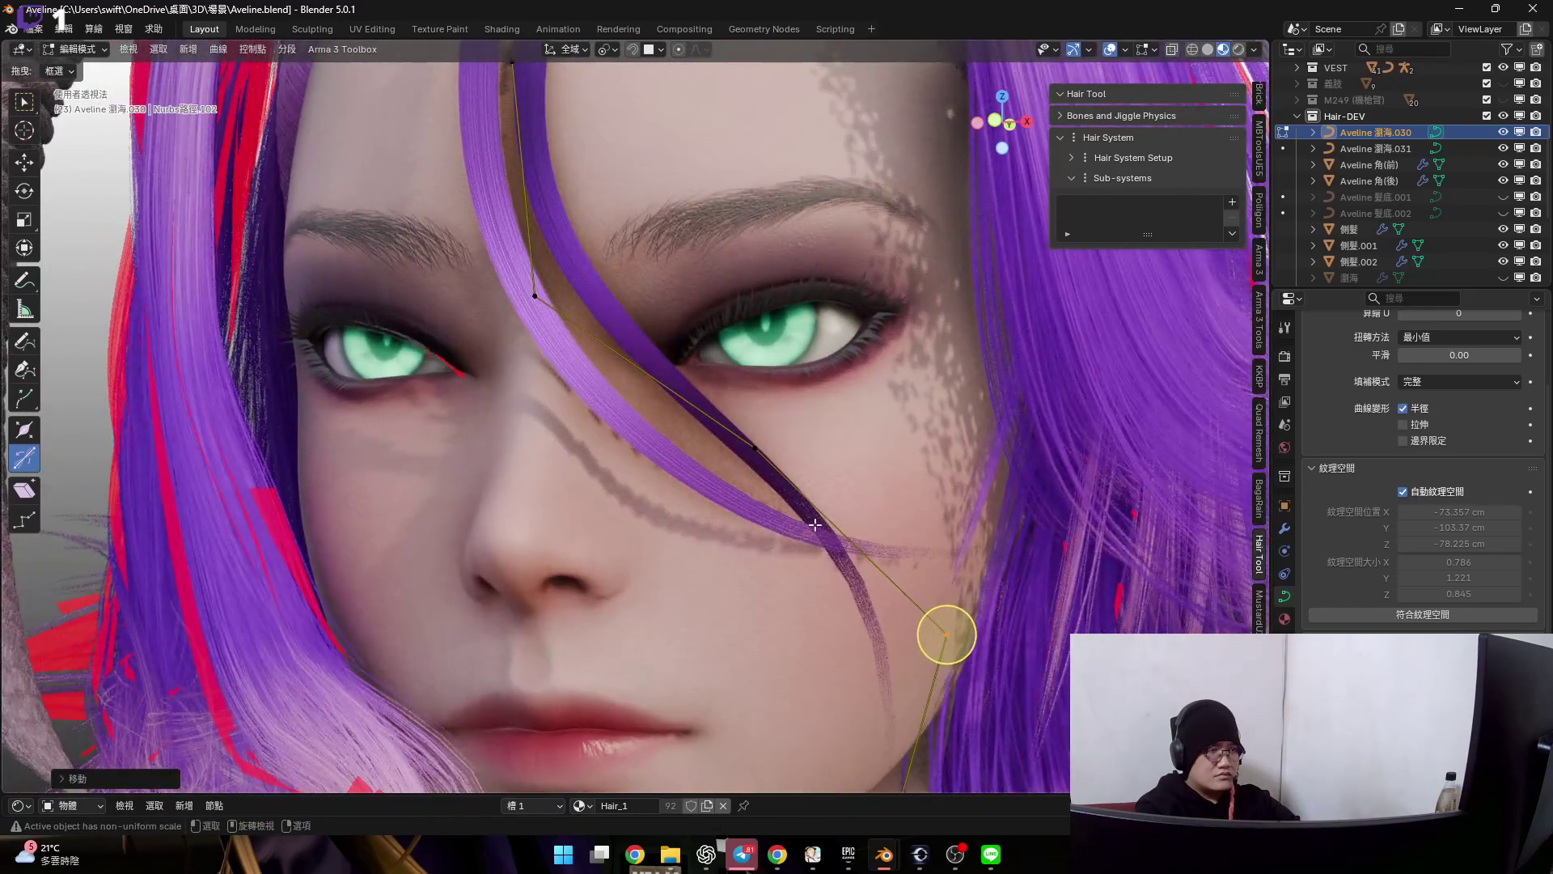
scroll(793, 561, "up", 2)
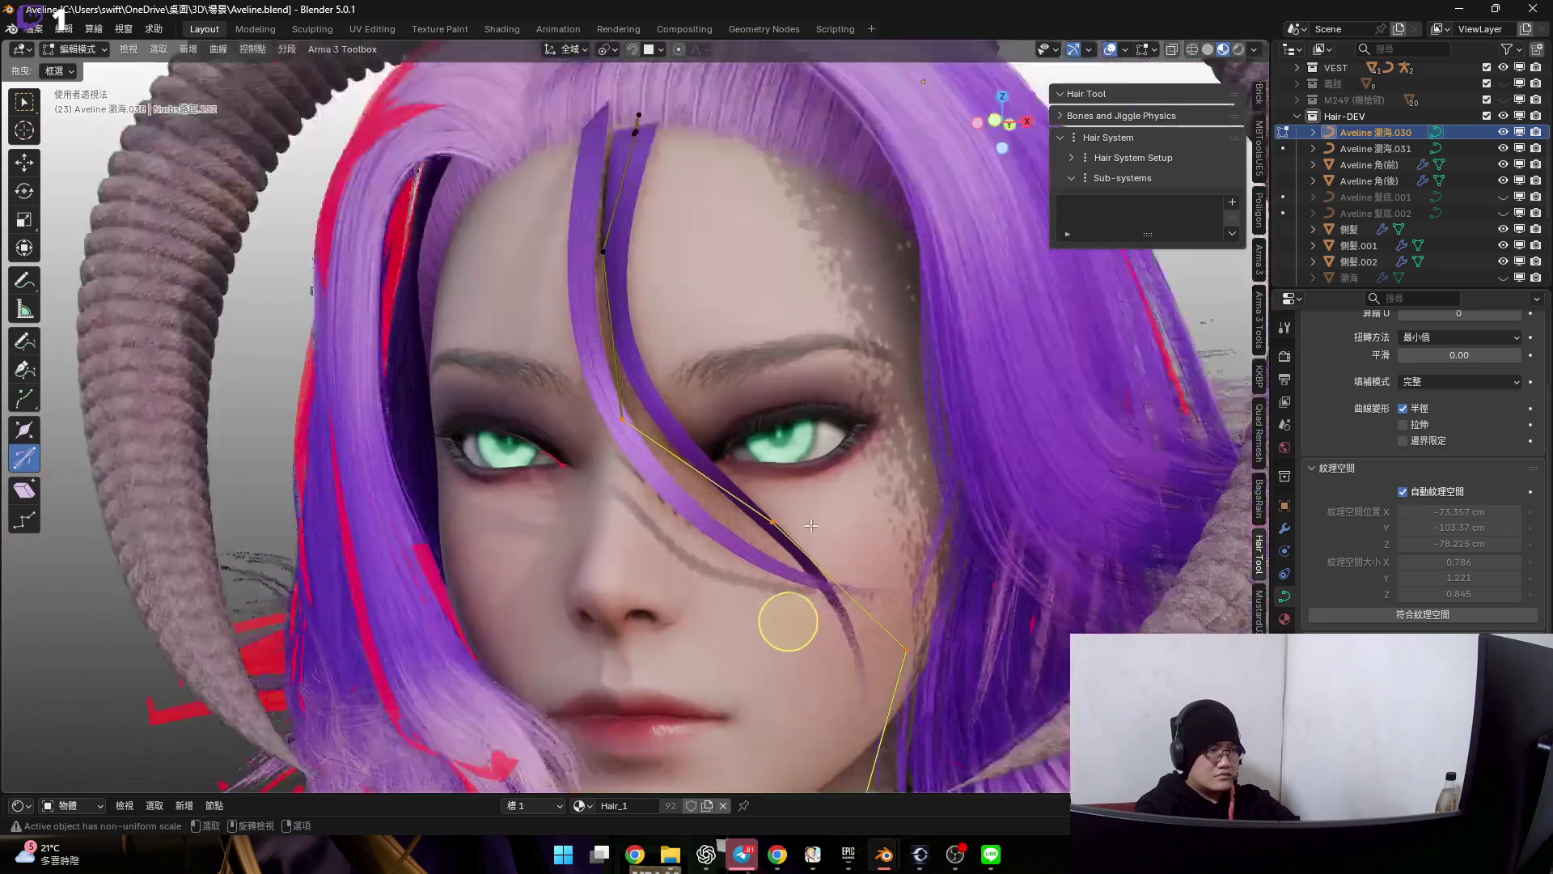
scroll(787, 624, "up", 2)
scroll(763, 693, "up", 2)
- Tilt the fringe strand twice at its forehead control point
mouse_move(797, 690)
middle_mouse_down()
mouse_move(684, 553)
mouse_move(598, 374)
middle_mouse_up()
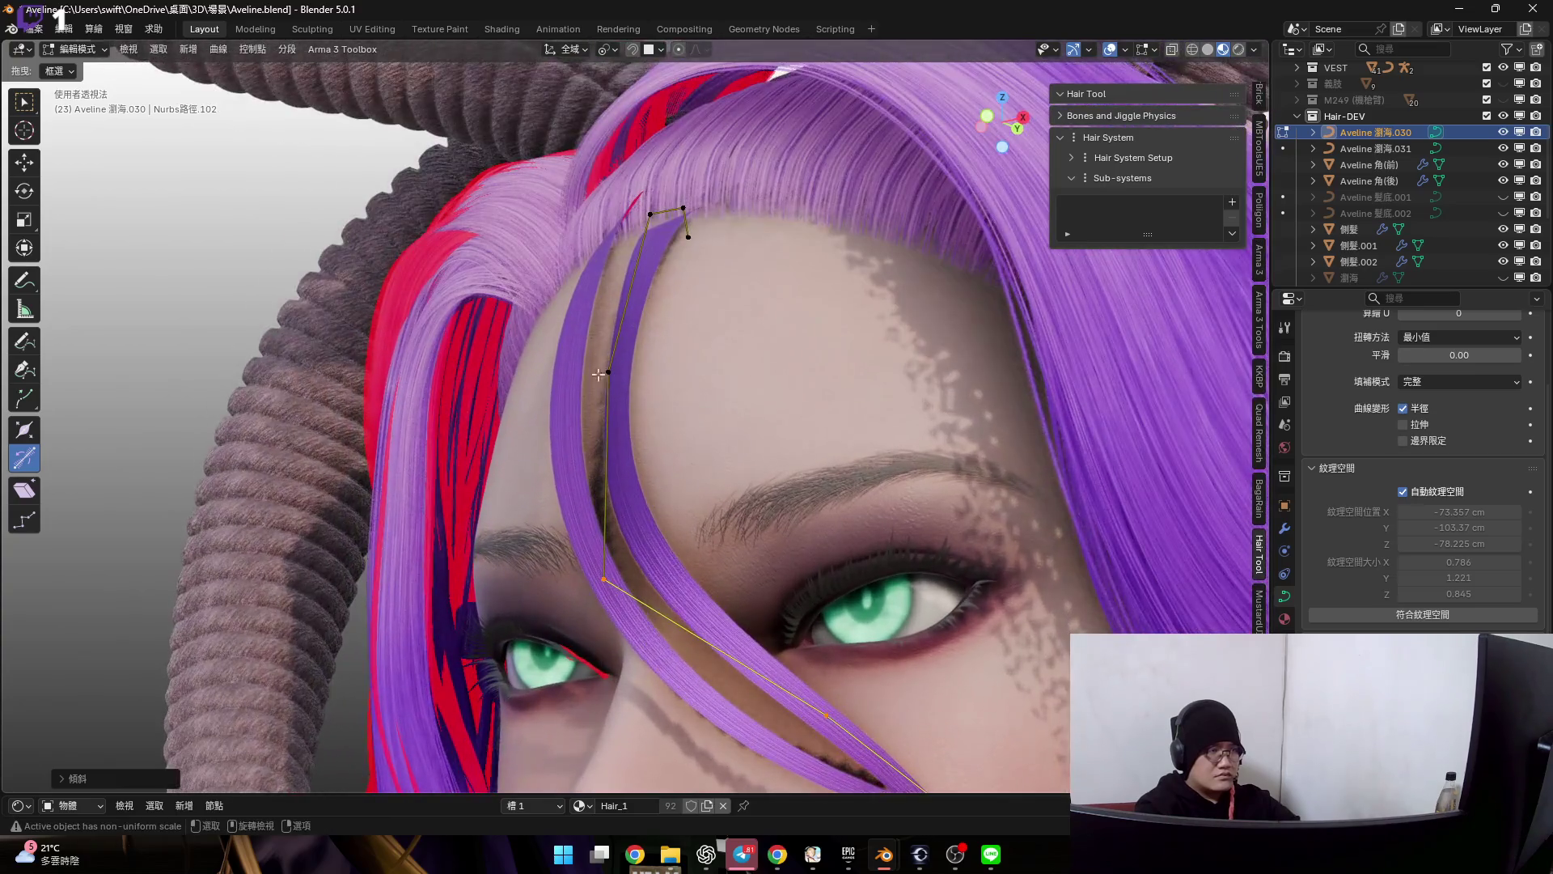
scroll(583, 373, "up", 2)
scroll(564, 374, "up", 2)
left_click(537, 360)
key("ctrl+t")
left_click(538, 357)
mouse_move(538, 357)
middle_mouse_down()
mouse_move(599, 347)
mouse_move(566, 419)
mouse_move(756, 459)
middle_mouse_up()
key("ctrl+t")
left_click(600, 348)
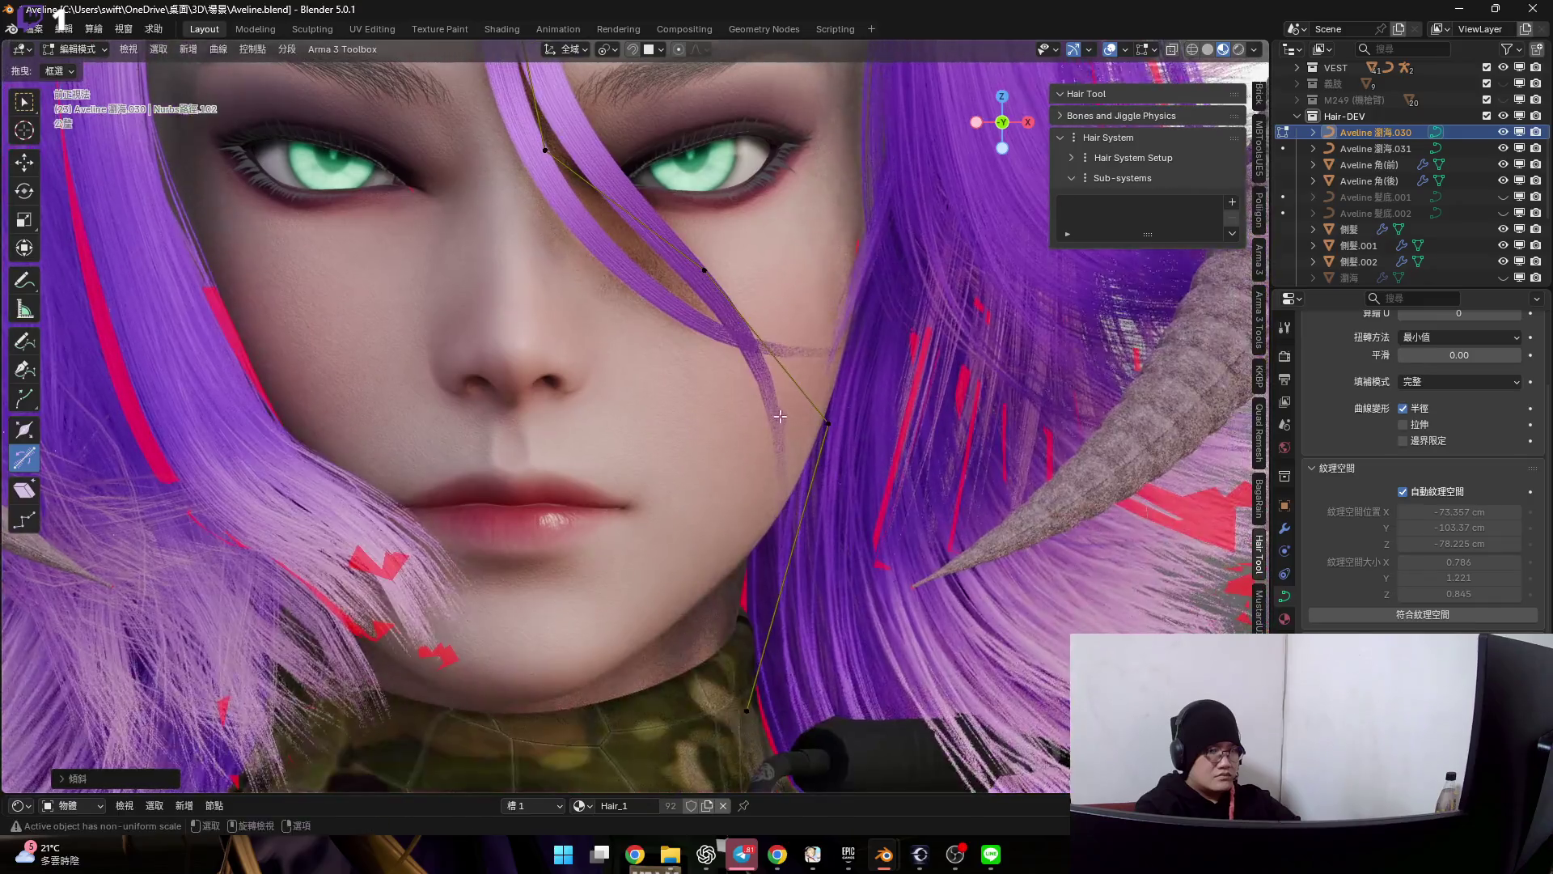
- Widen the whole strand with all points selected and return to Object Mode
key("a")
key("alt+s")
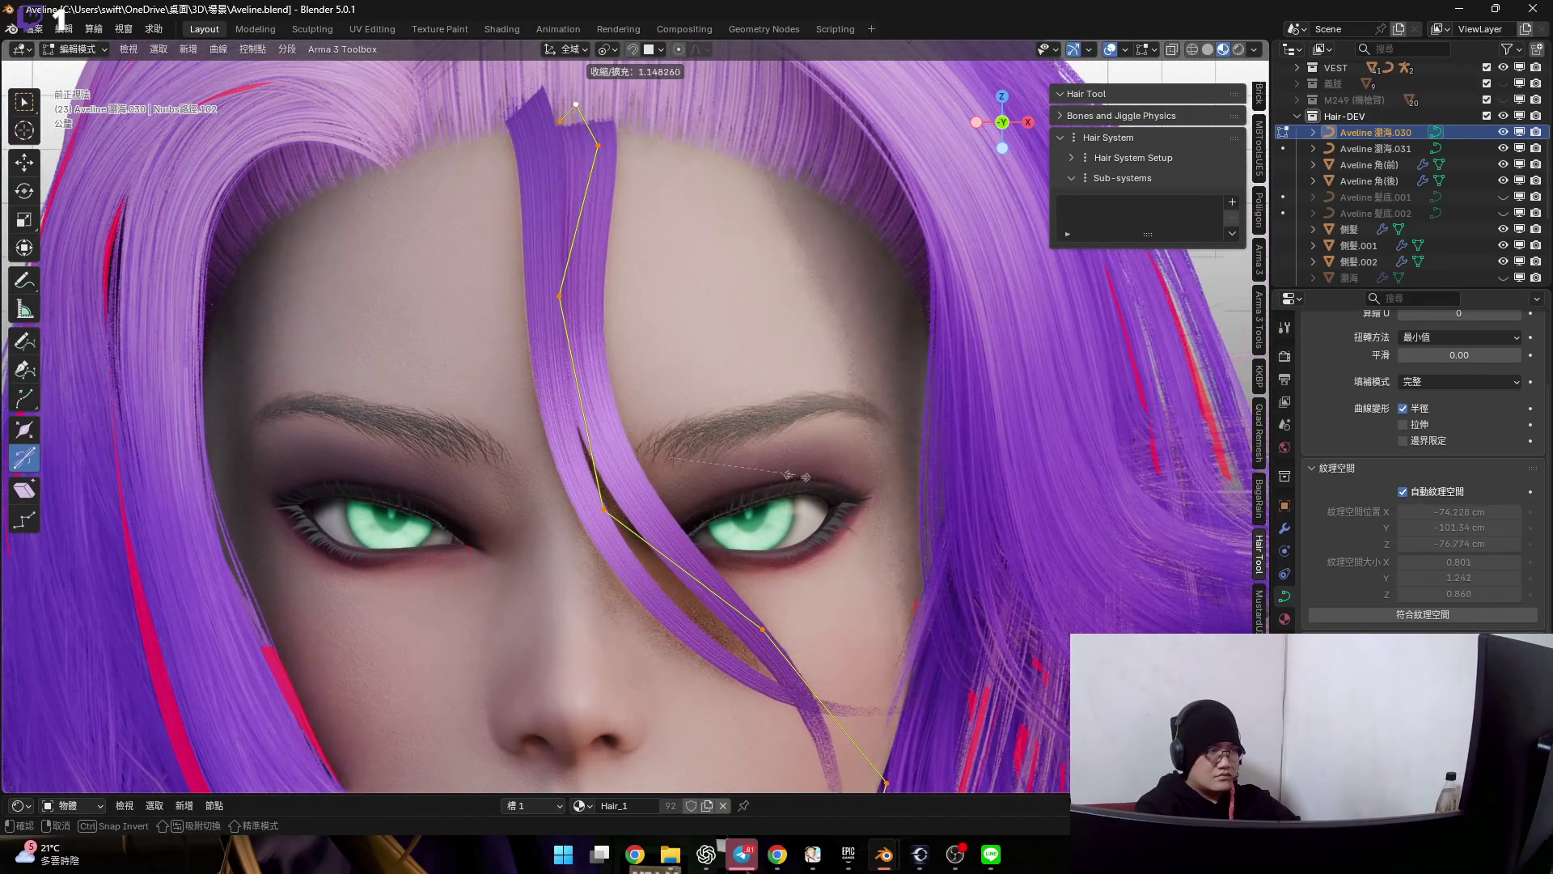
left_click(815, 488)
middle_click_drag(815, 489, 724, 448)
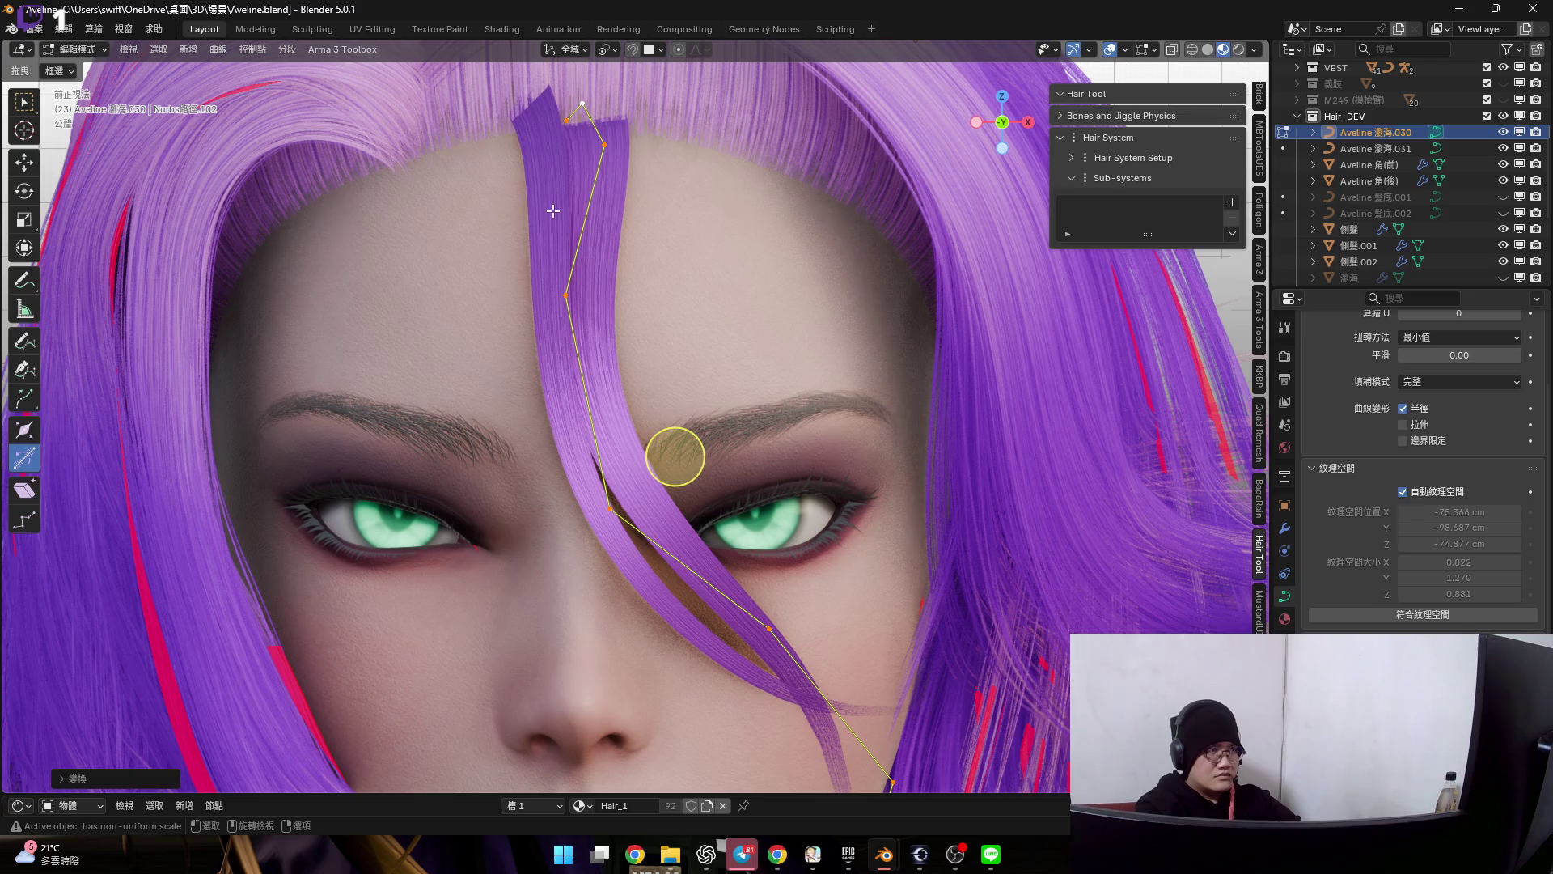
key("Tab")
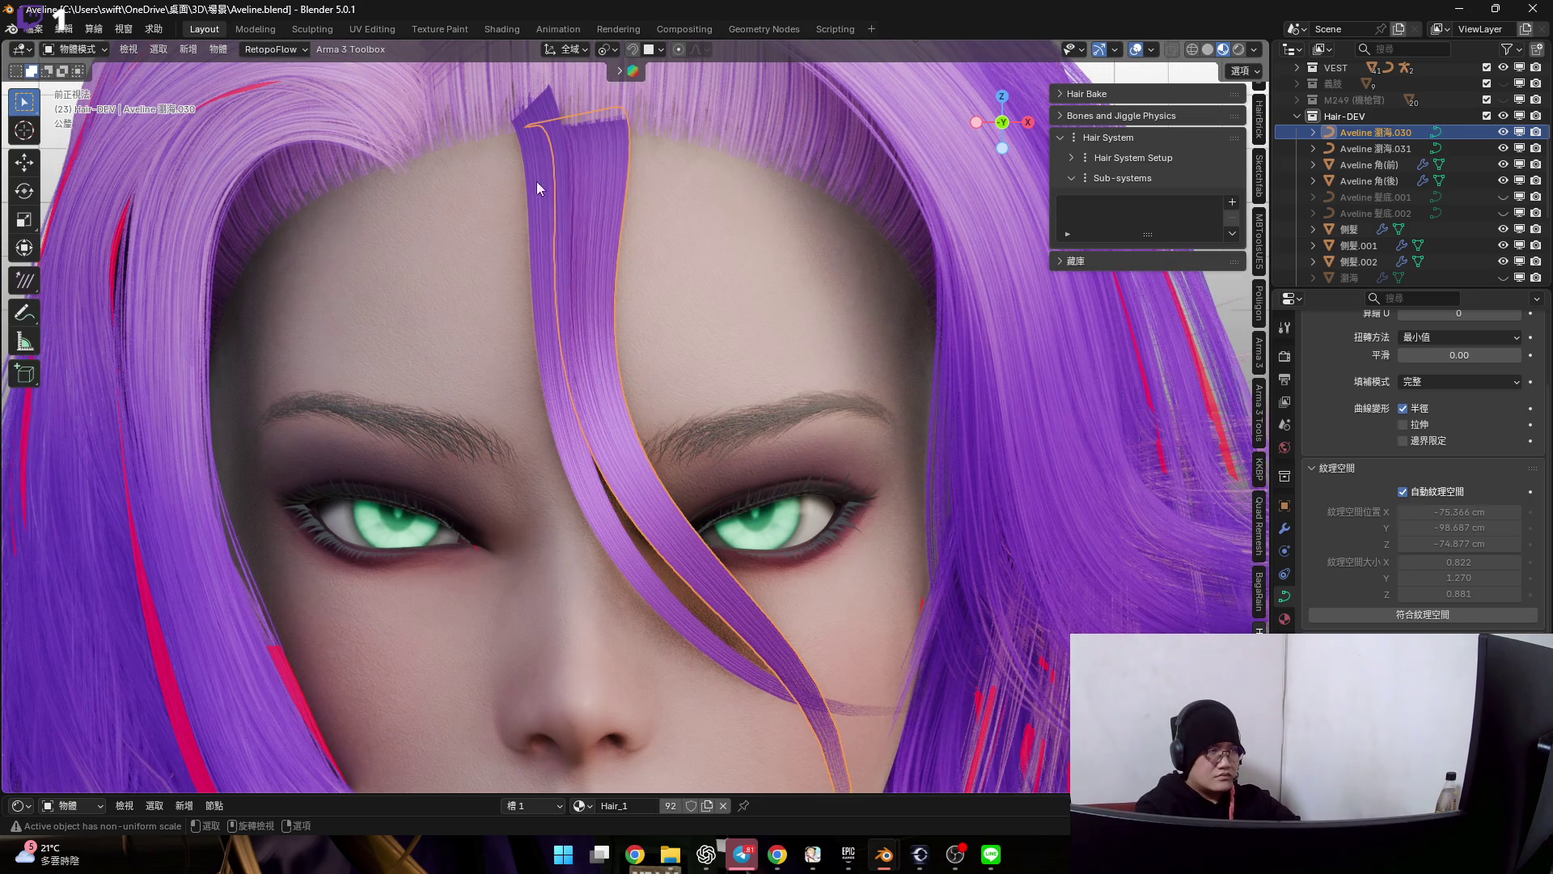
- Enter Edit Mode on Aveline 瀏海.031, twist the strand top and resize its root point
left_click(514, 179)
mouse_move(514, 178)
middle_mouse_down()
mouse_move(495, 178)
mouse_move(639, 198)
mouse_move(606, 208)
middle_mouse_up()
key("Tab")
scroll(530, 163, "up", 2)
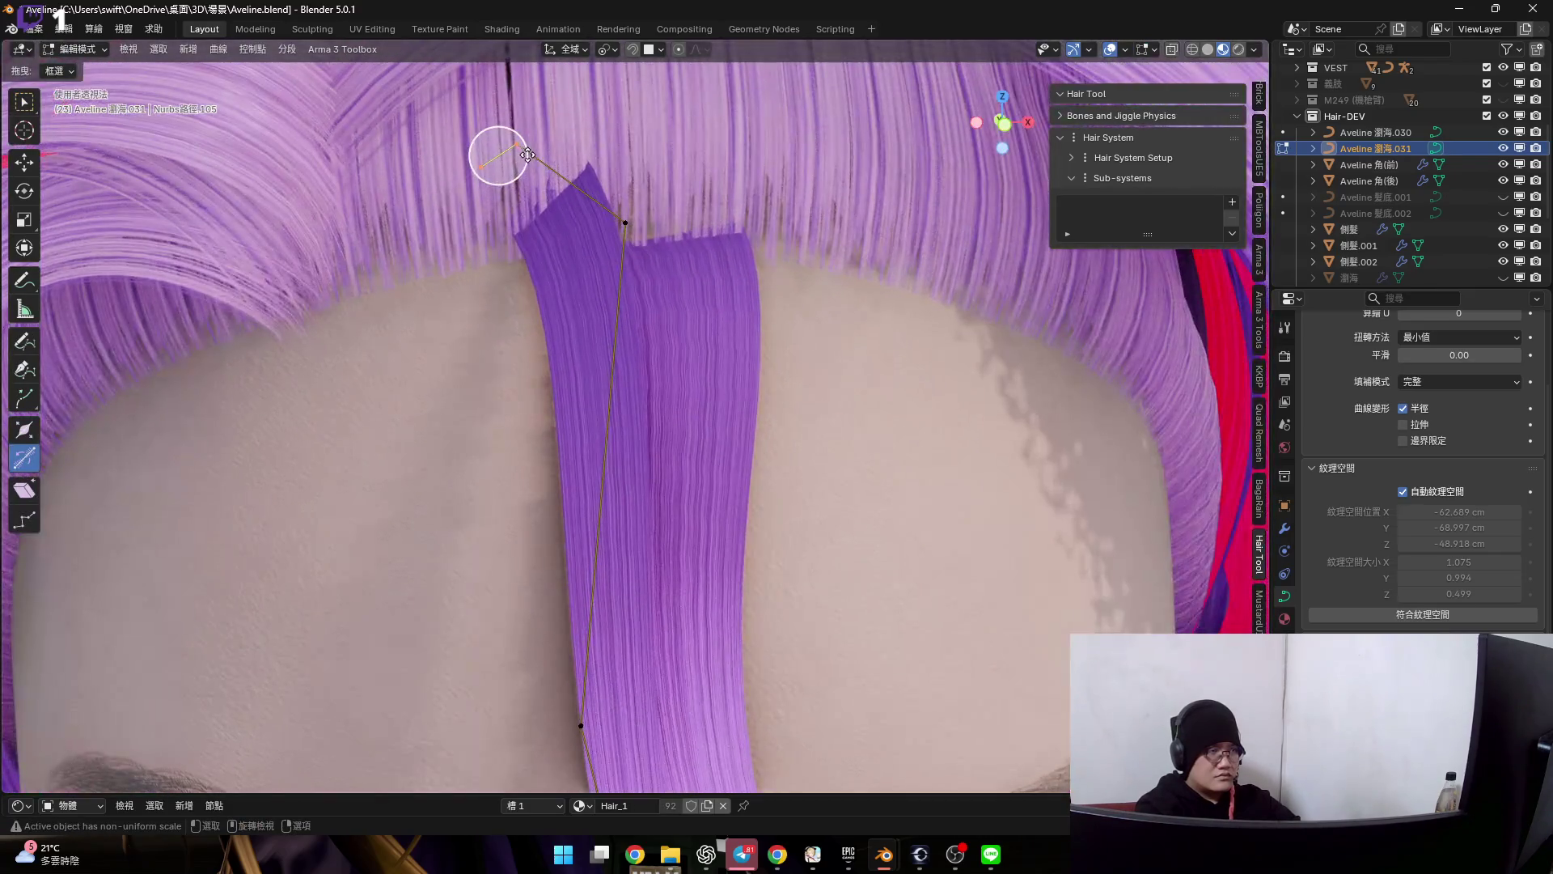
key("ctrl+t")
left_click(620, 260)
mouse_move(620, 260)
middle_mouse_down()
mouse_move(478, 240)
mouse_move(485, 291)
middle_mouse_up()
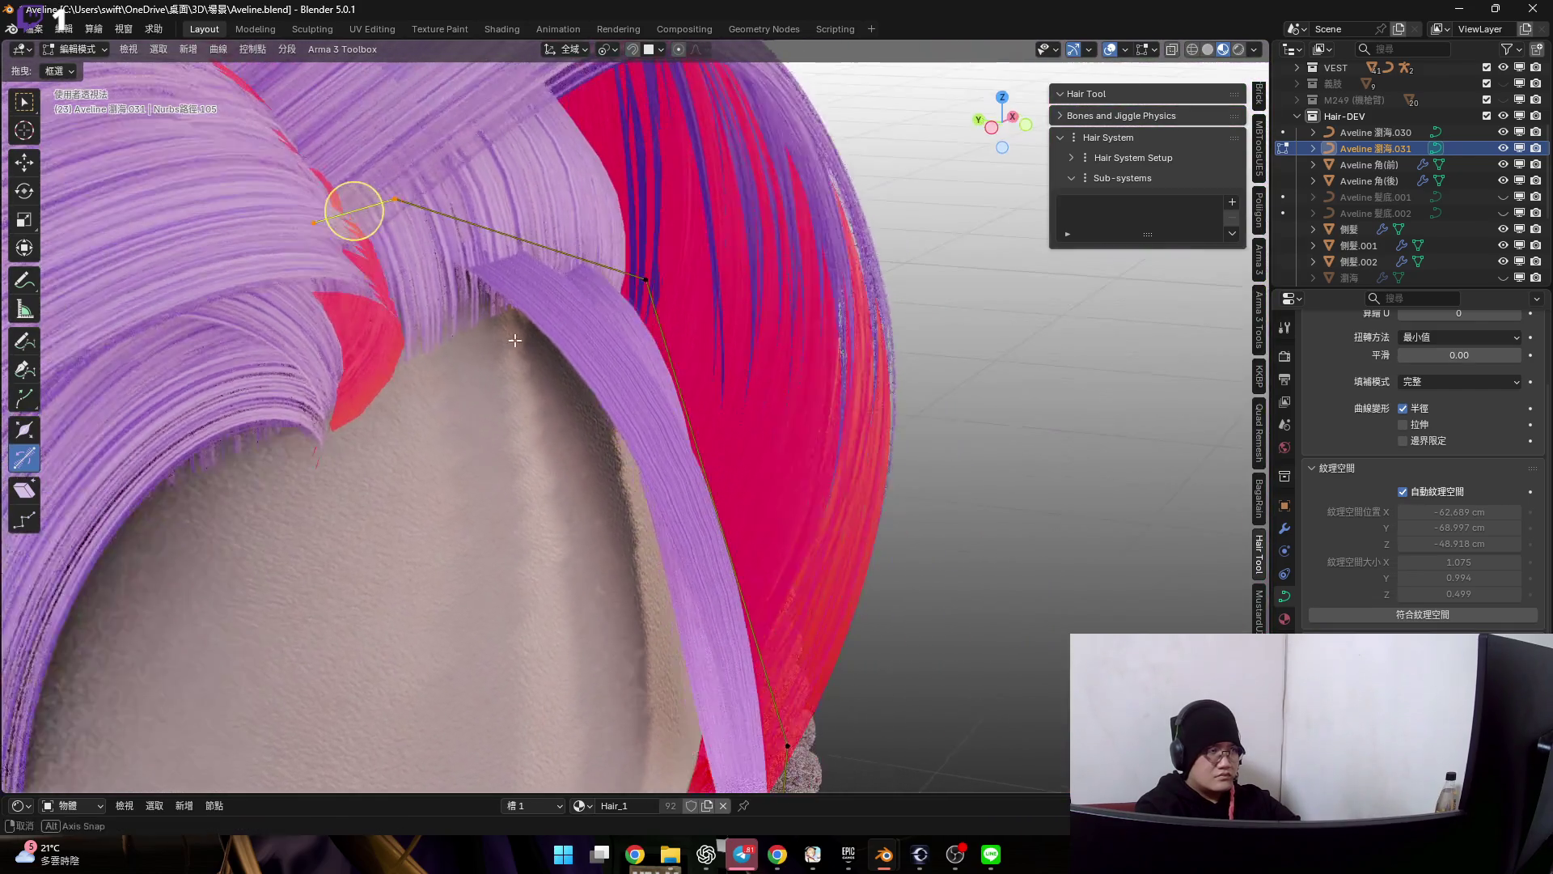
key("s")
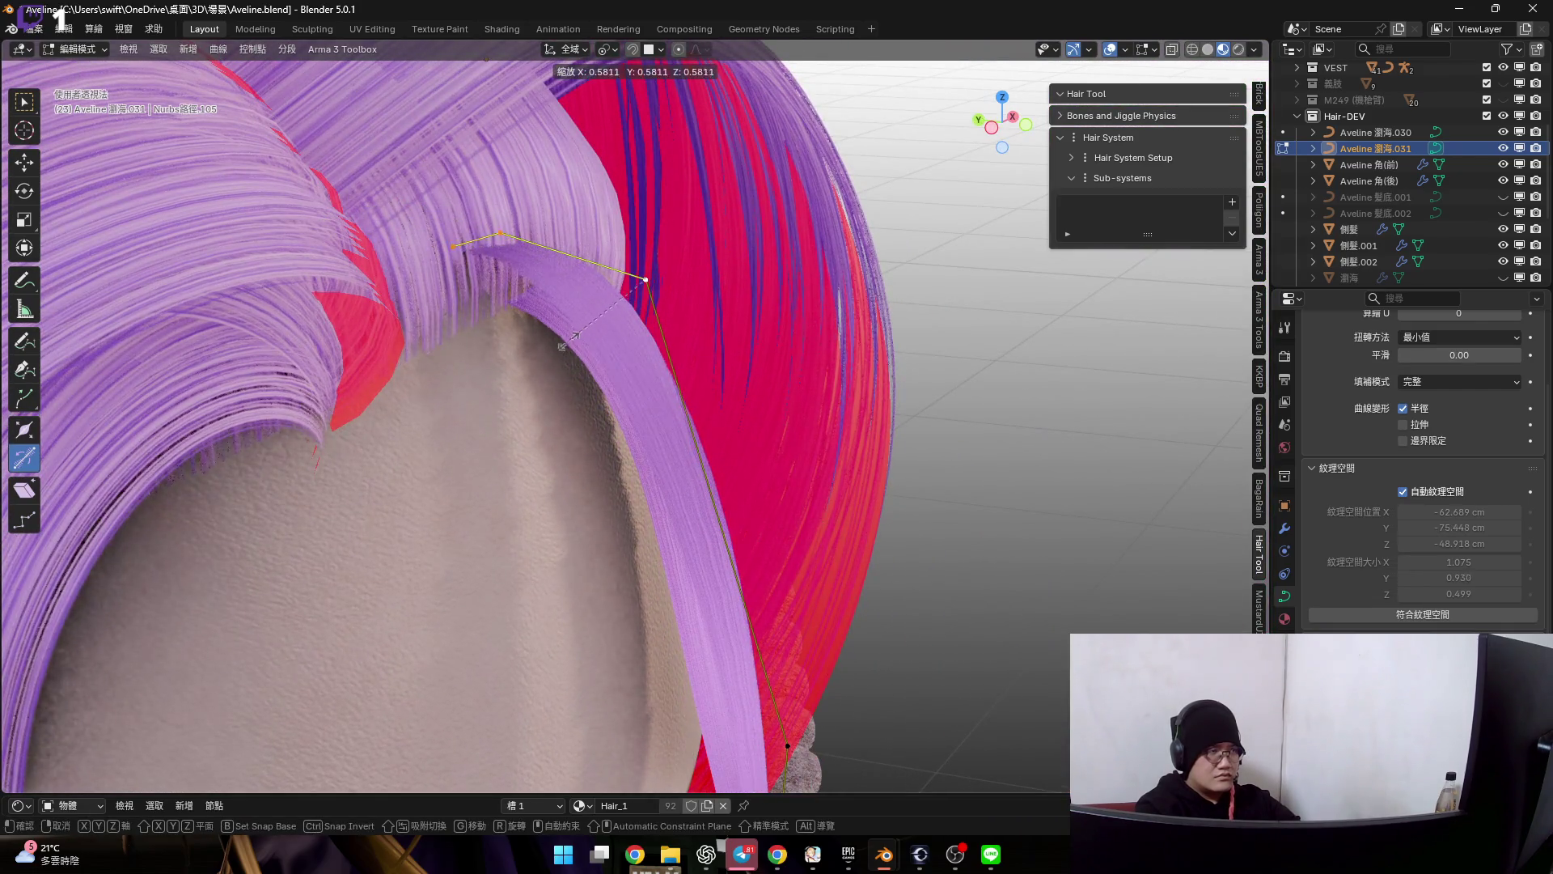
left_click(598, 349)
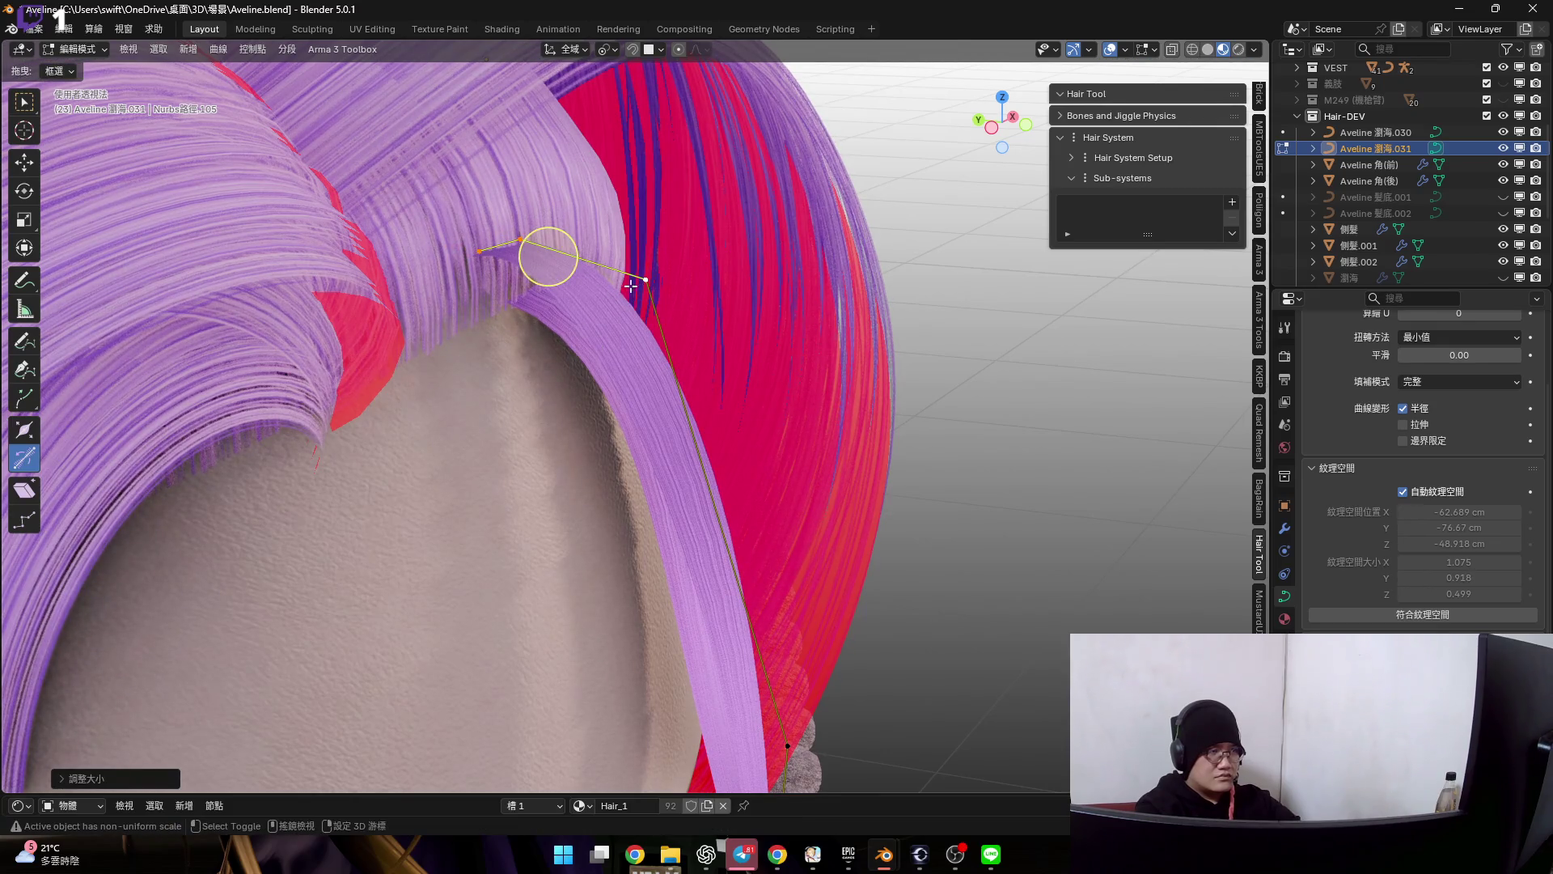
- Widen, tilt and reposition the control point near the hairline
left_click(518, 242)
key("s")
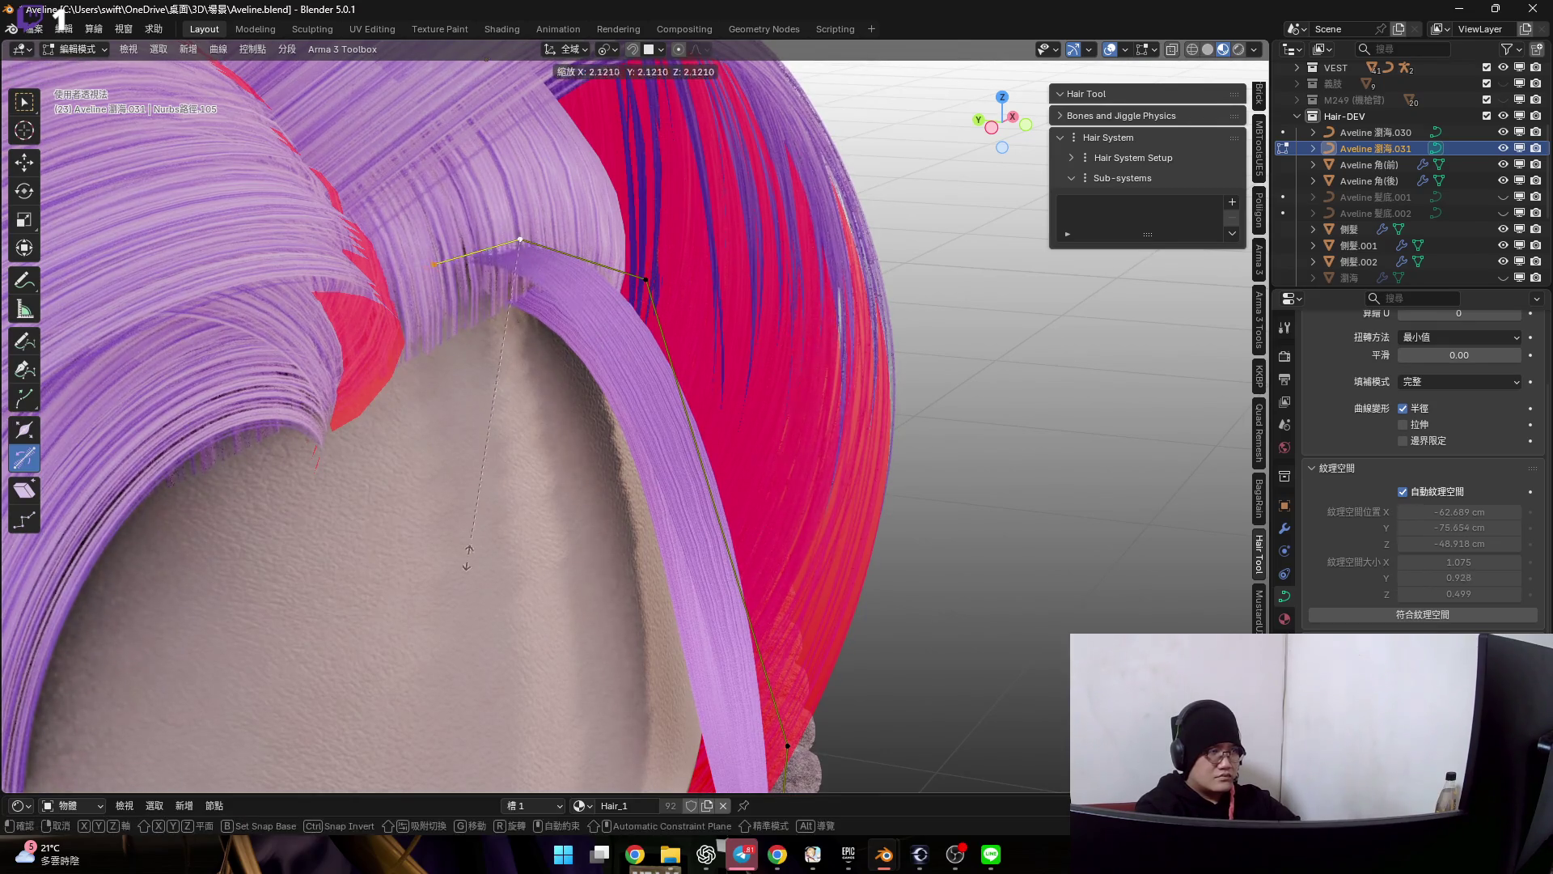
left_click(503, 605)
scroll(611, 455, "up", 5)
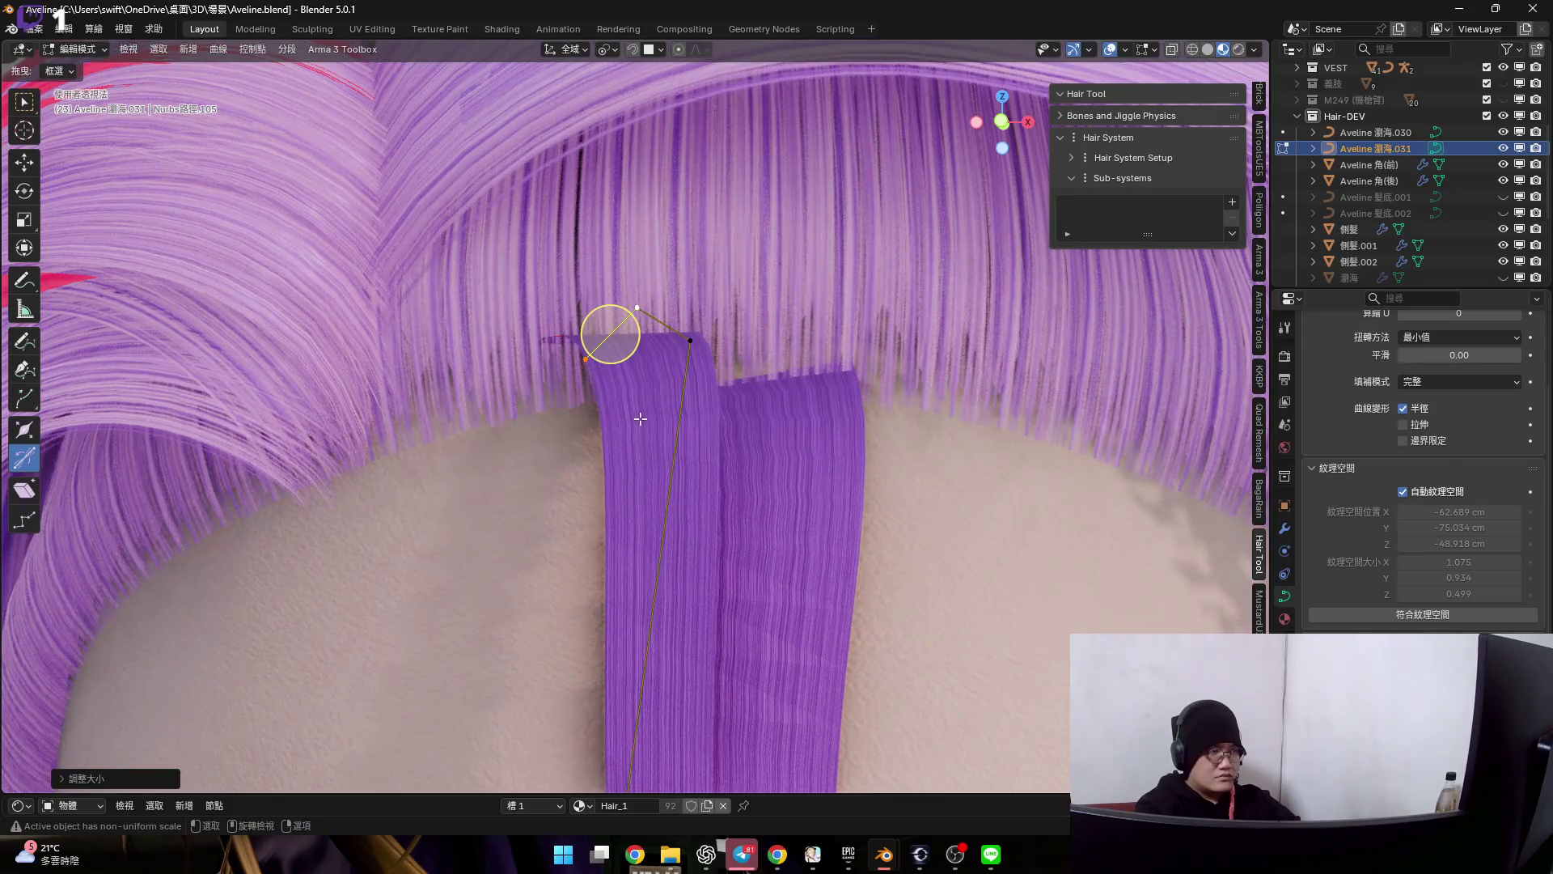
middle_click_drag(610, 456, 655, 418)
key("ctrl+t")
left_click(619, 291)
middle_click_drag(619, 291, 680, 364)
key("g")
left_click(724, 419)
mouse_move(724, 419)
middle_mouse_down()
mouse_move(659, 282)
mouse_move(679, 316)
middle_mouse_up()
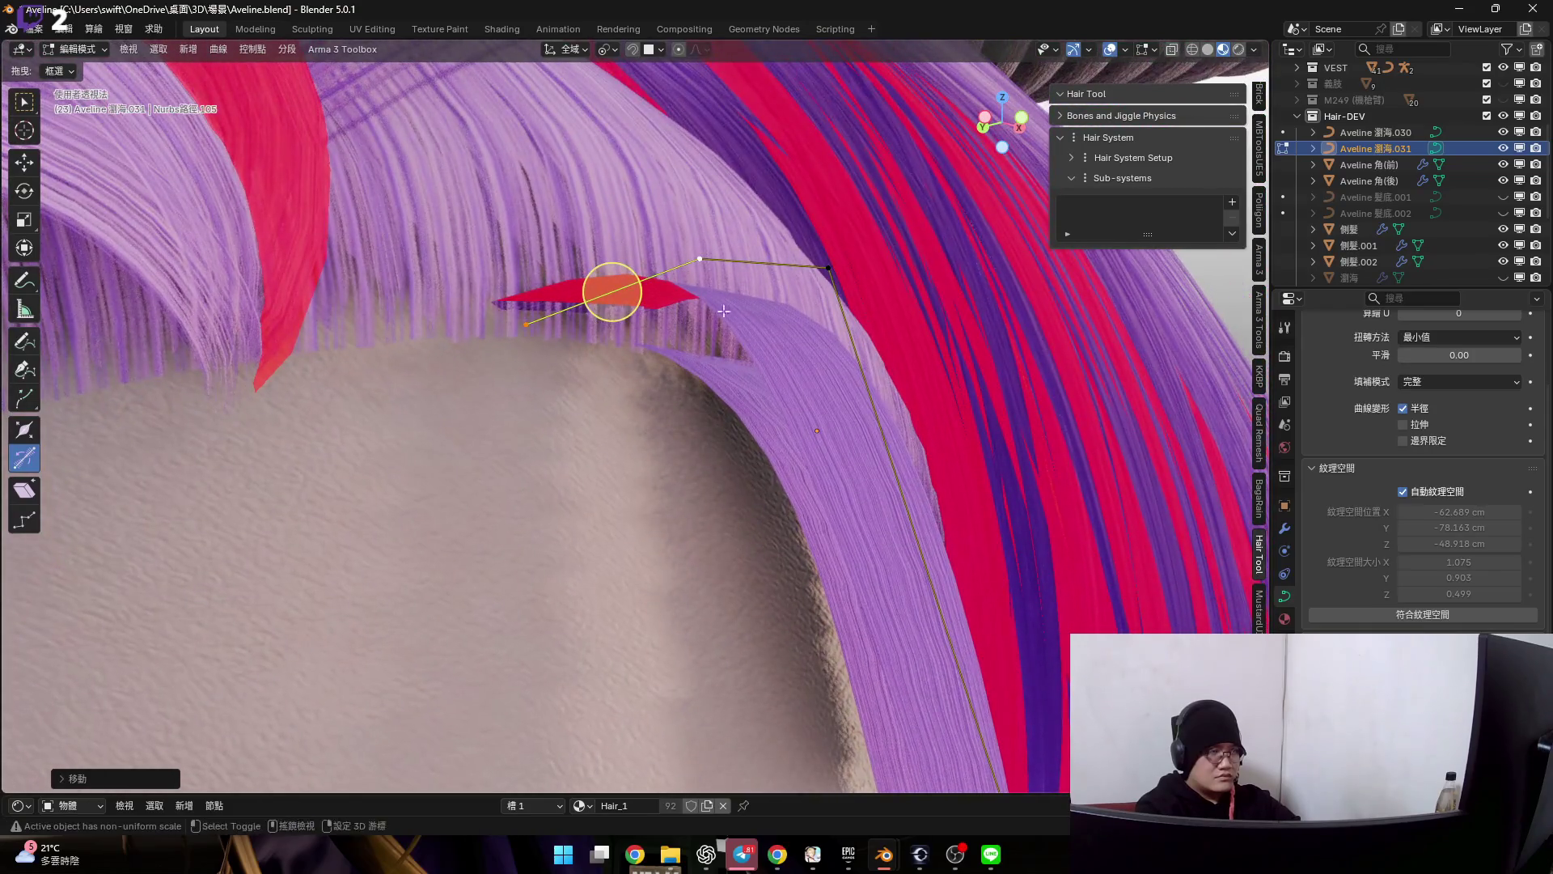
- Rotate the root point about the X axis (after cancelling a Y rotation) and tilt it
key("r")
key("y")
right_click(795, 419)
mouse_move(795, 418)
middle_mouse_down()
mouse_move(716, 422)
mouse_move(729, 419)
middle_mouse_up()
key("r")
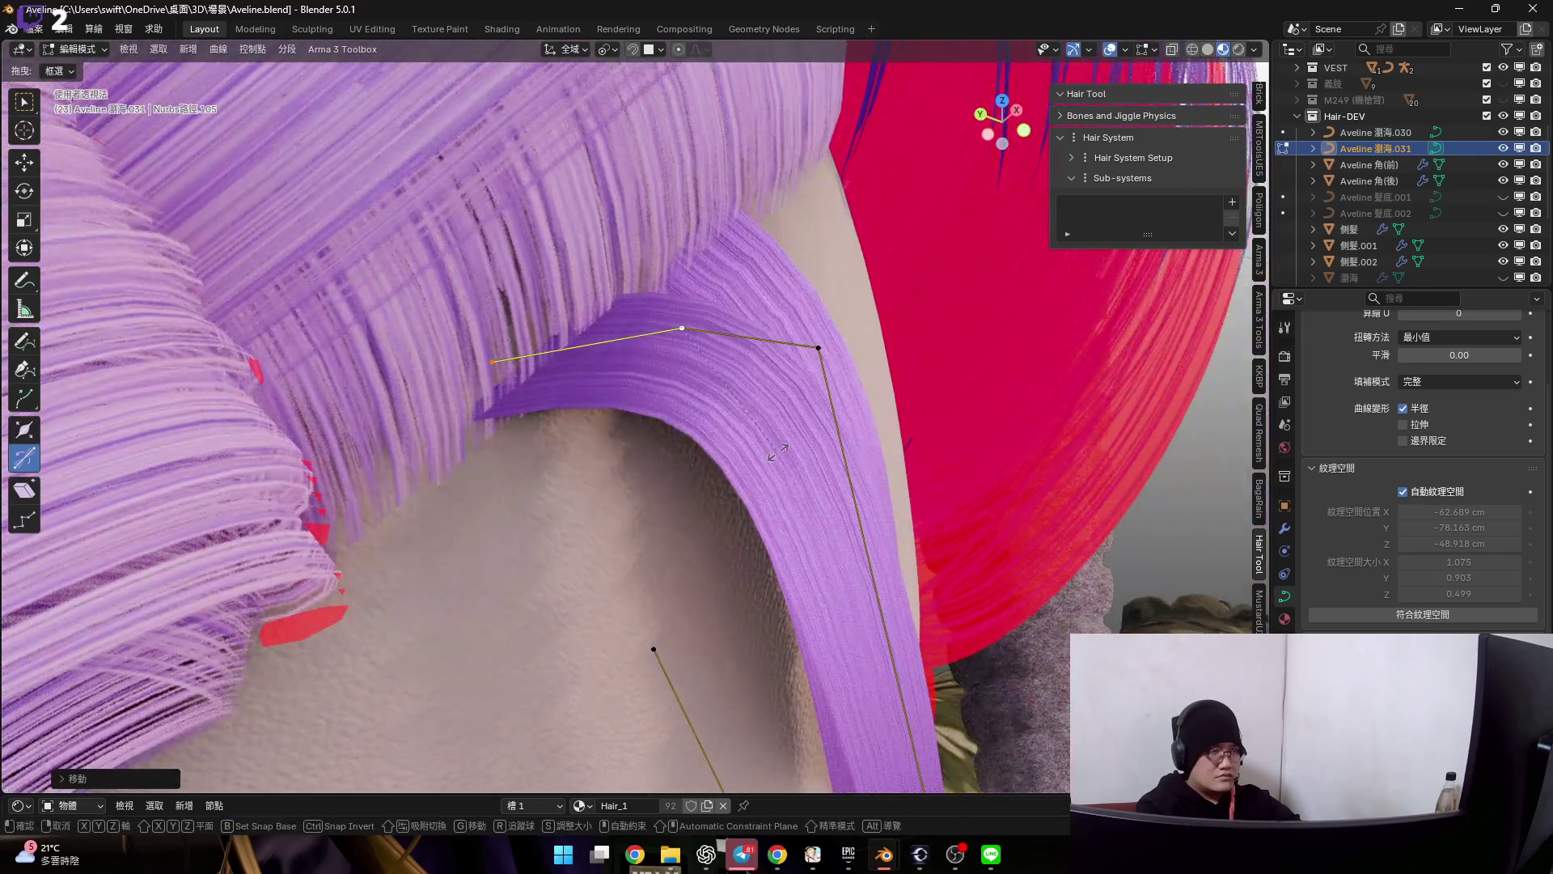
key("x")
left_click(589, 357)
middle_click_drag(589, 358, 656, 380)
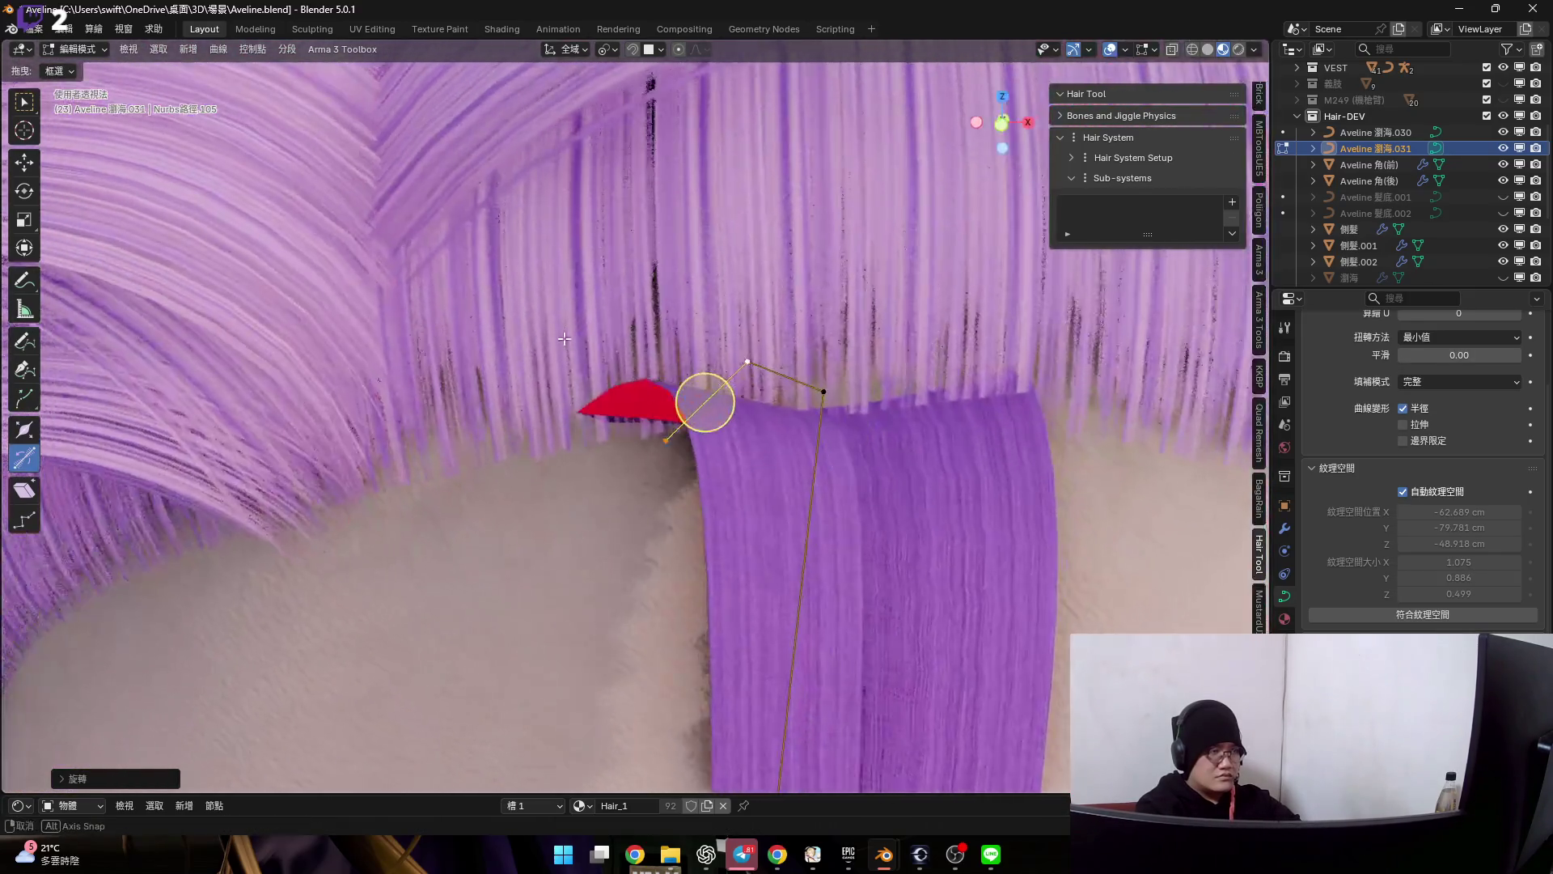
key("ctrl+t")
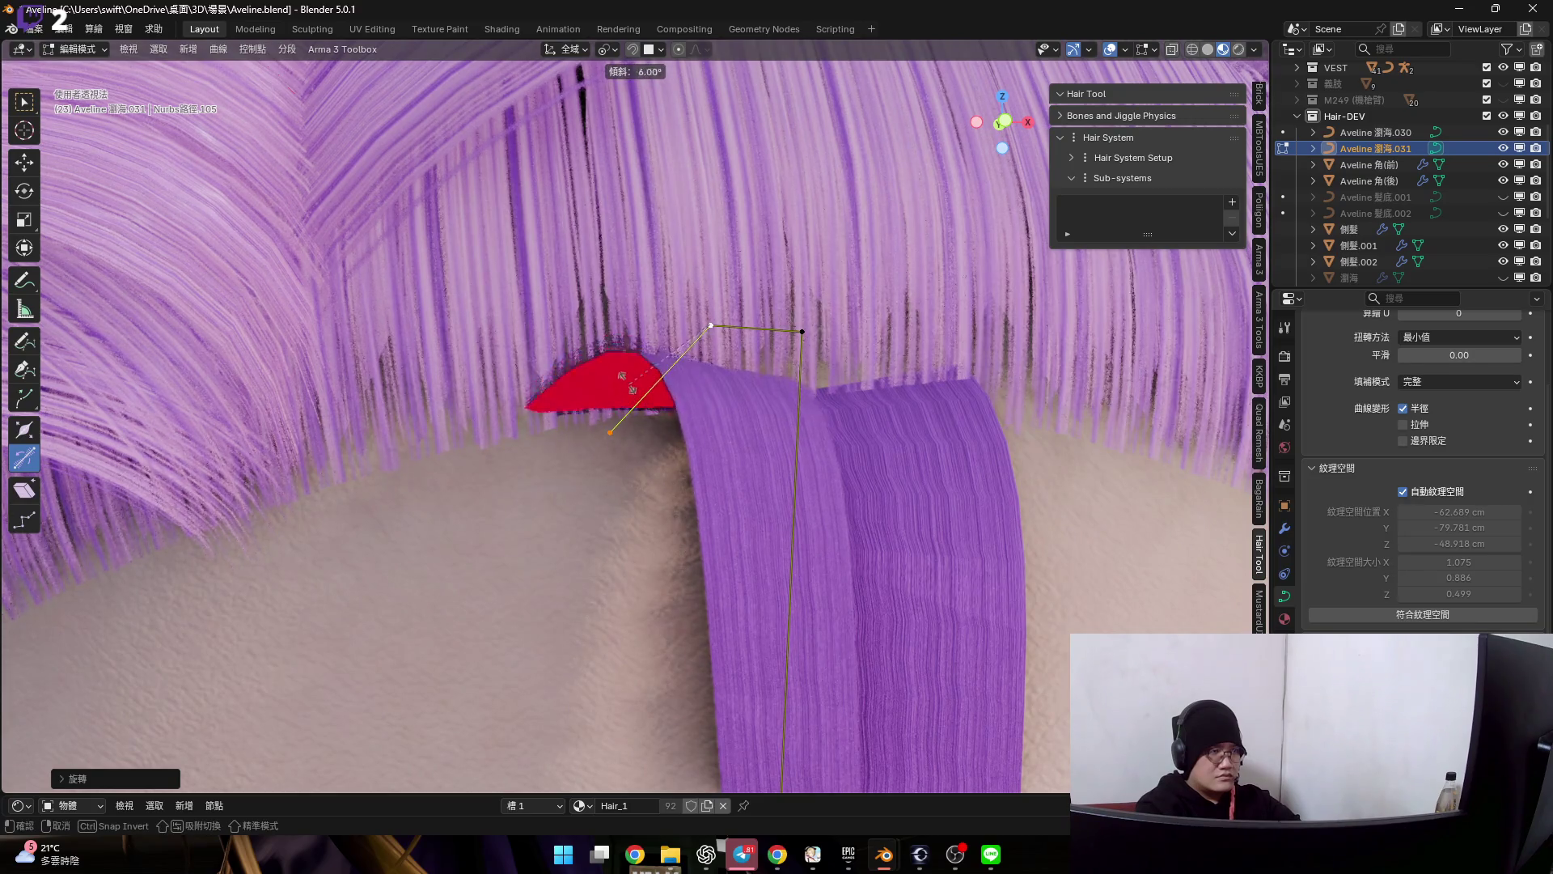
left_click(616, 351)
- Rotate the root about the Z axis and move it into the hairline
mouse_move(659, 375)
middle_mouse_down()
mouse_move(659, 401)
mouse_move(635, 352)
middle_mouse_up()
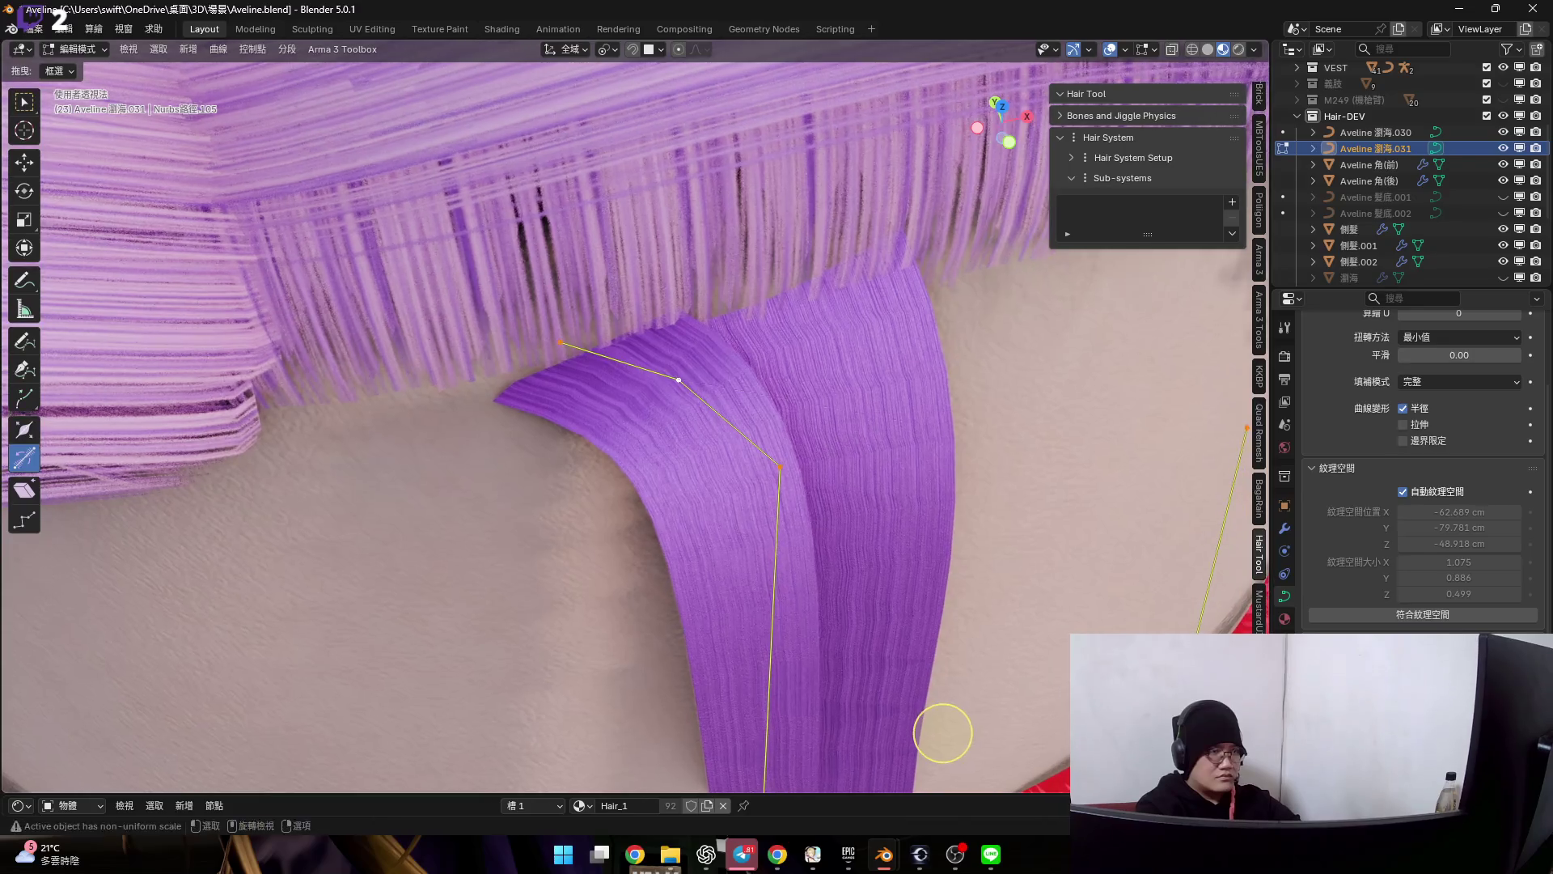
key("r")
key("z")
left_click(978, 441)
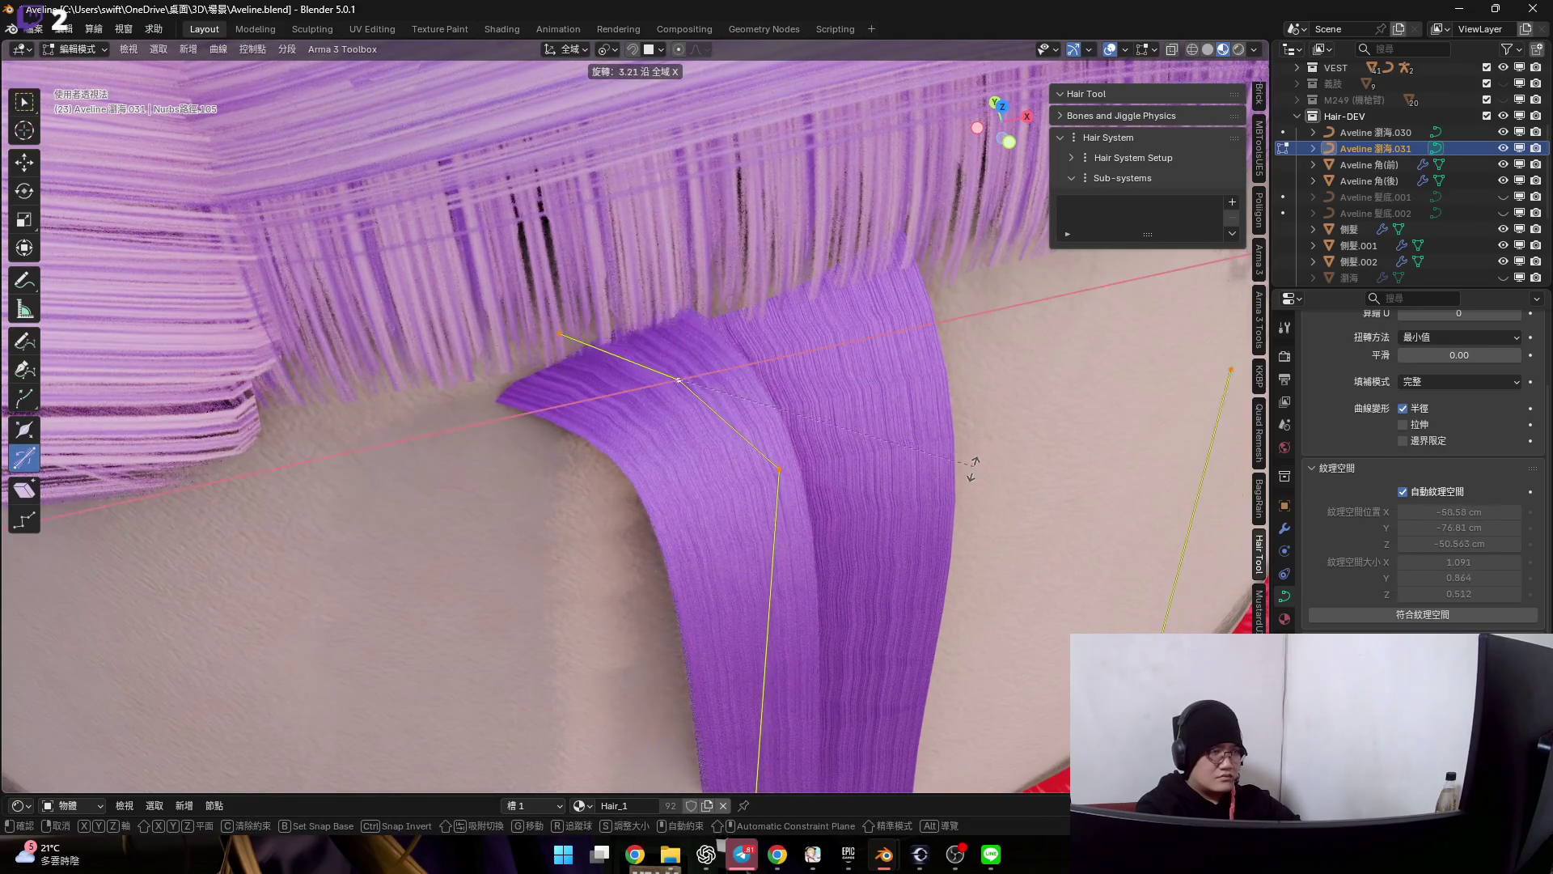
middle_click_drag(964, 478, 611, 368)
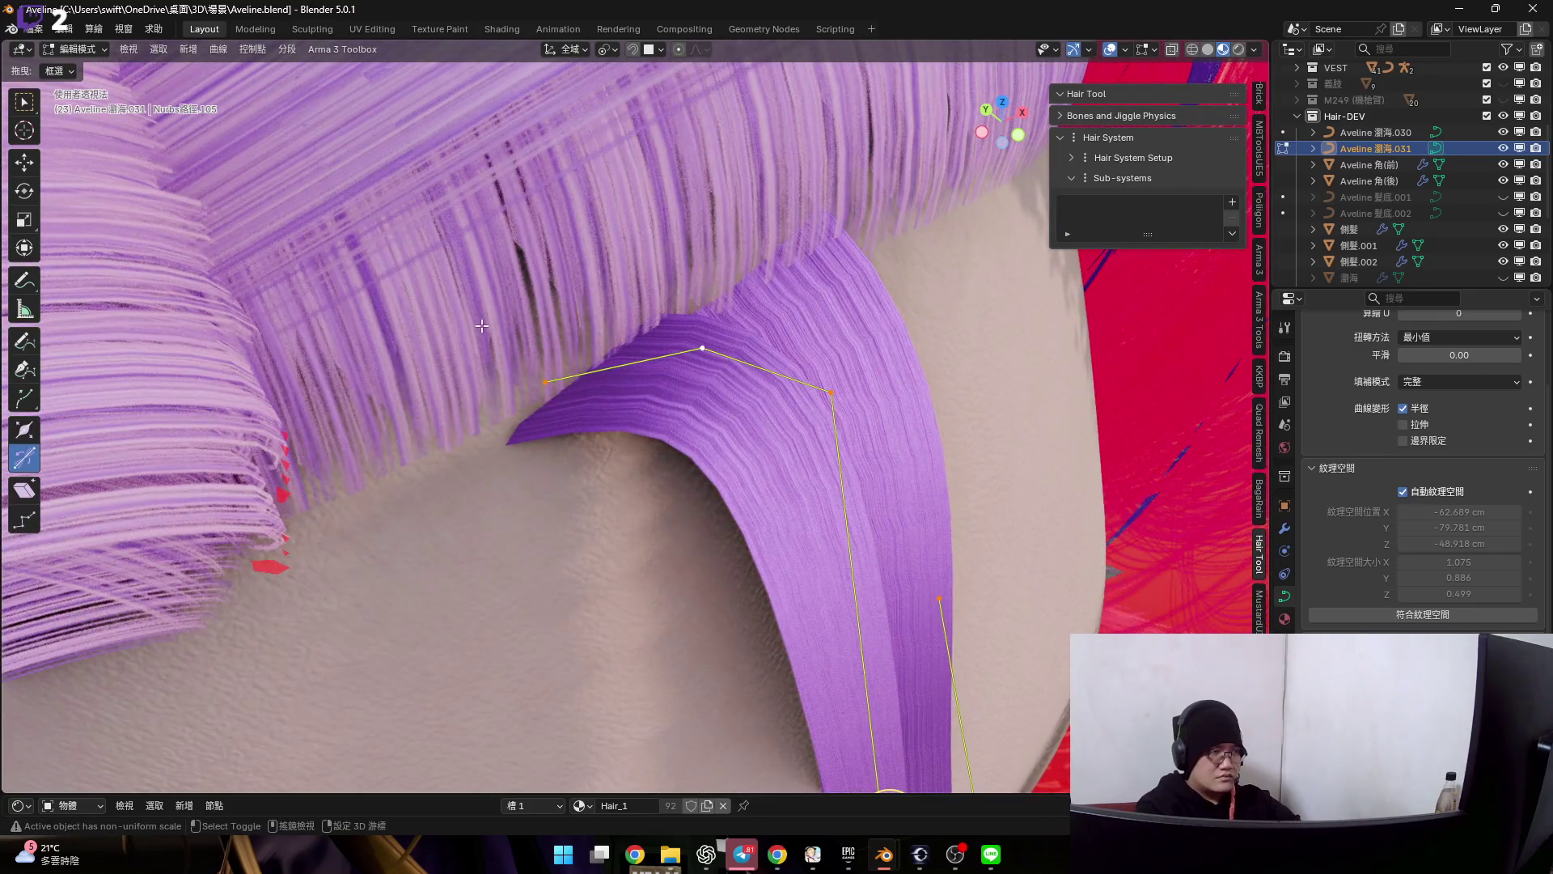
middle_click_drag(482, 326, 555, 416)
key("g")
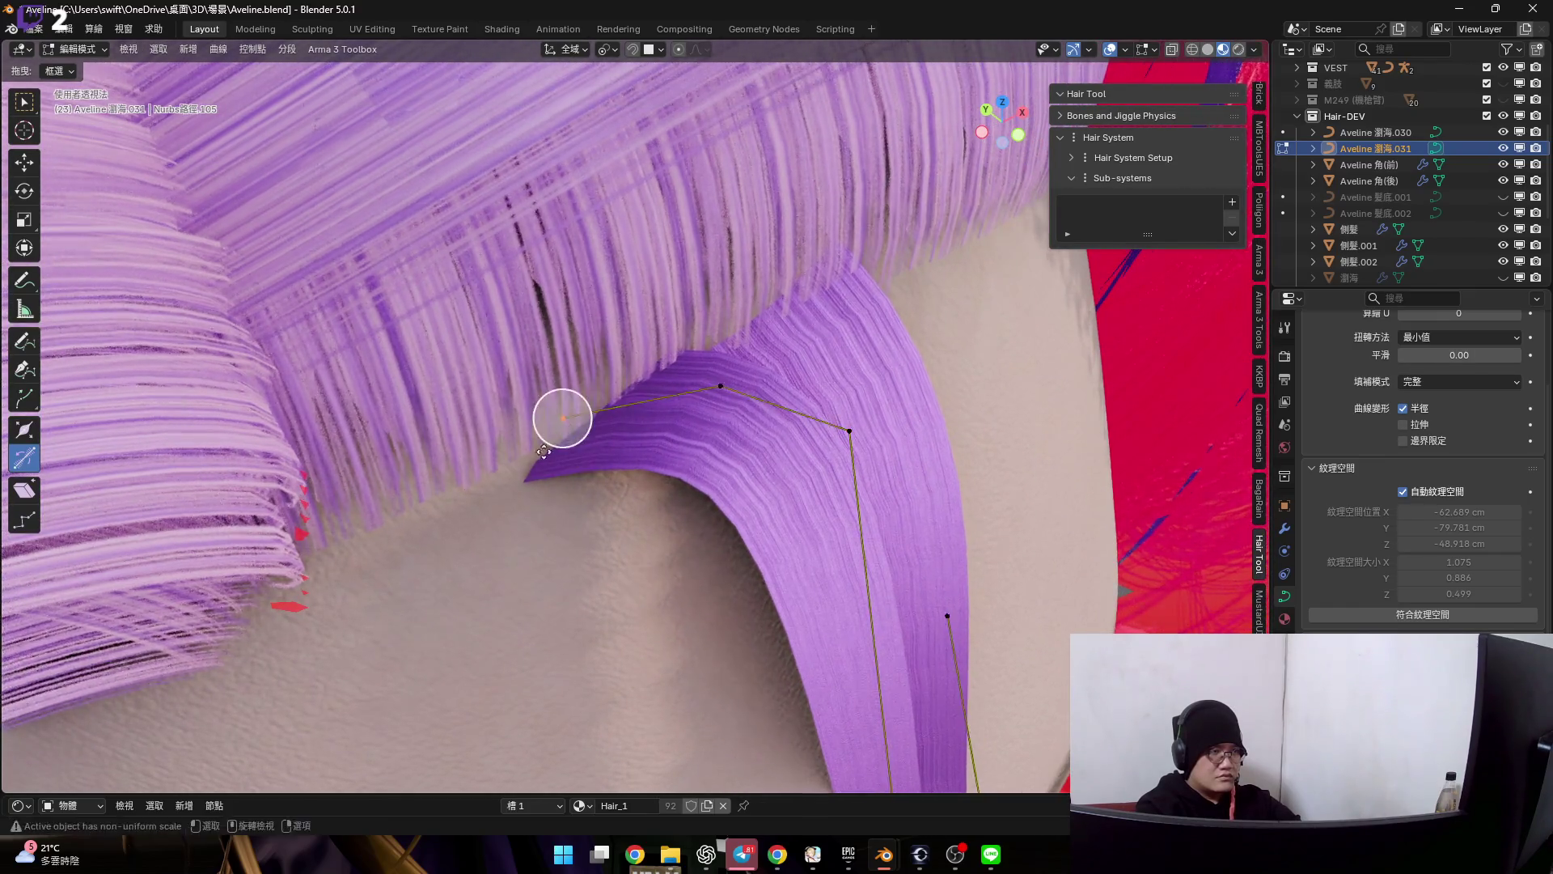
left_click(579, 342)
- Tilt the root point again and tilt the next control point down the strand
middle_click_drag(527, 347, 616, 376)
key("ctrl+t")
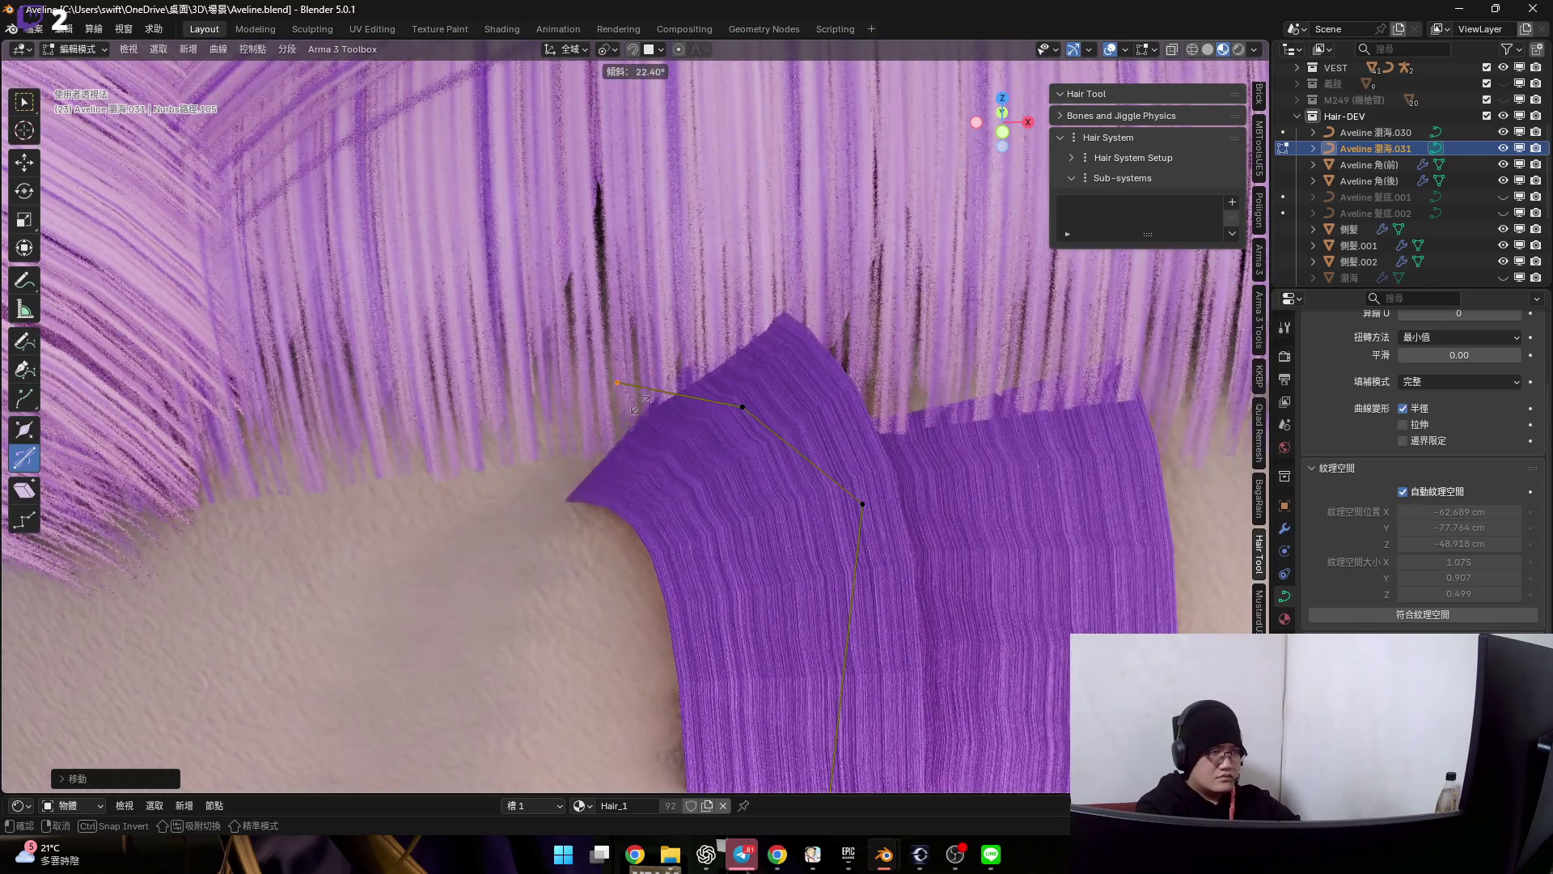
left_click(617, 384)
left_click_drag(796, 462, 797, 462)
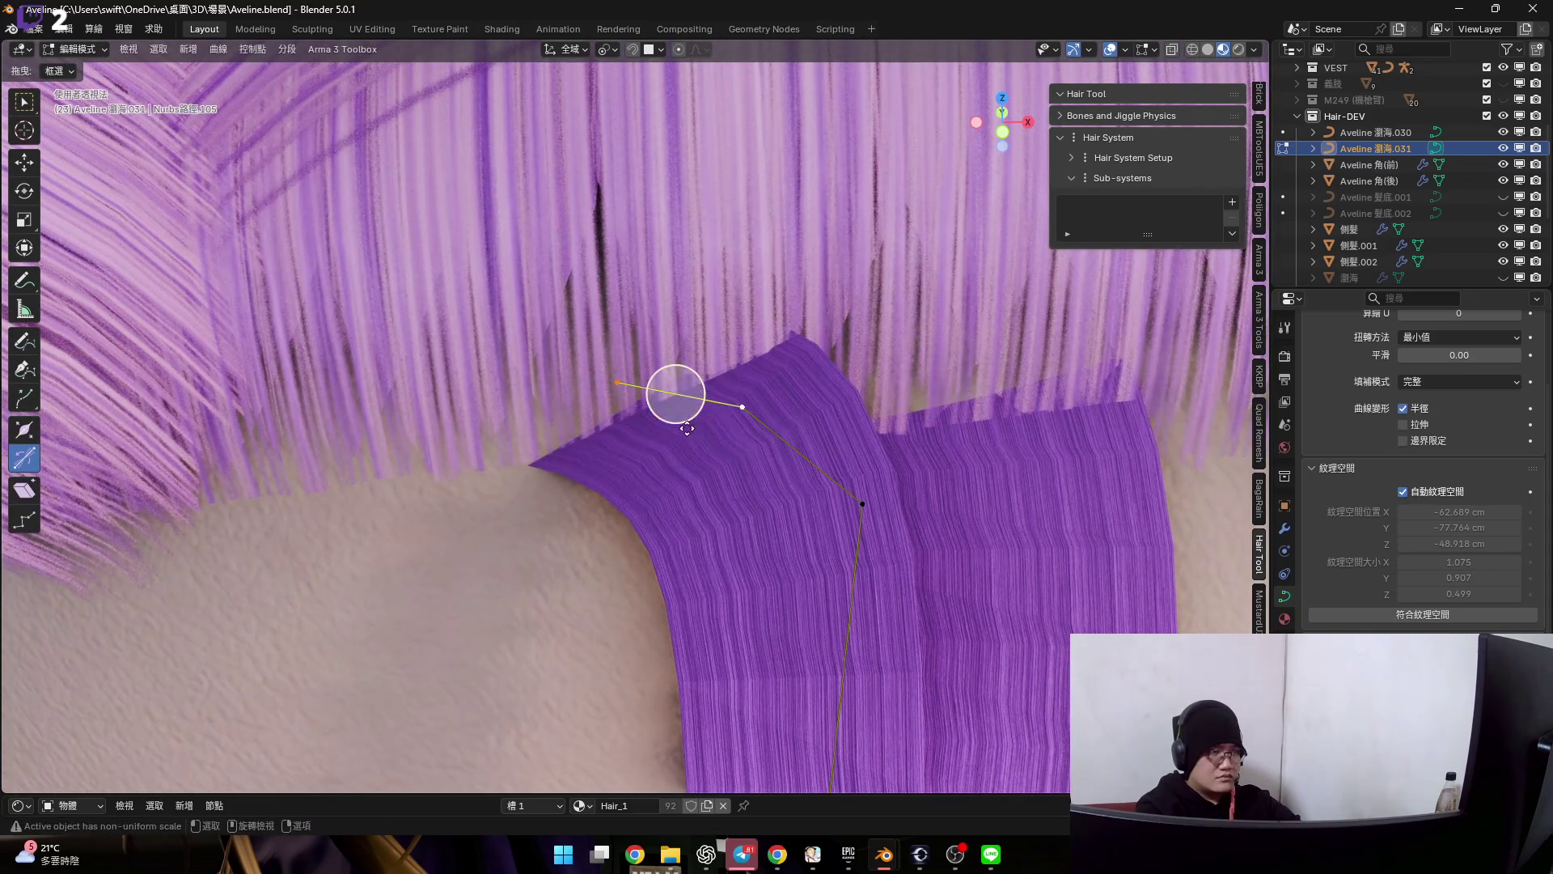
key("ctrl+t")
left_click(689, 421)
mouse_move(689, 421)
middle_mouse_down()
mouse_move(635, 418)
mouse_move(676, 459)
middle_mouse_up()
scroll(635, 419, "down", 5)
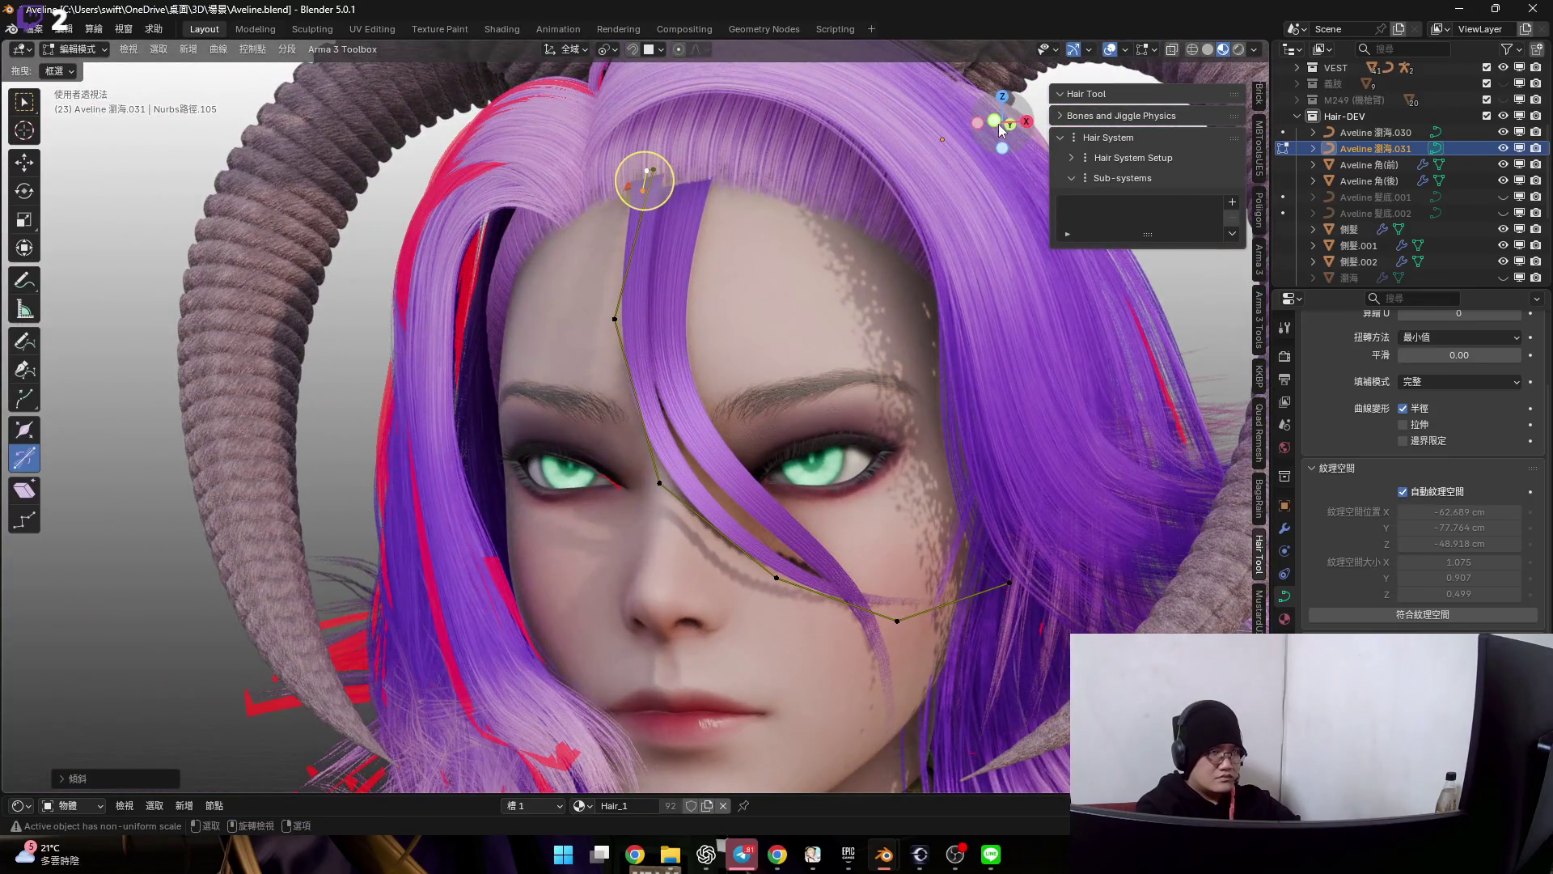
scroll(723, 485, "up", 3)
- Move the lower control point by the eye down across the face
left_click_drag(522, 347, 723, 485)
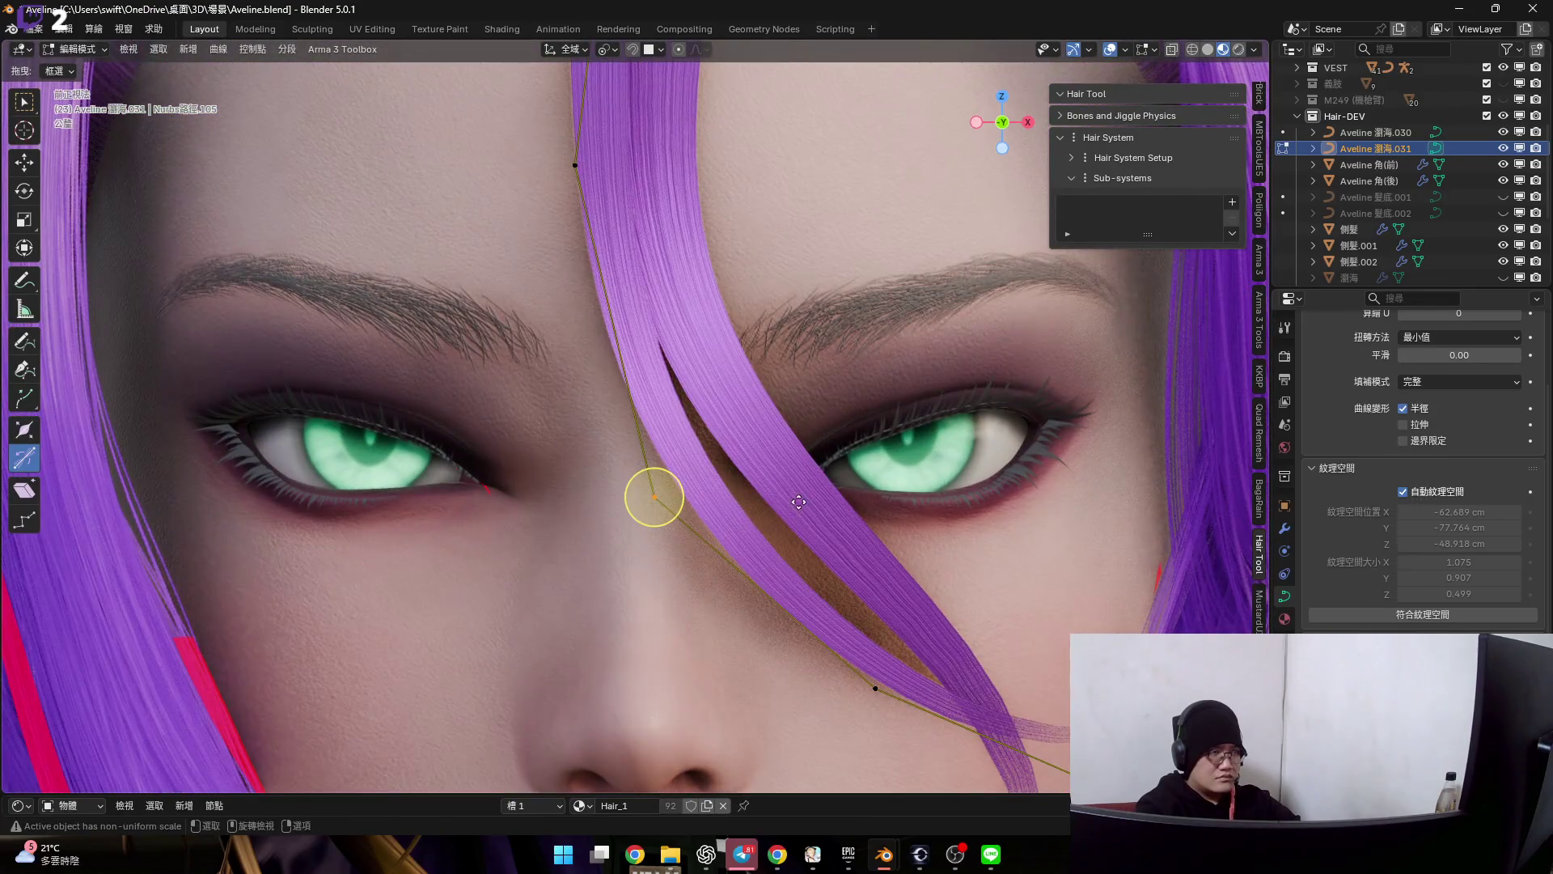
key("g")
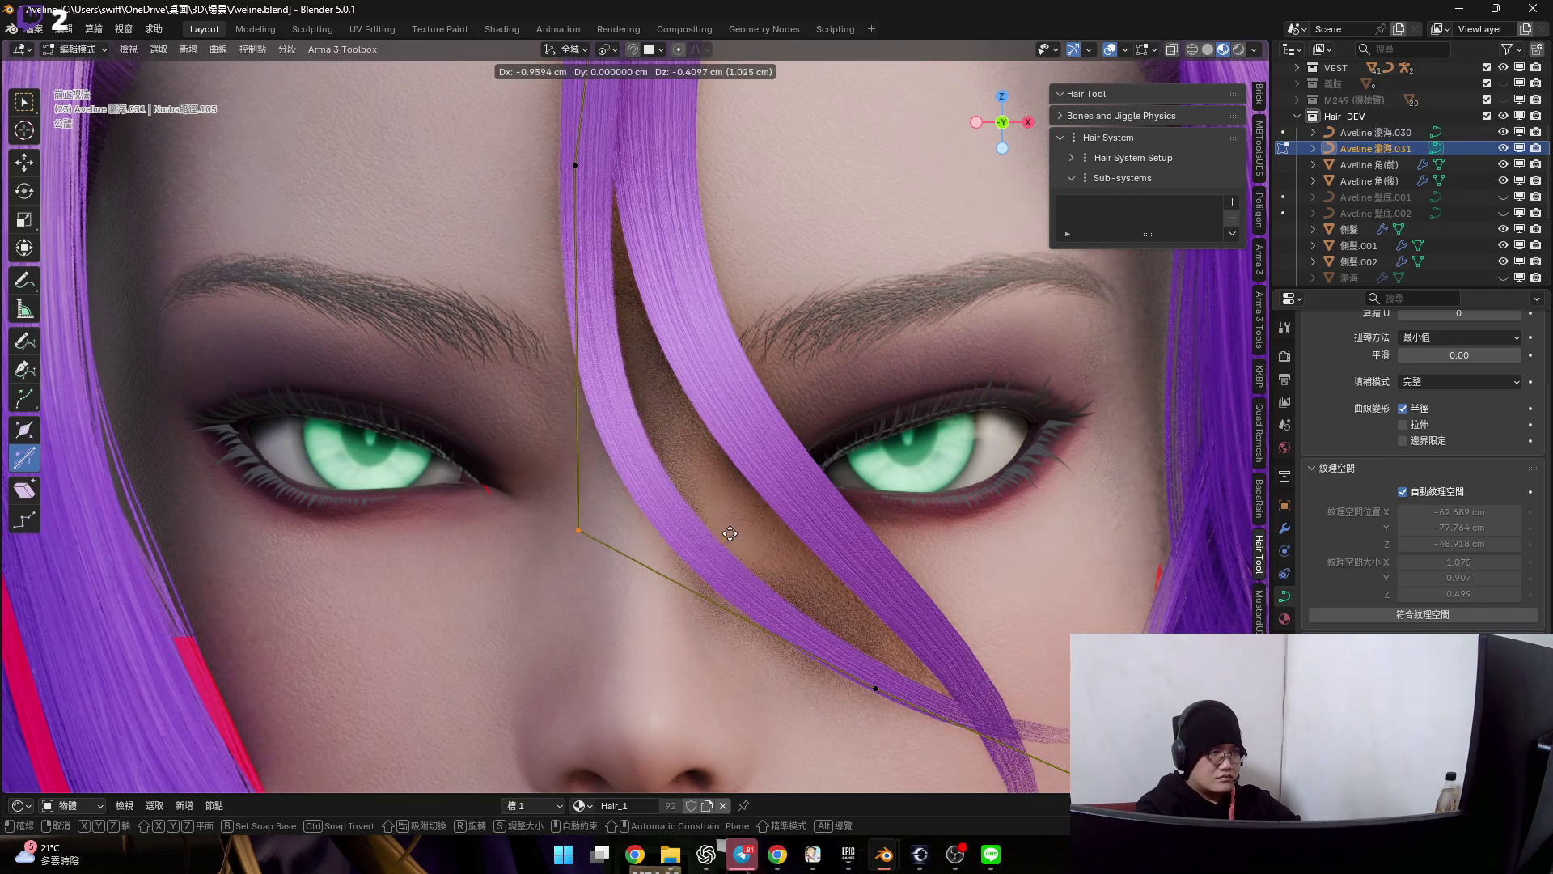
middle_click_drag(606, 521, 617, 728, "shift")
mouse_move(616, 461)
middle_mouse_down("shift")
mouse_move(719, 543)
mouse_move(729, 364)
mouse_move(778, 376)
mouse_move(832, 434)
mouse_move(929, 652)
middle_mouse_up("shift")
left_click(719, 543)
key("g")
left_click(907, 627)
- Place the point beside the nose, check it from the front, and return to Object Mode
key("g")
middle_click_drag(844, 352, 647, 488)
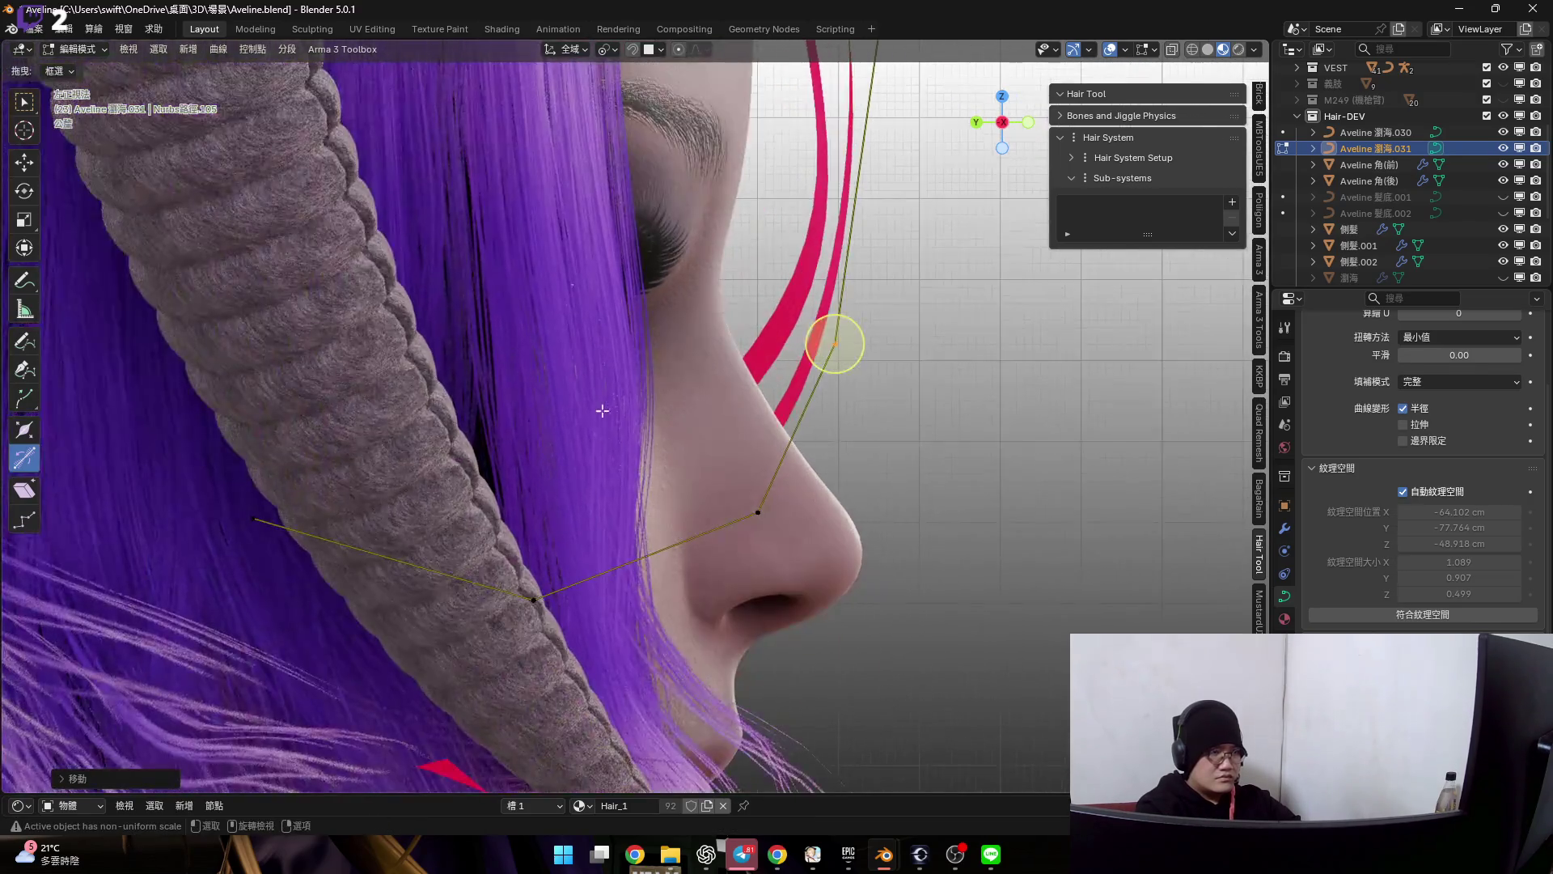
key("g")
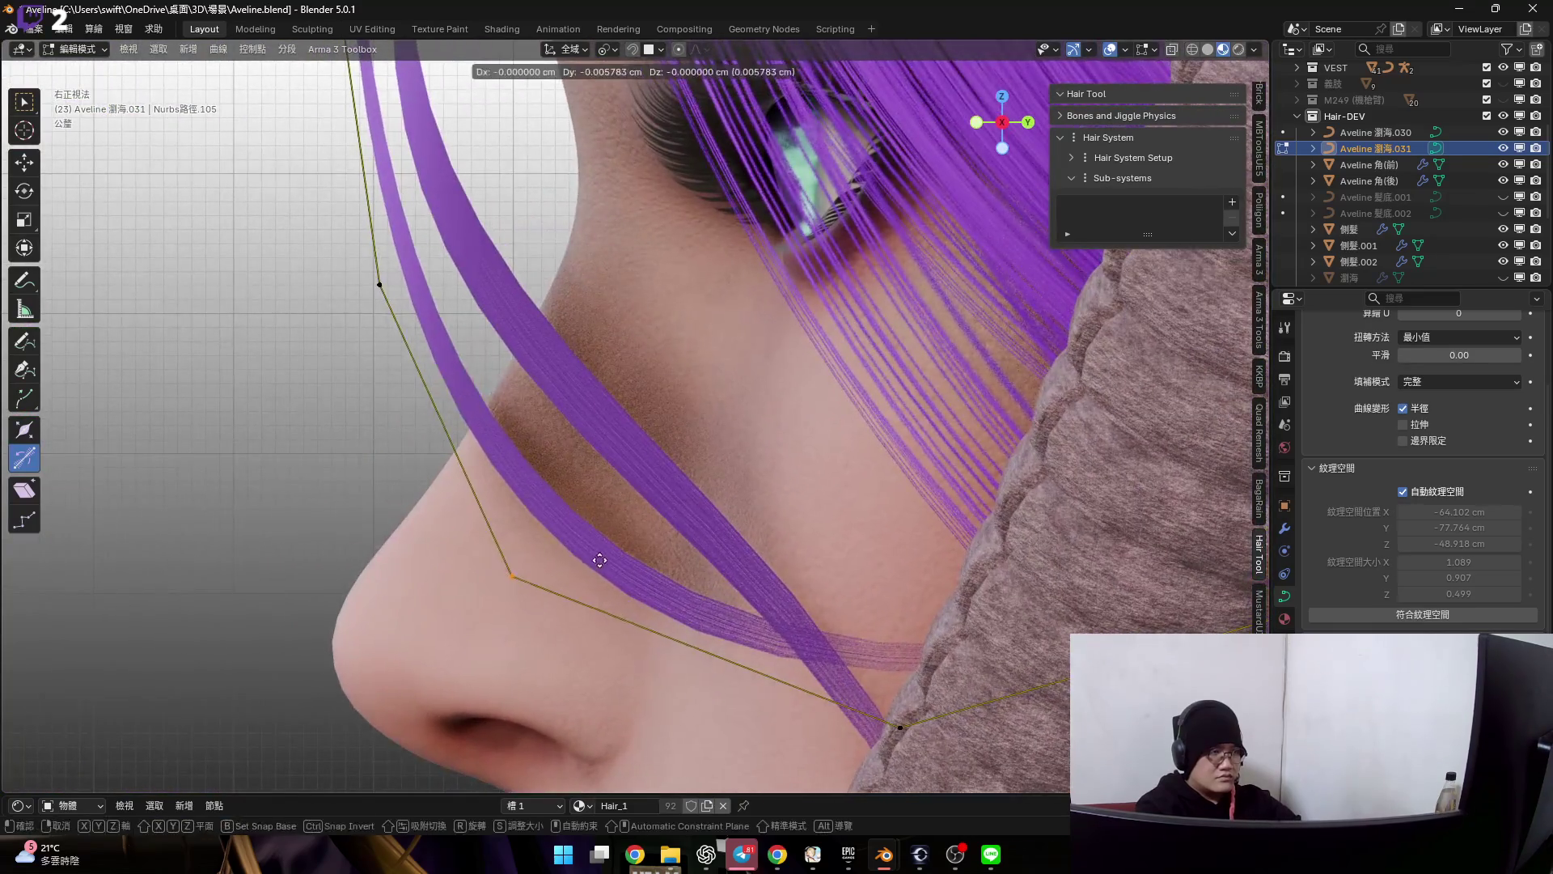
left_click(618, 419)
middle_click_drag(619, 418, 1458, 265)
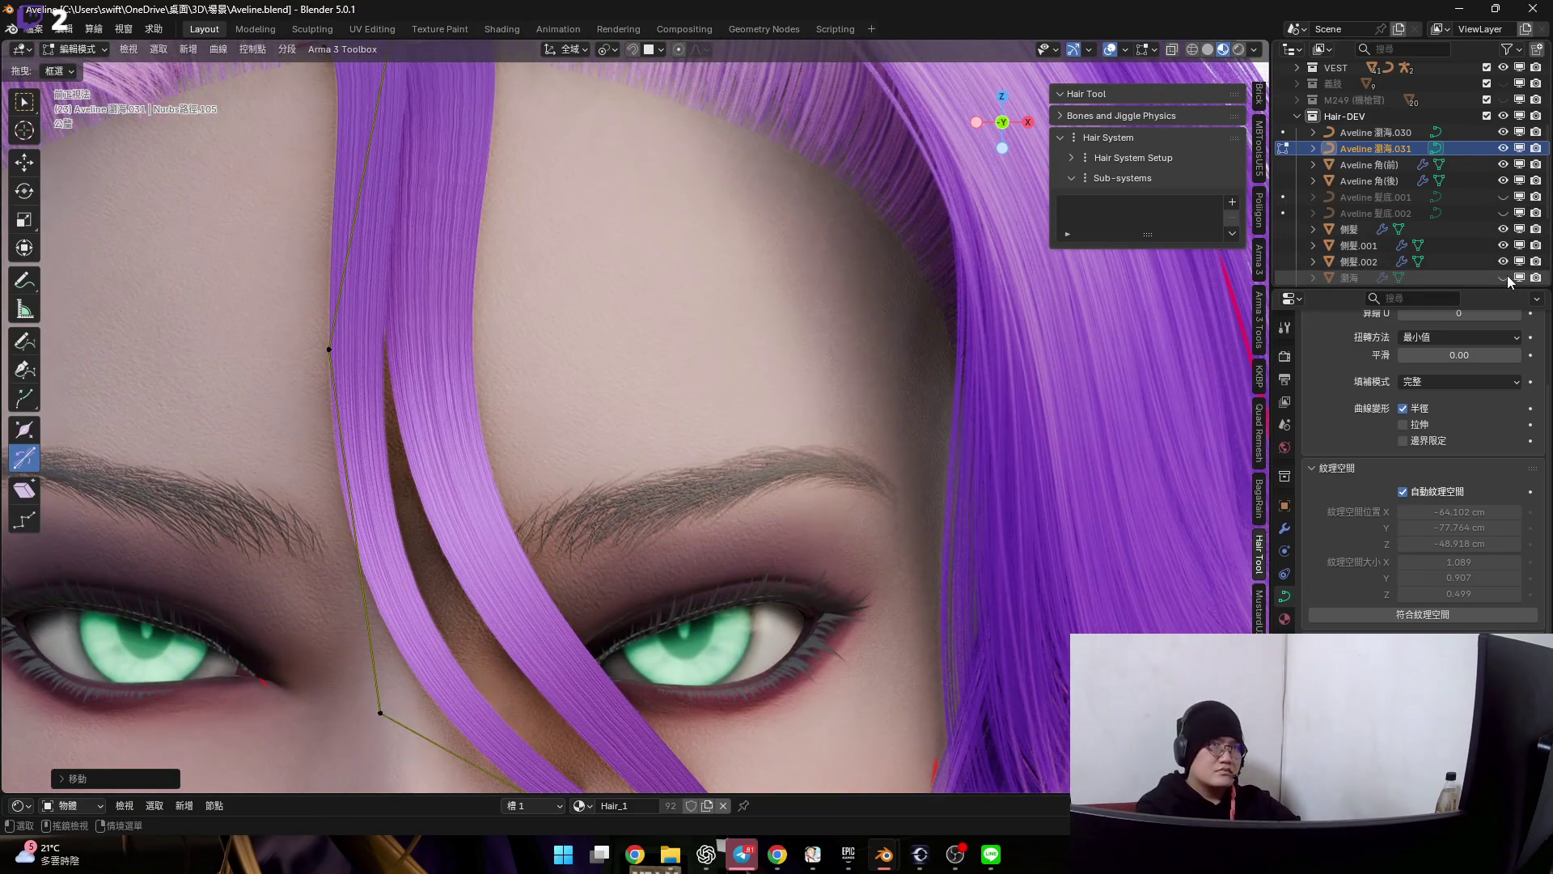
middle_click_drag(643, 756, 733, 343)
scroll(733, 343, "down", 3)
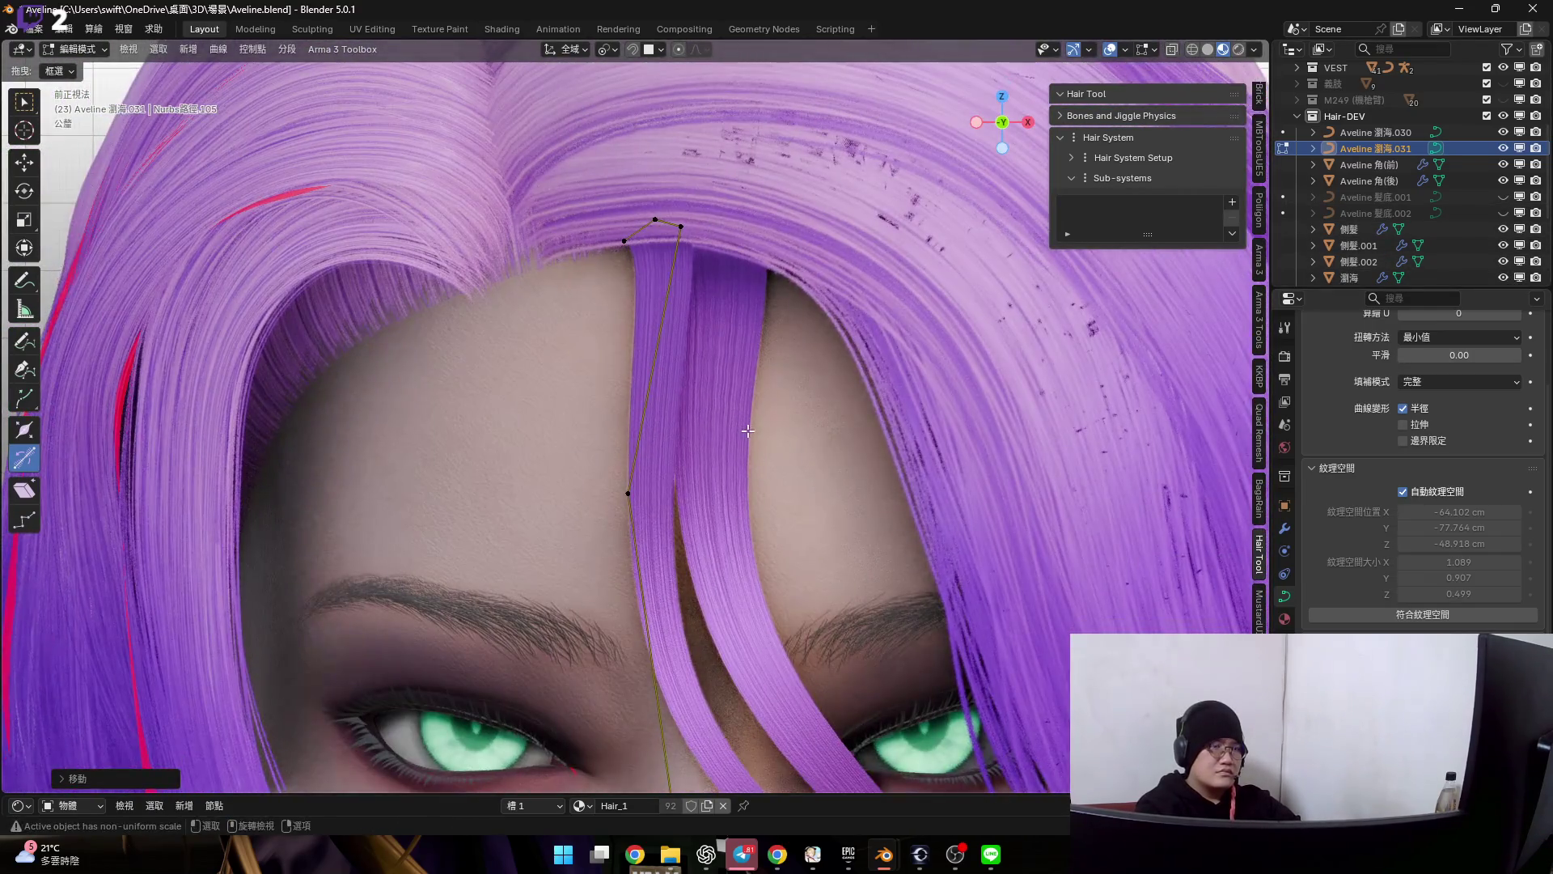
key("Tab")
scroll(668, 401, "up", 2)
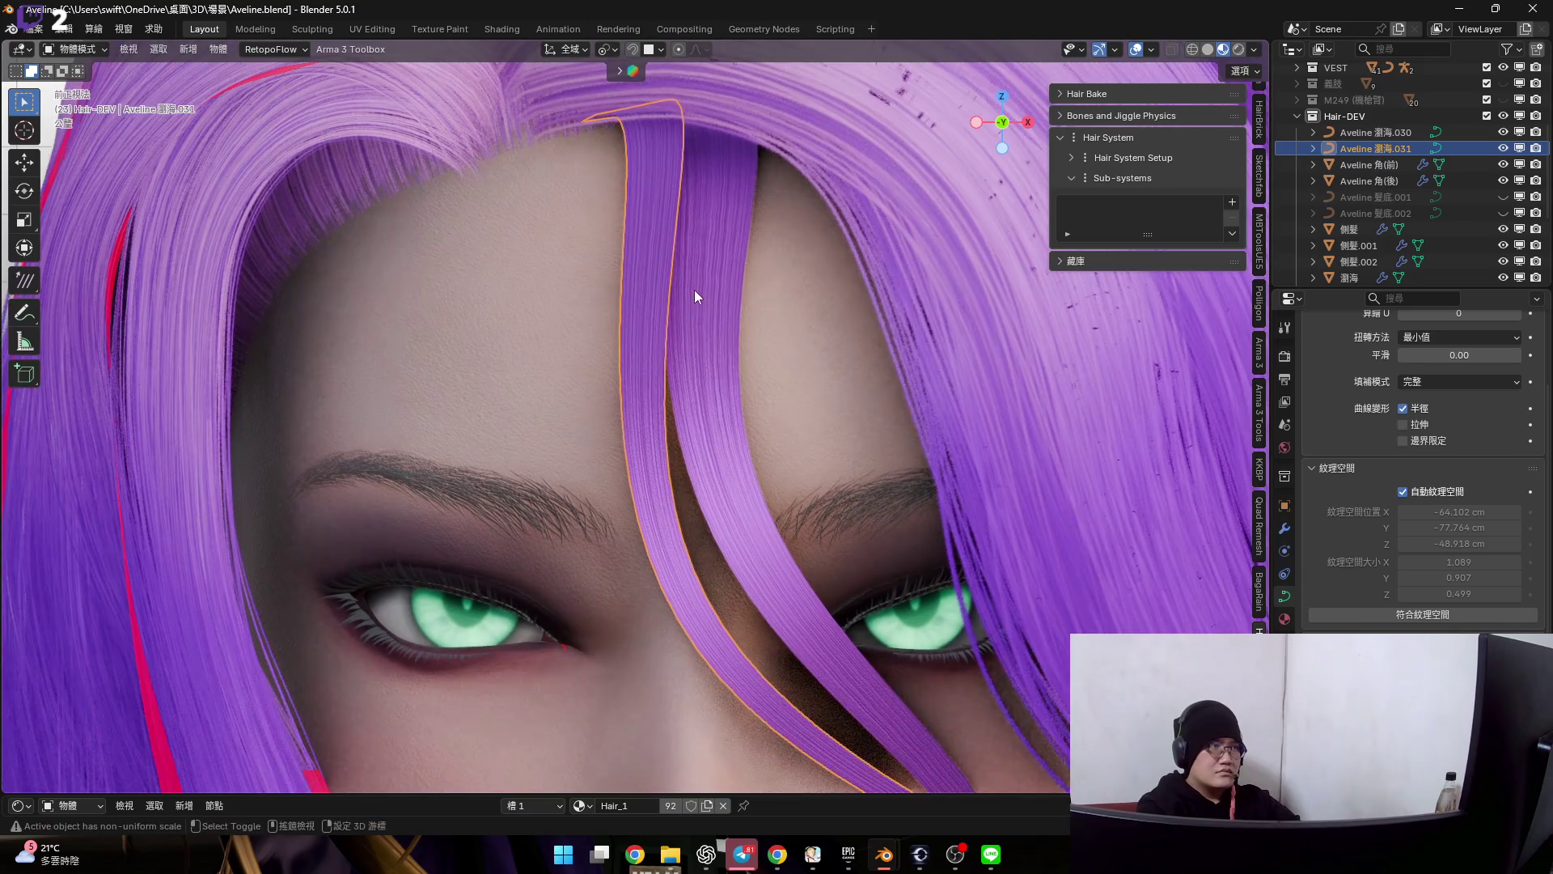
- Assign the Hair alpha material to the first fringe strand
left_click(756, 537, "shift")
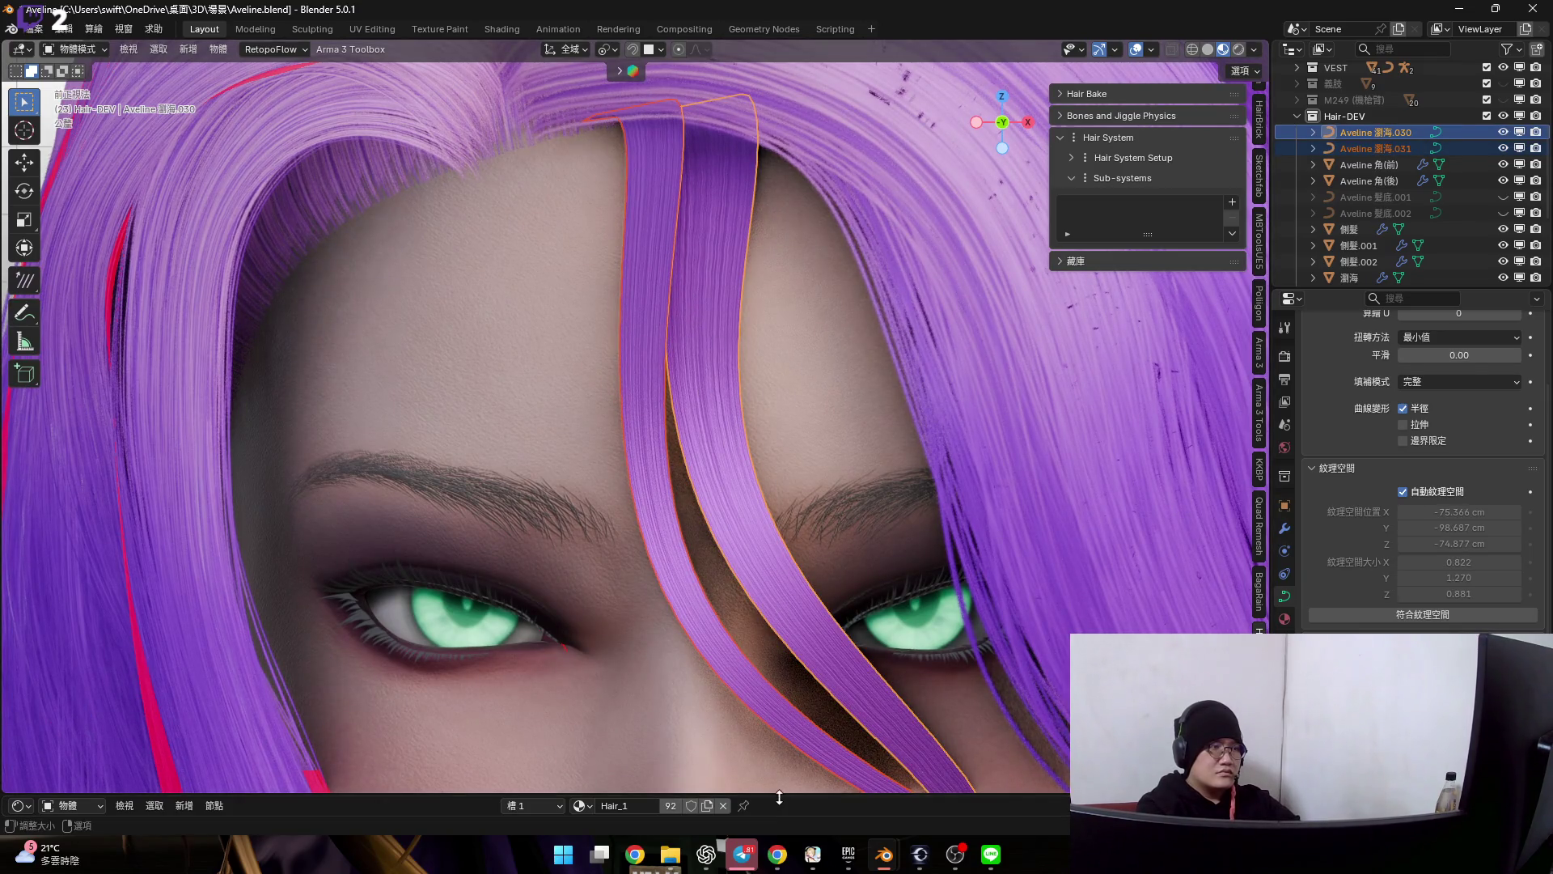
left_click_drag(779, 795, 608, 578)
middle_click_drag(679, 401, 721, 487, "shift")
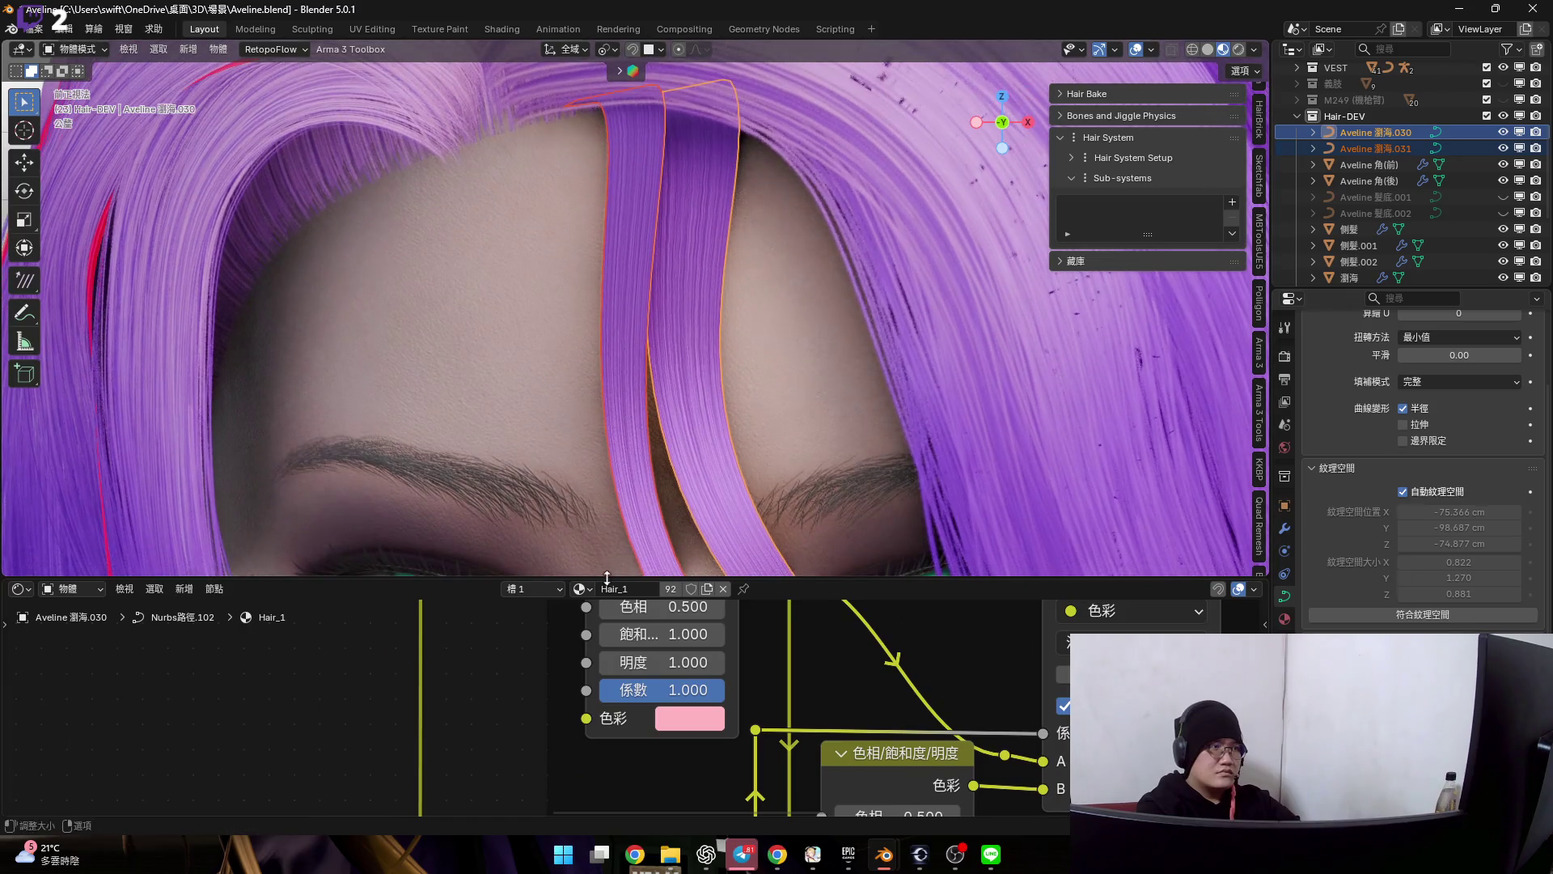
left_click(584, 591)
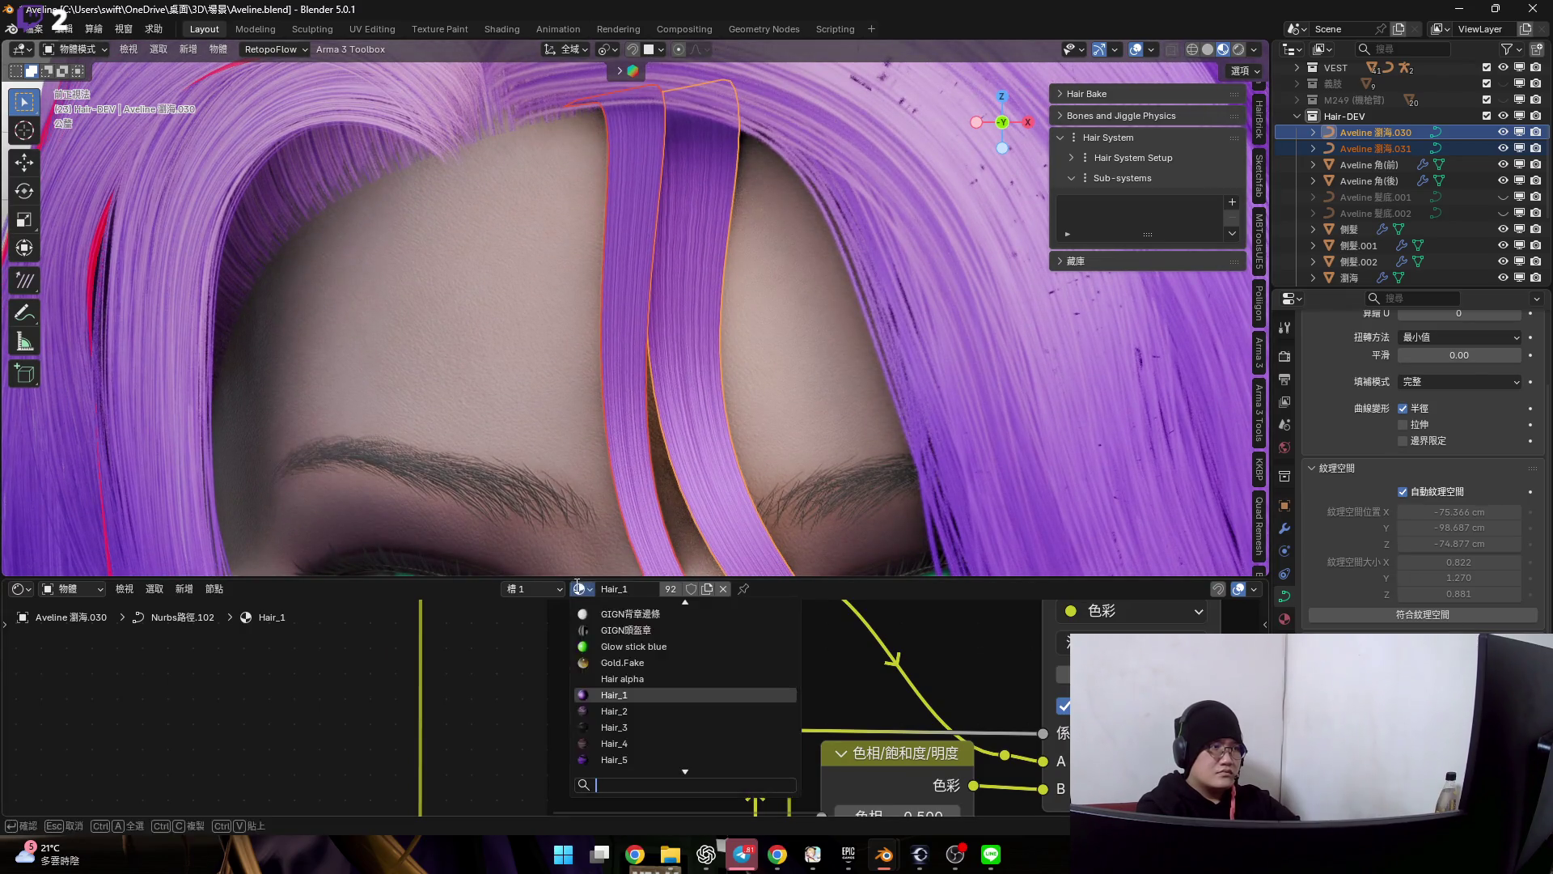
left_click(582, 590)
type("ㄊ")
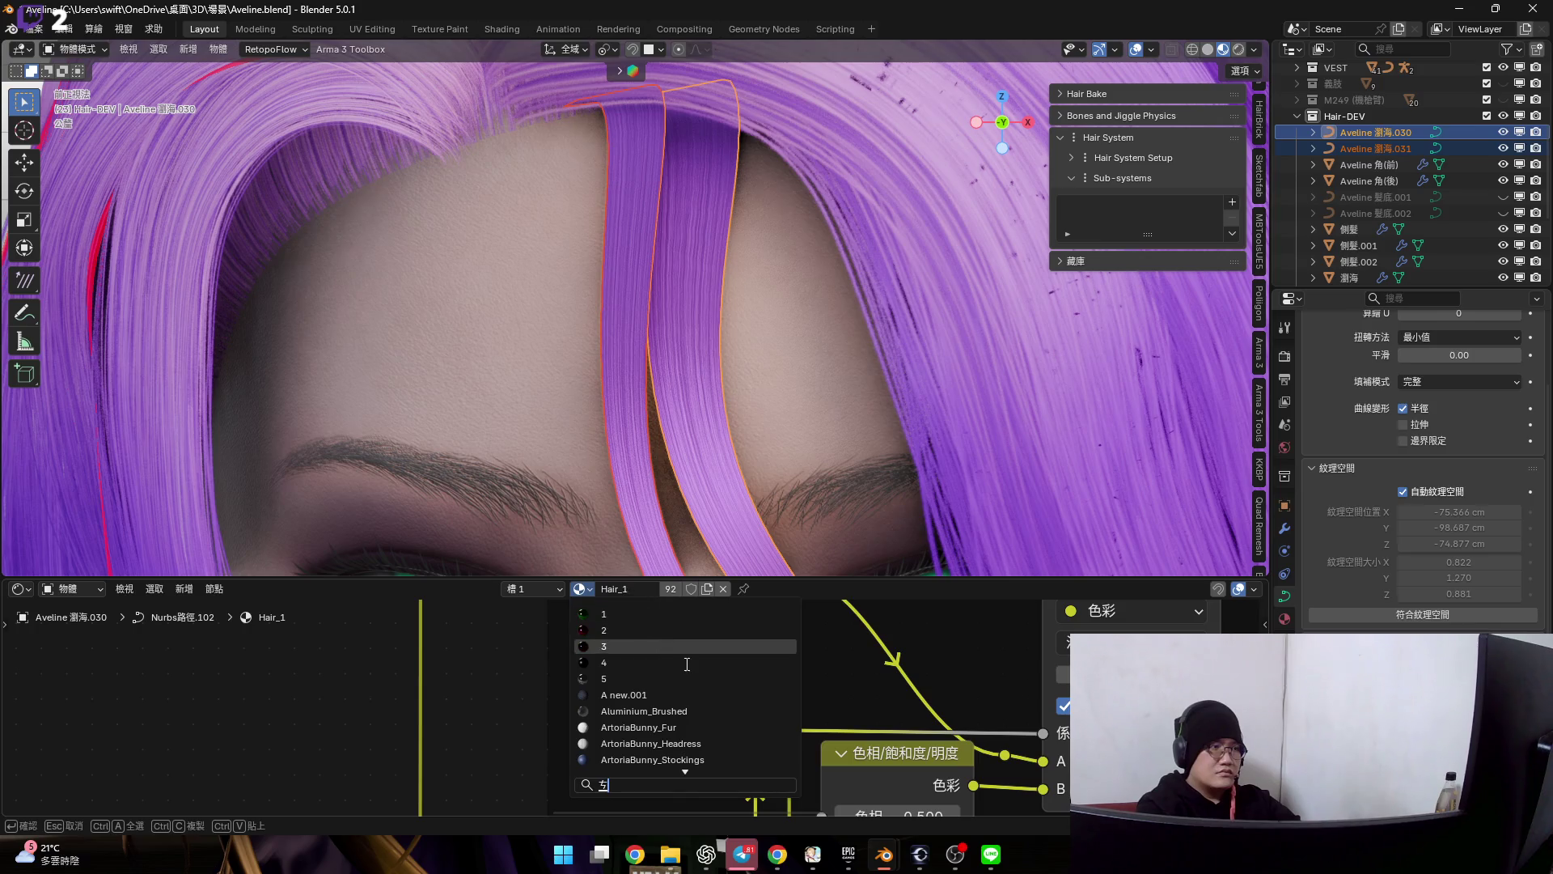
key("BackSpace")
type("h")
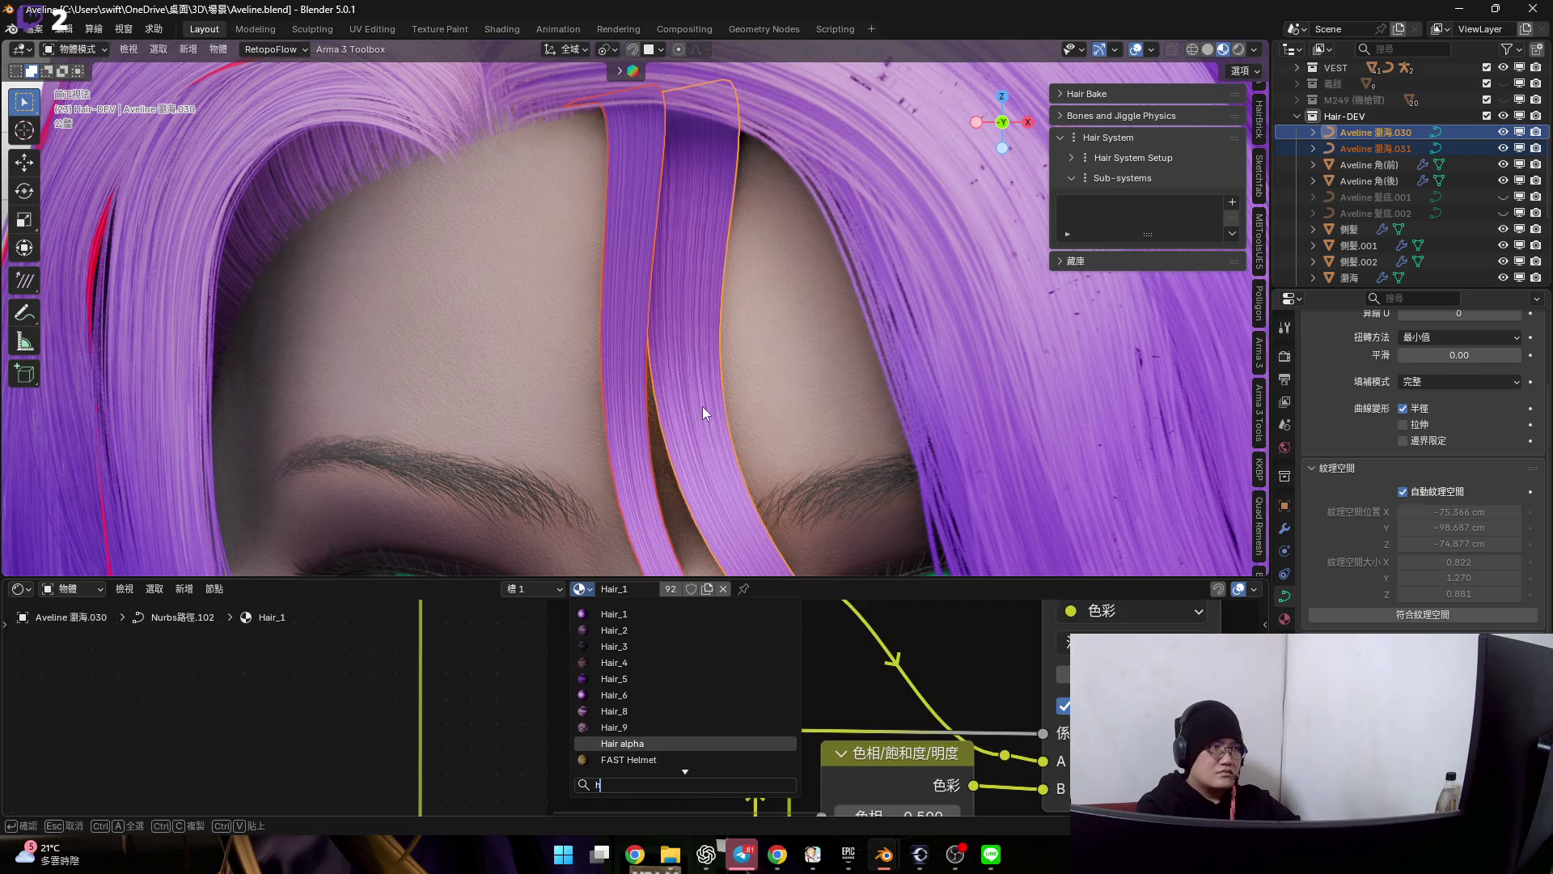
key("Return")
- Assign Hair alpha to the other strand and select both front fringe curves together
left_click(634, 340)
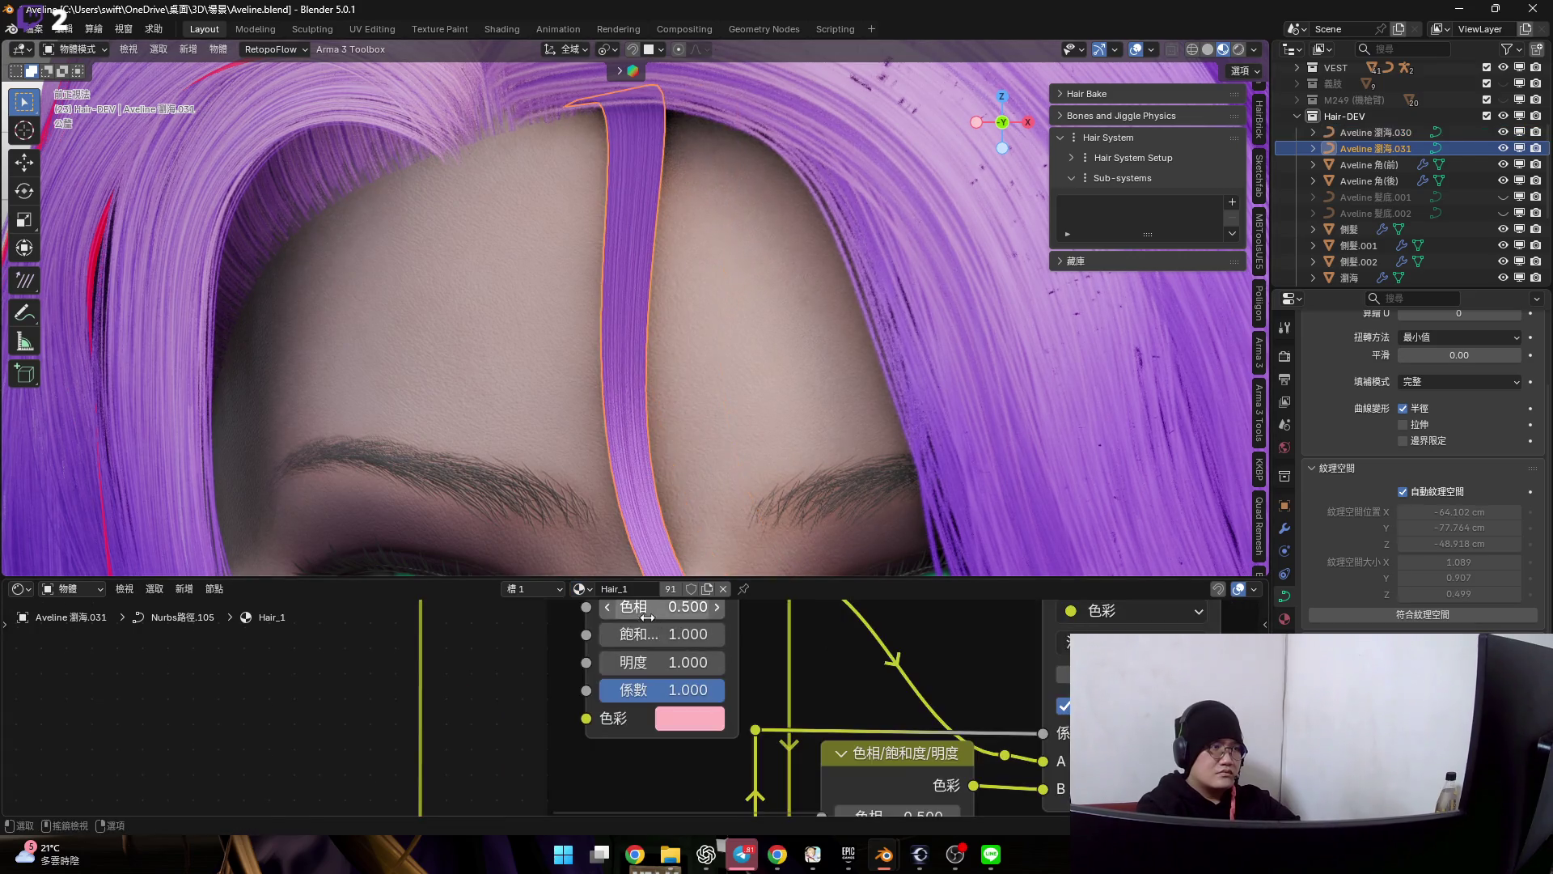
left_click(581, 589)
type("h")
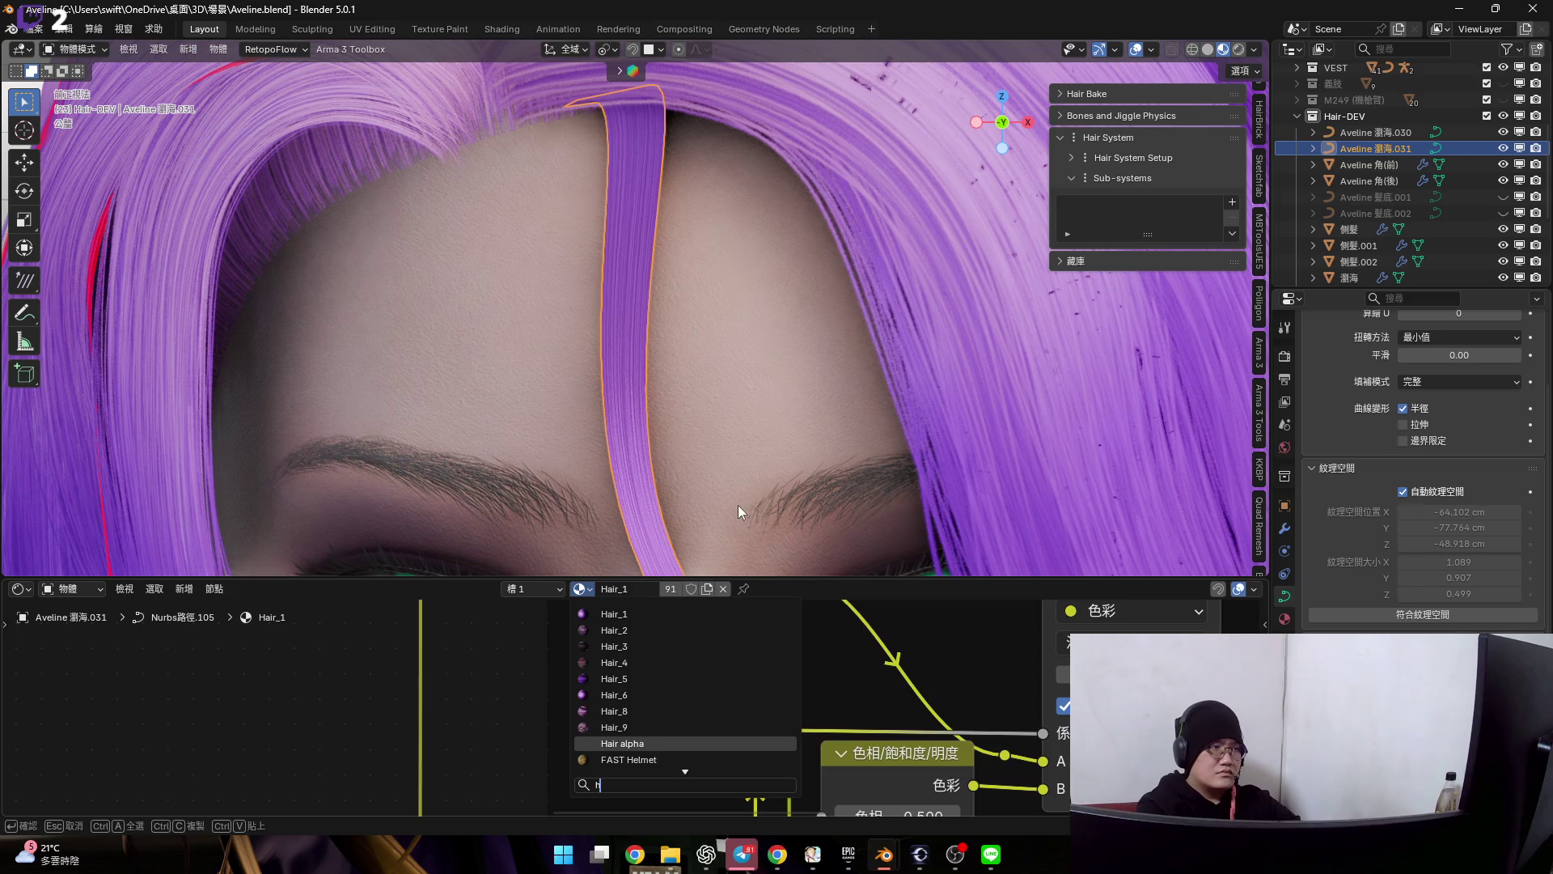
key("Return")
left_click(680, 249)
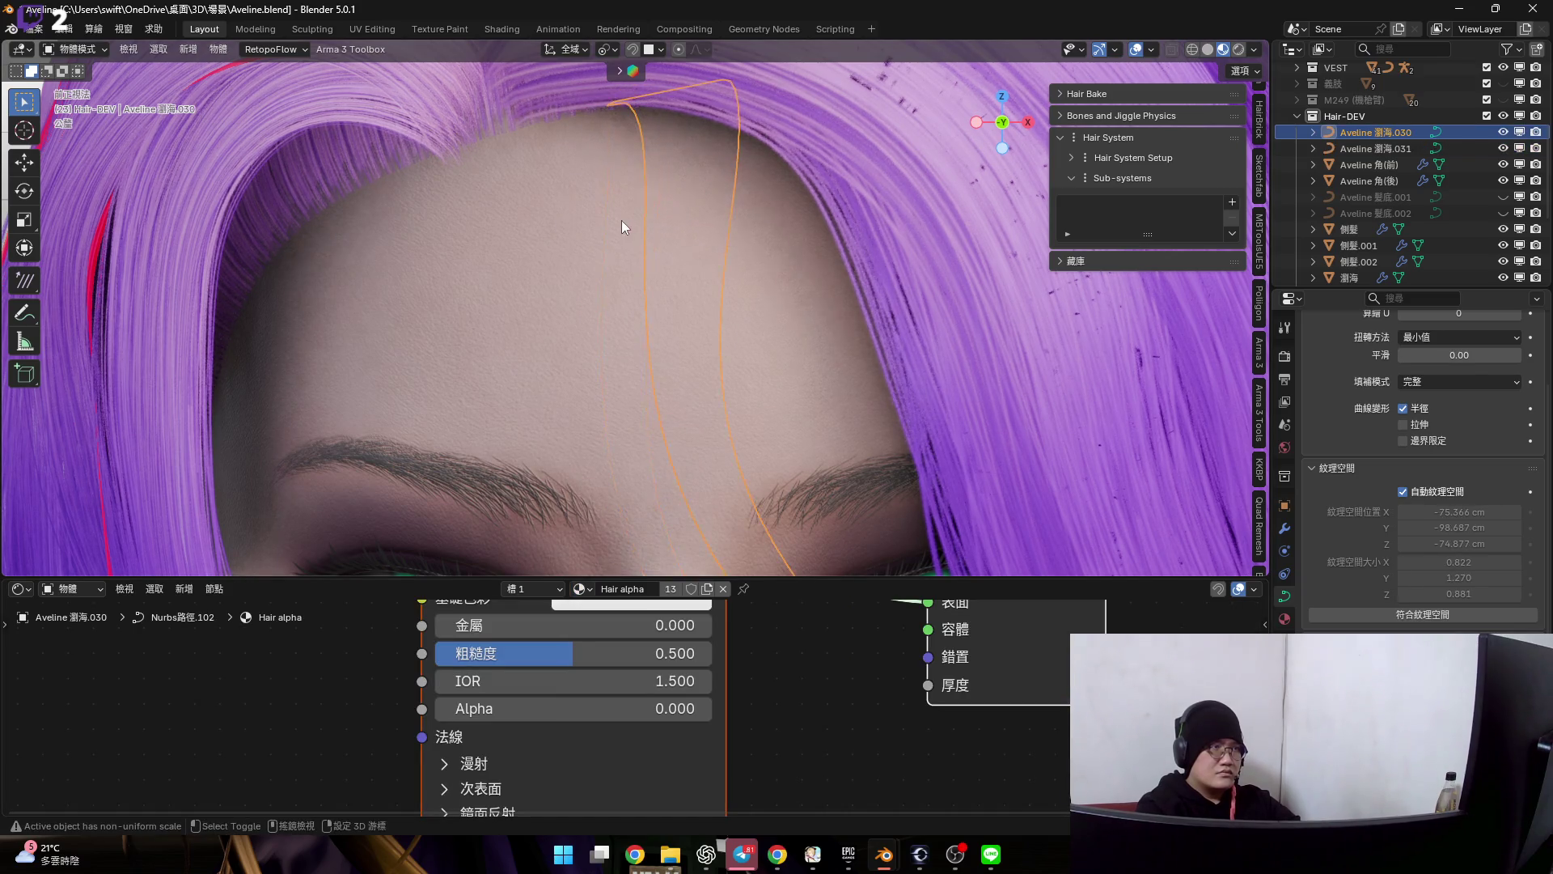
left_click(636, 327, "shift")
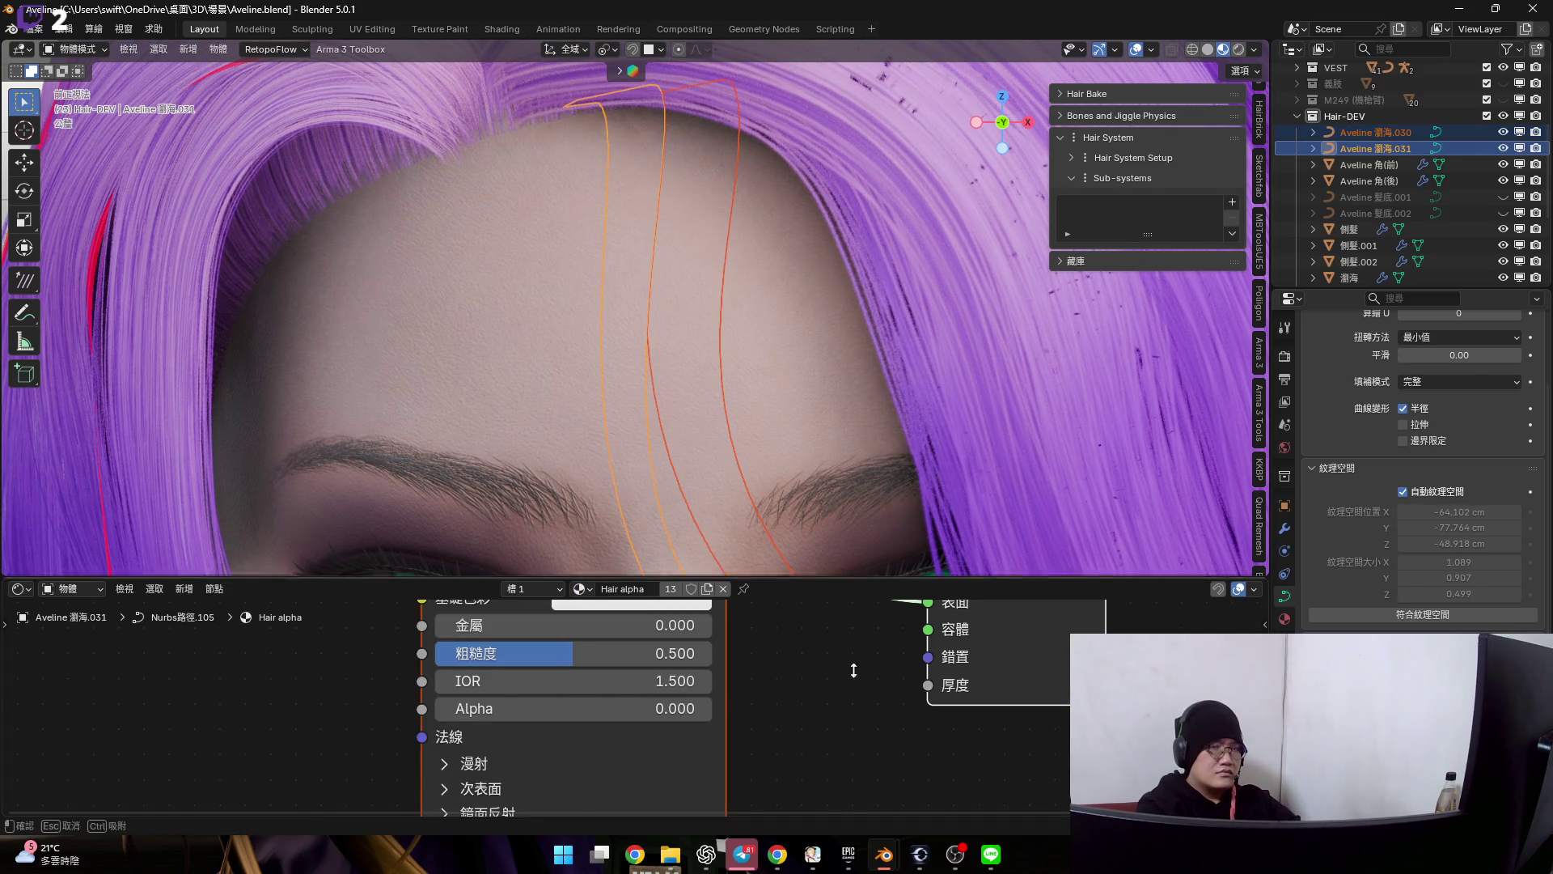
left_click_drag(843, 579, 843, 796)
right_click(813, 318)
mouse_move(712, 336)
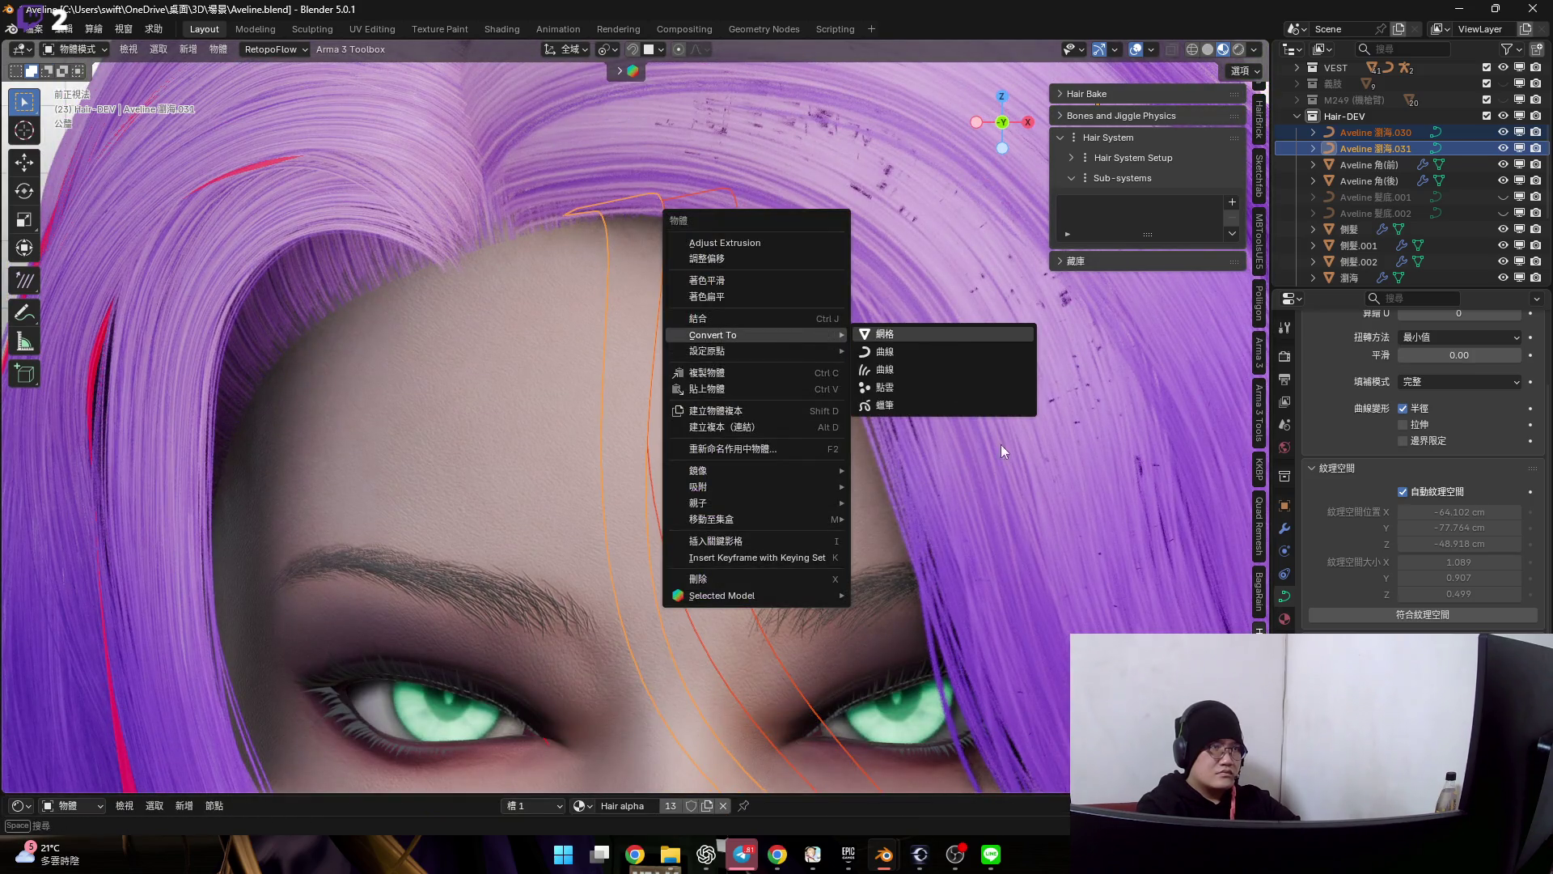
- Convert both fringe curves to meshes and inspect their edges in X-ray Edit Mode
left_click(899, 333)
mouse_move(676, 273)
middle_mouse_down("shift")
mouse_move(698, 426)
mouse_move(718, 255)
mouse_move(733, 525)
middle_mouse_up("shift")
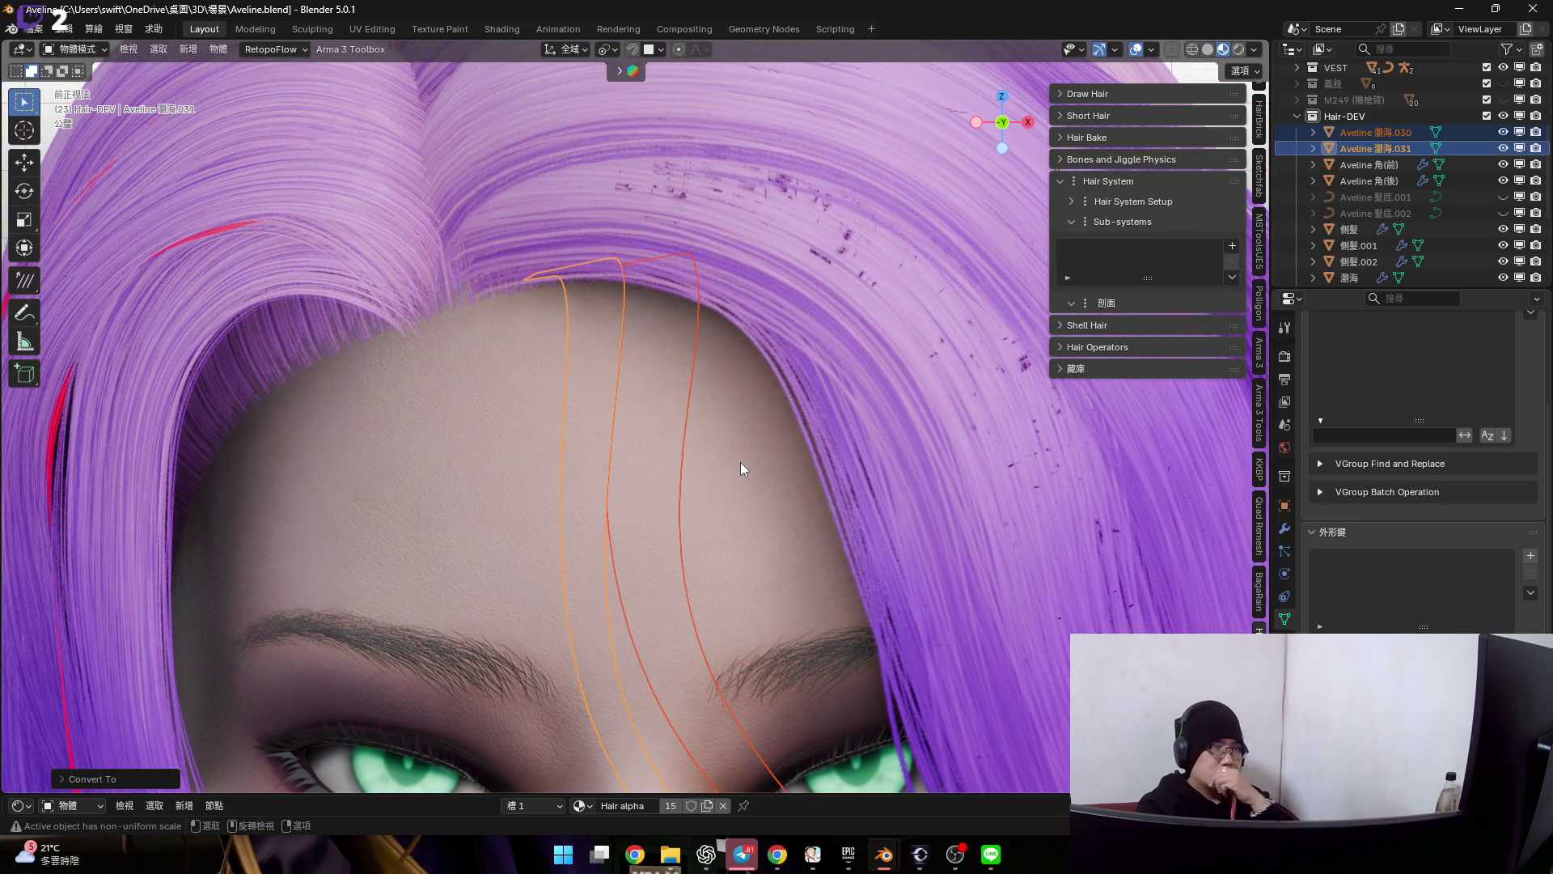
scroll(680, 379, "up", 2)
scroll(646, 414, "up", 2)
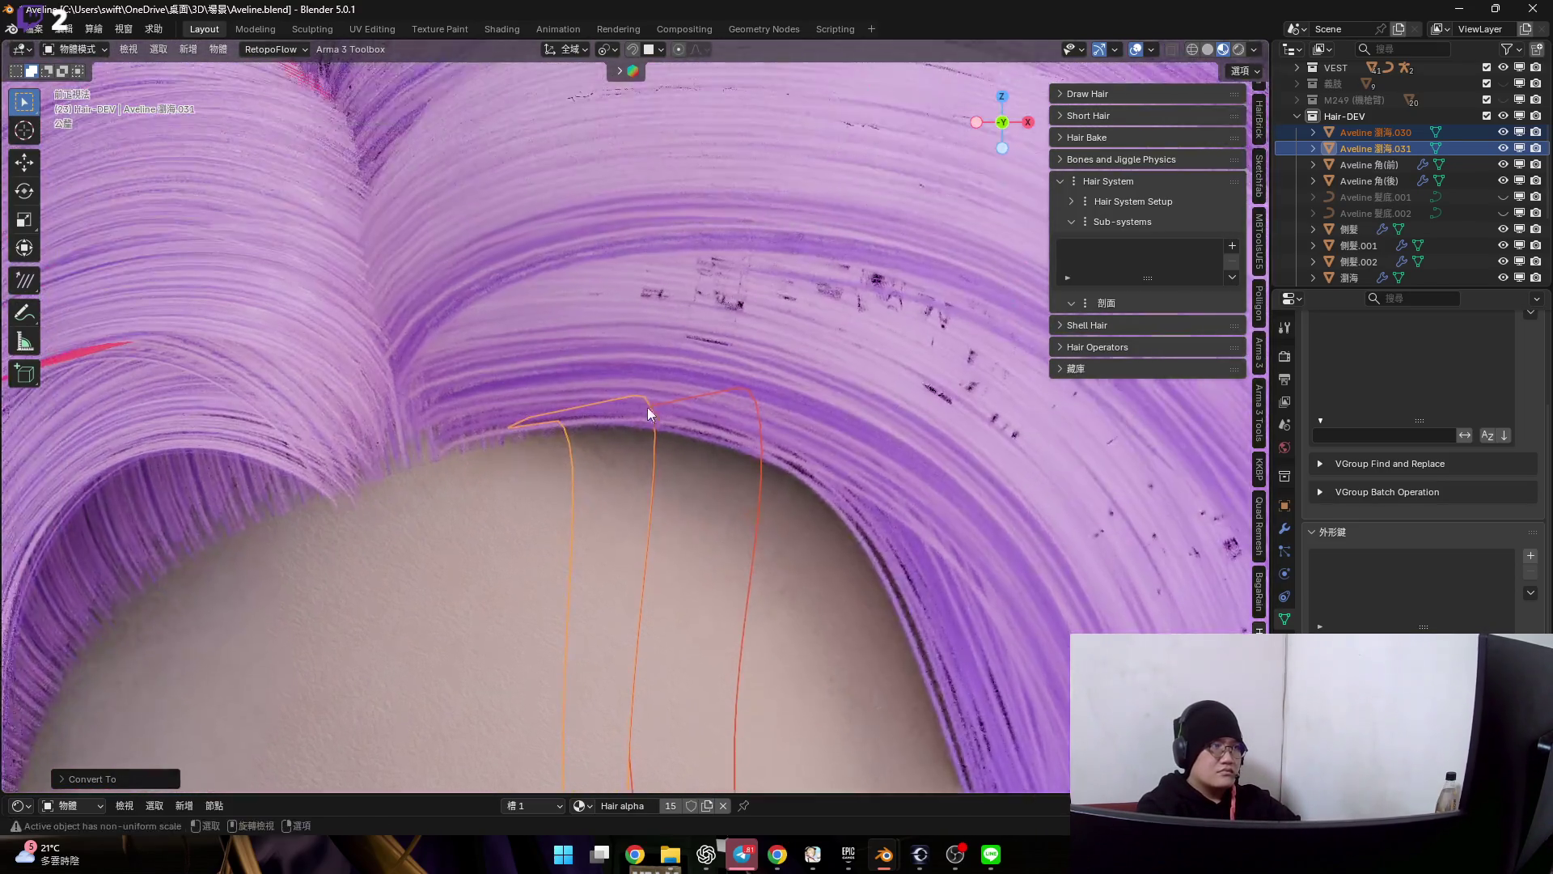
key("Tab")
middle_click_drag(647, 414, 512, 479)
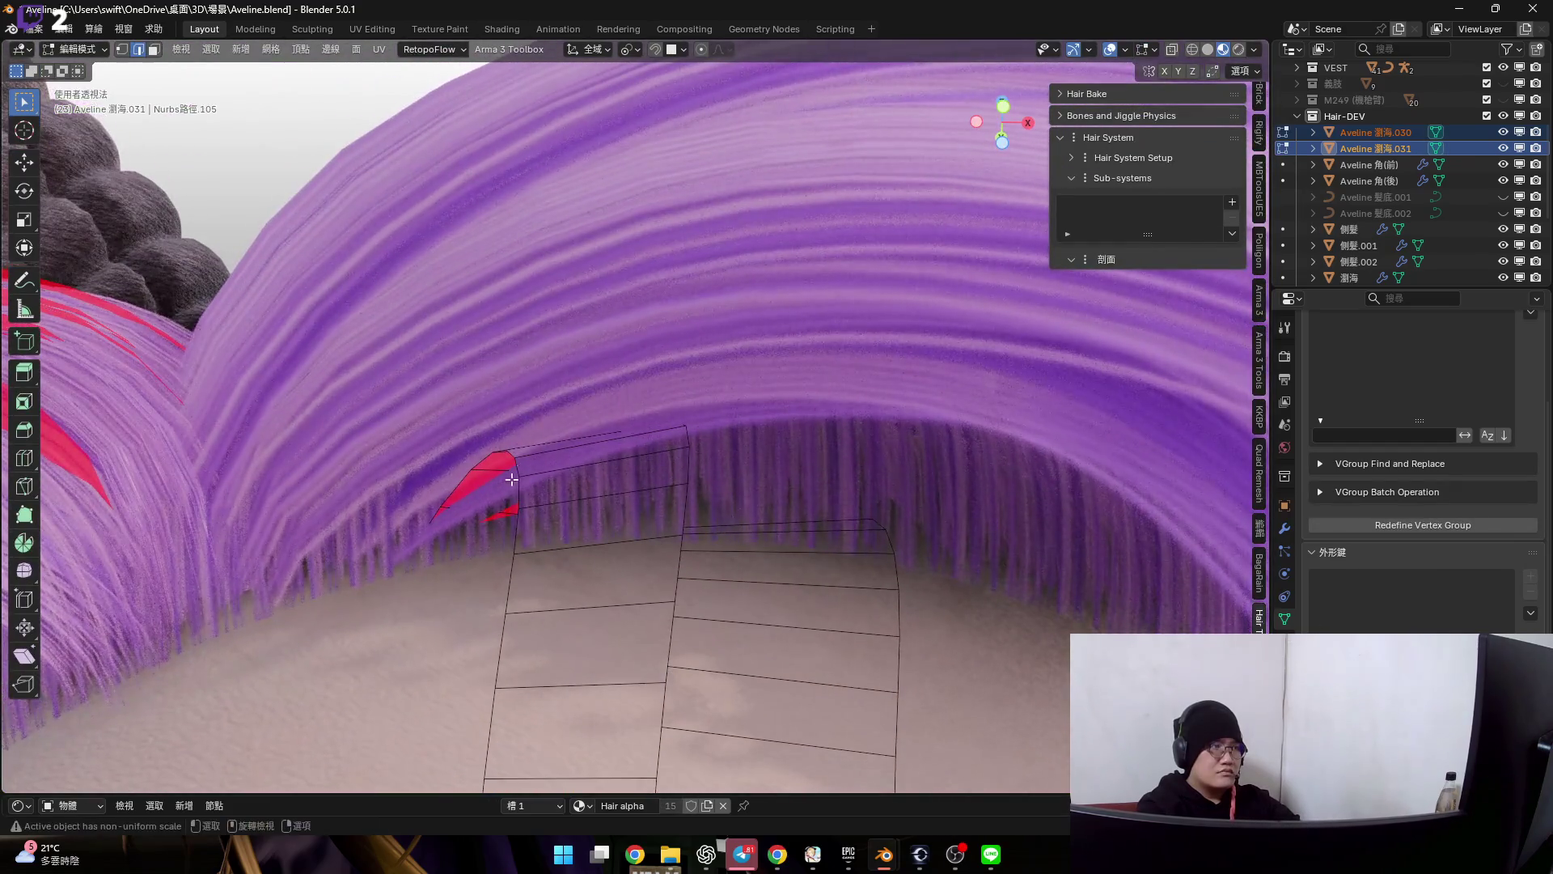
key("alt+z")
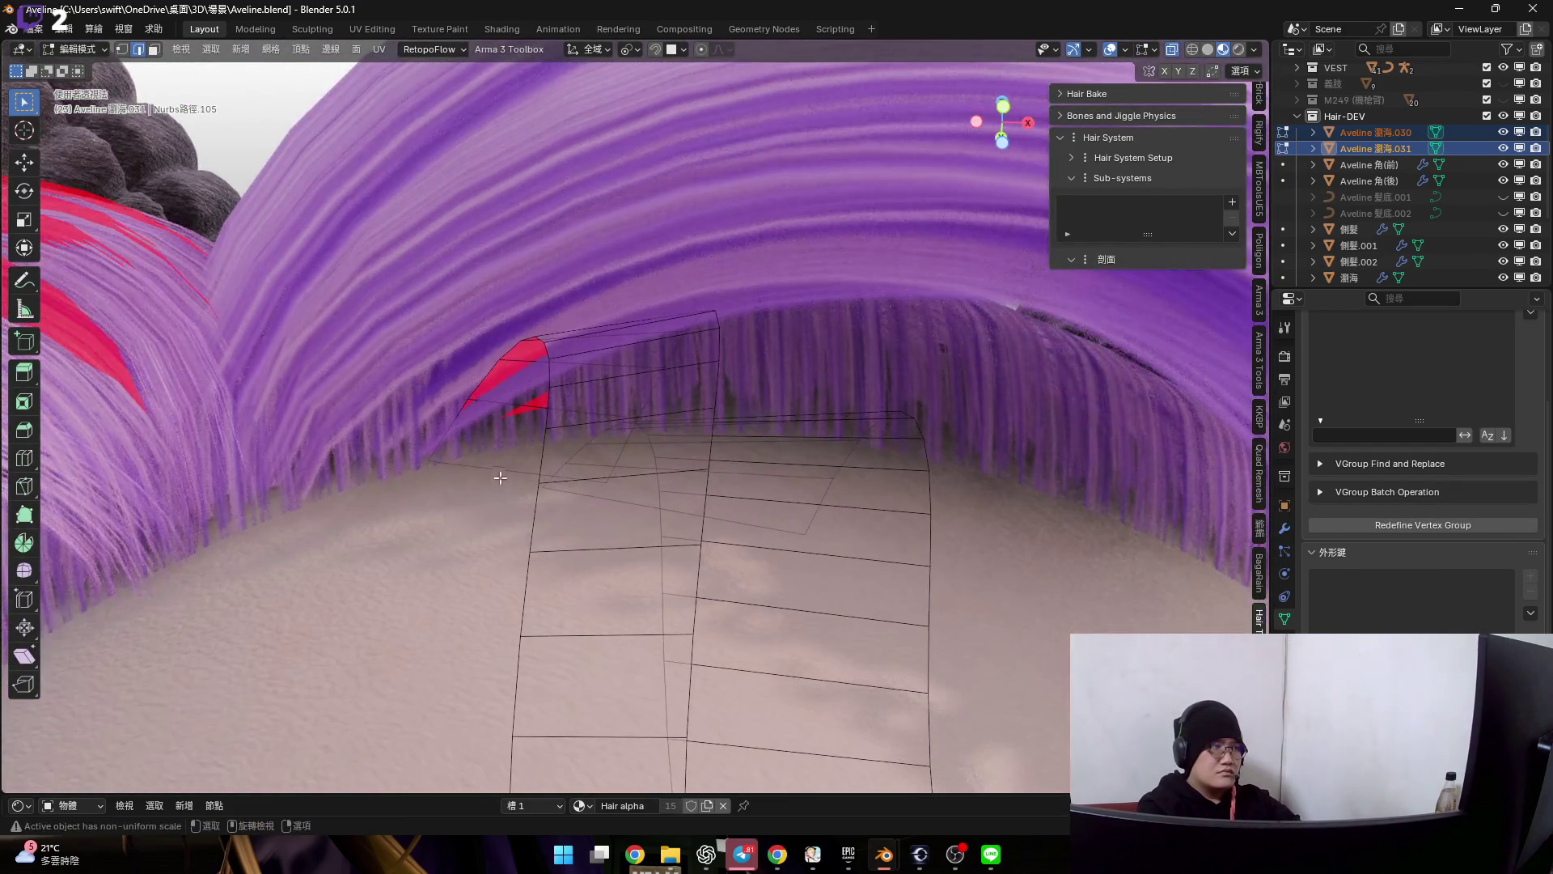
middle_click_drag(499, 477, 813, 397)
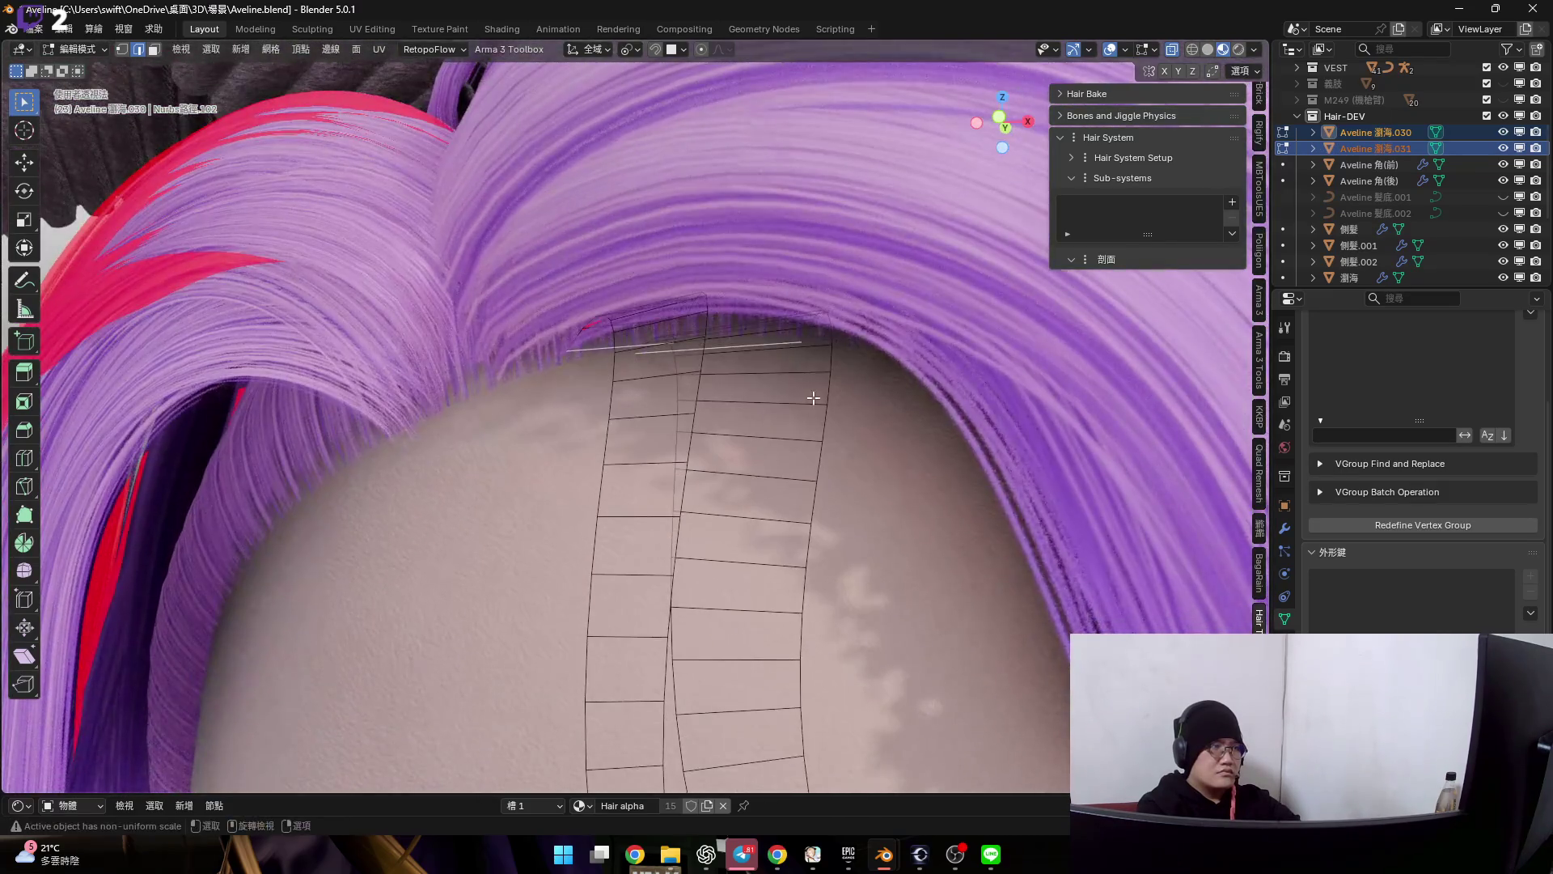
- Mark the hairline-end edges as sharp and return to Object Mode
right_click(813, 397)
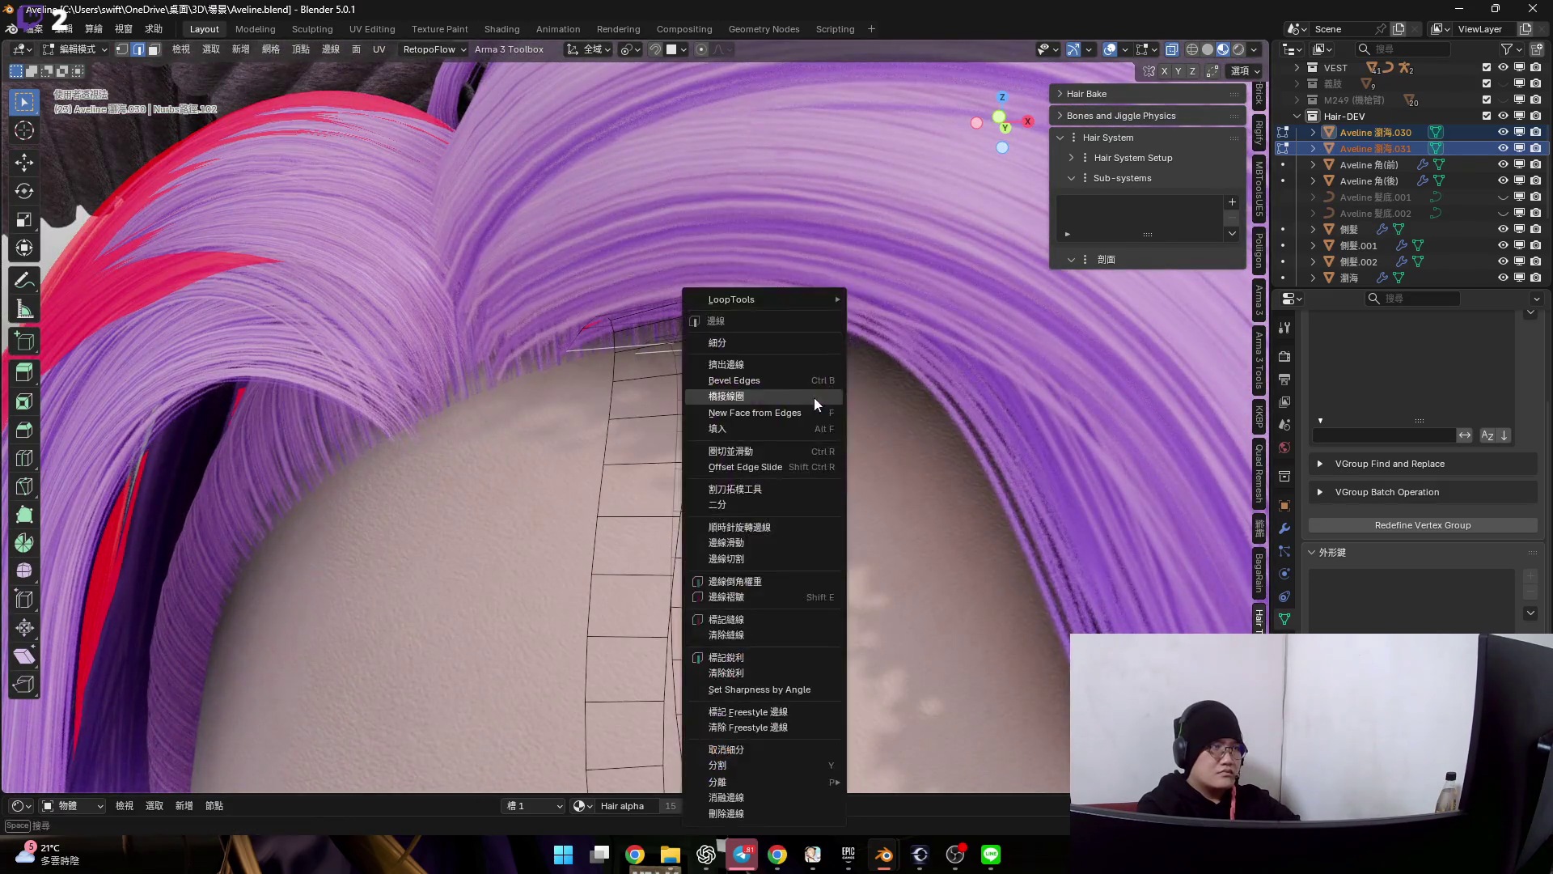
left_click(796, 659)
scroll(796, 658, "down", 5)
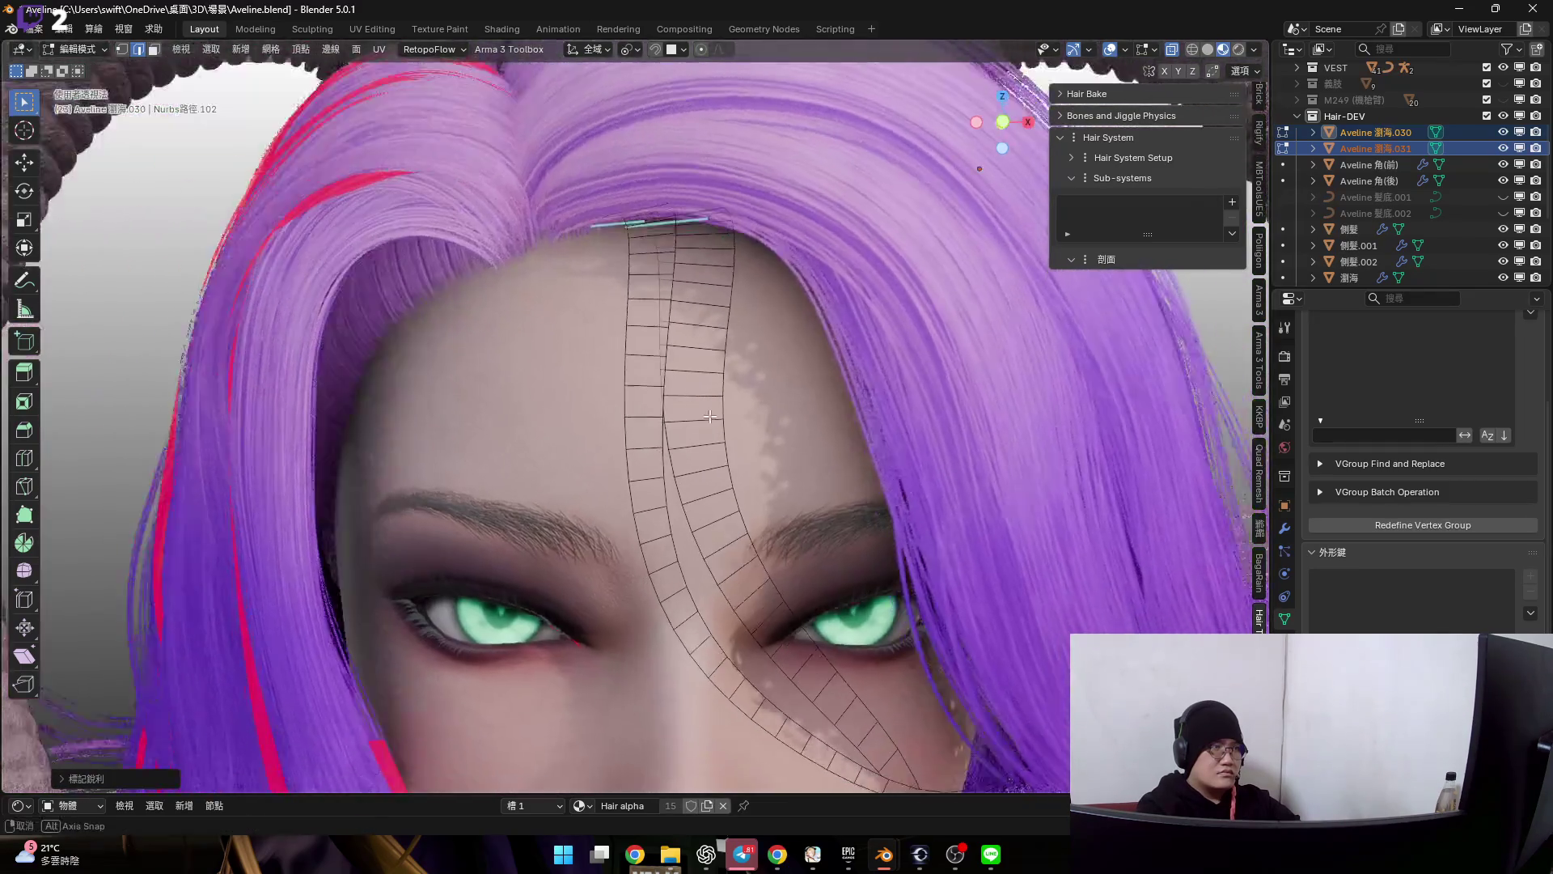
scroll(1017, 110, "down", 4)
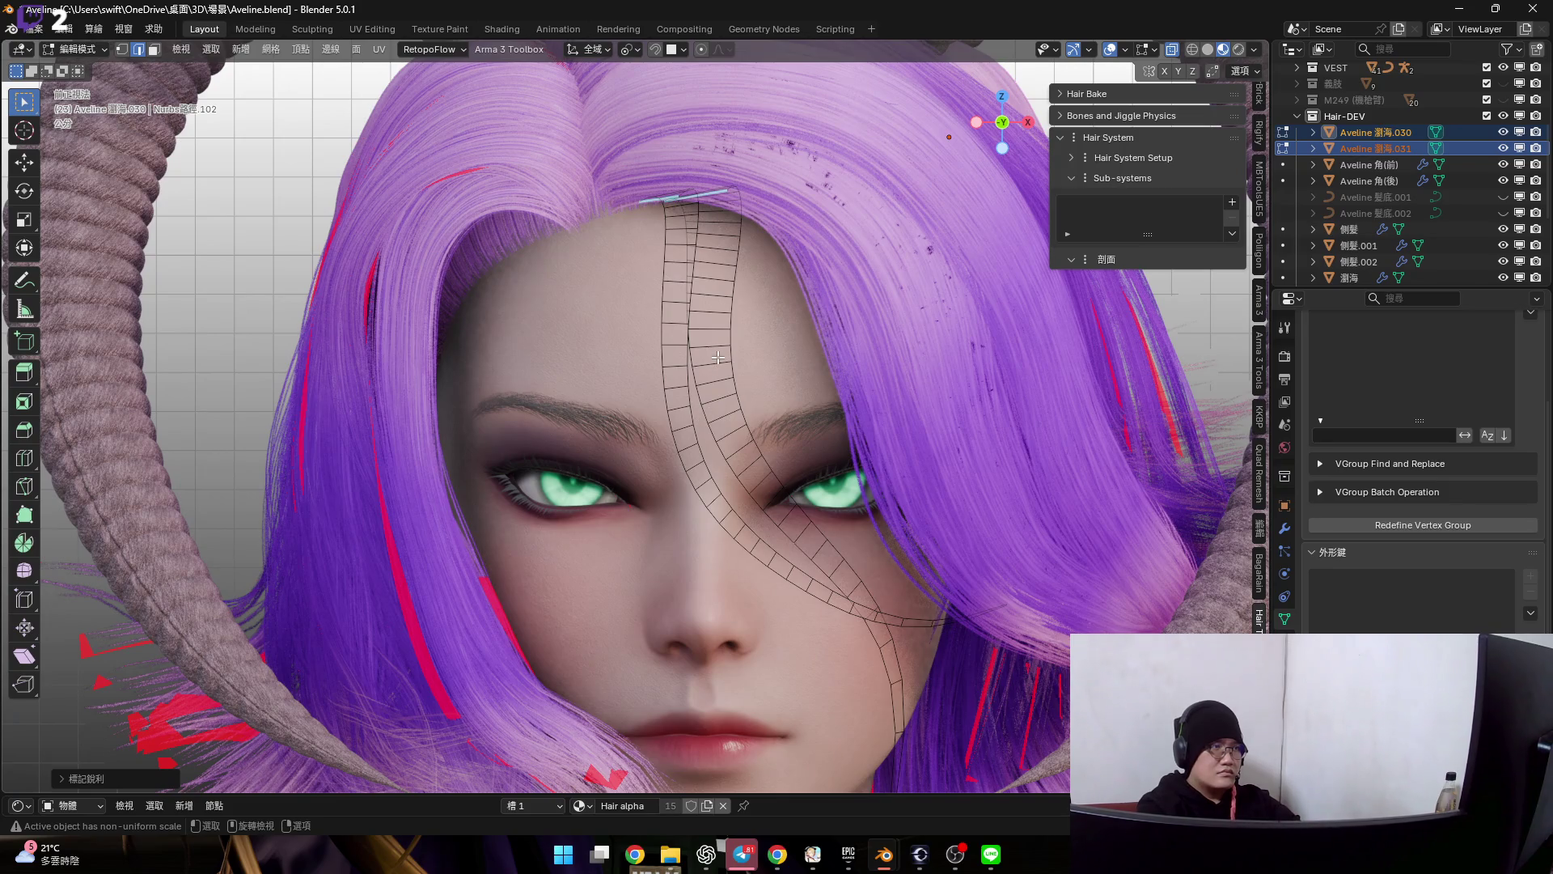
key("Tab")
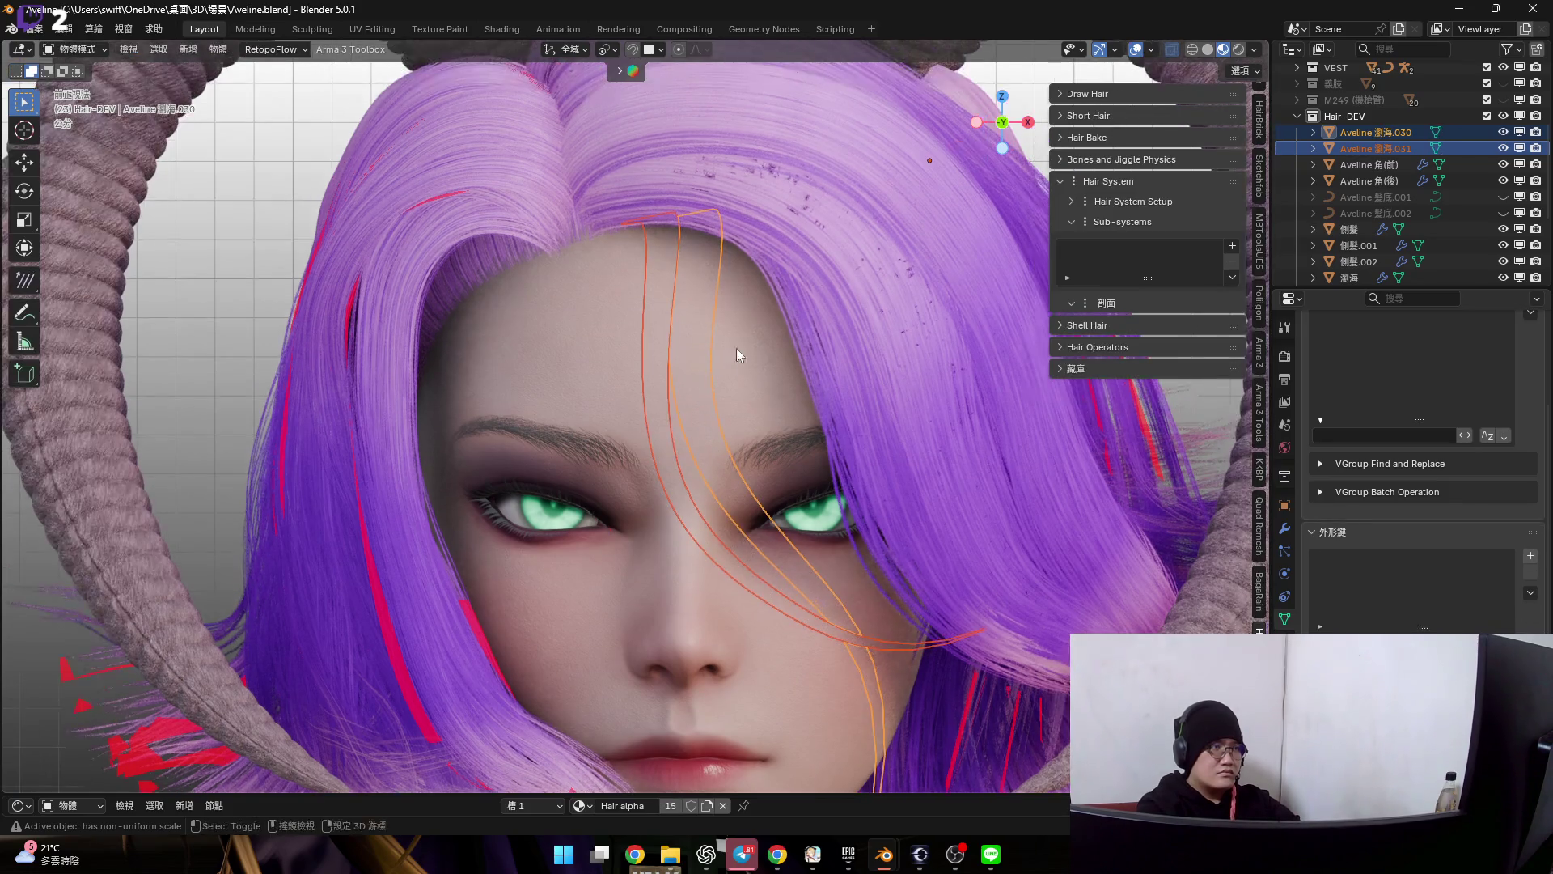
key("ctrl+a")
- Apply all transforms and join the two fringe meshes into one object
left_click(728, 339)
right_click(717, 373)
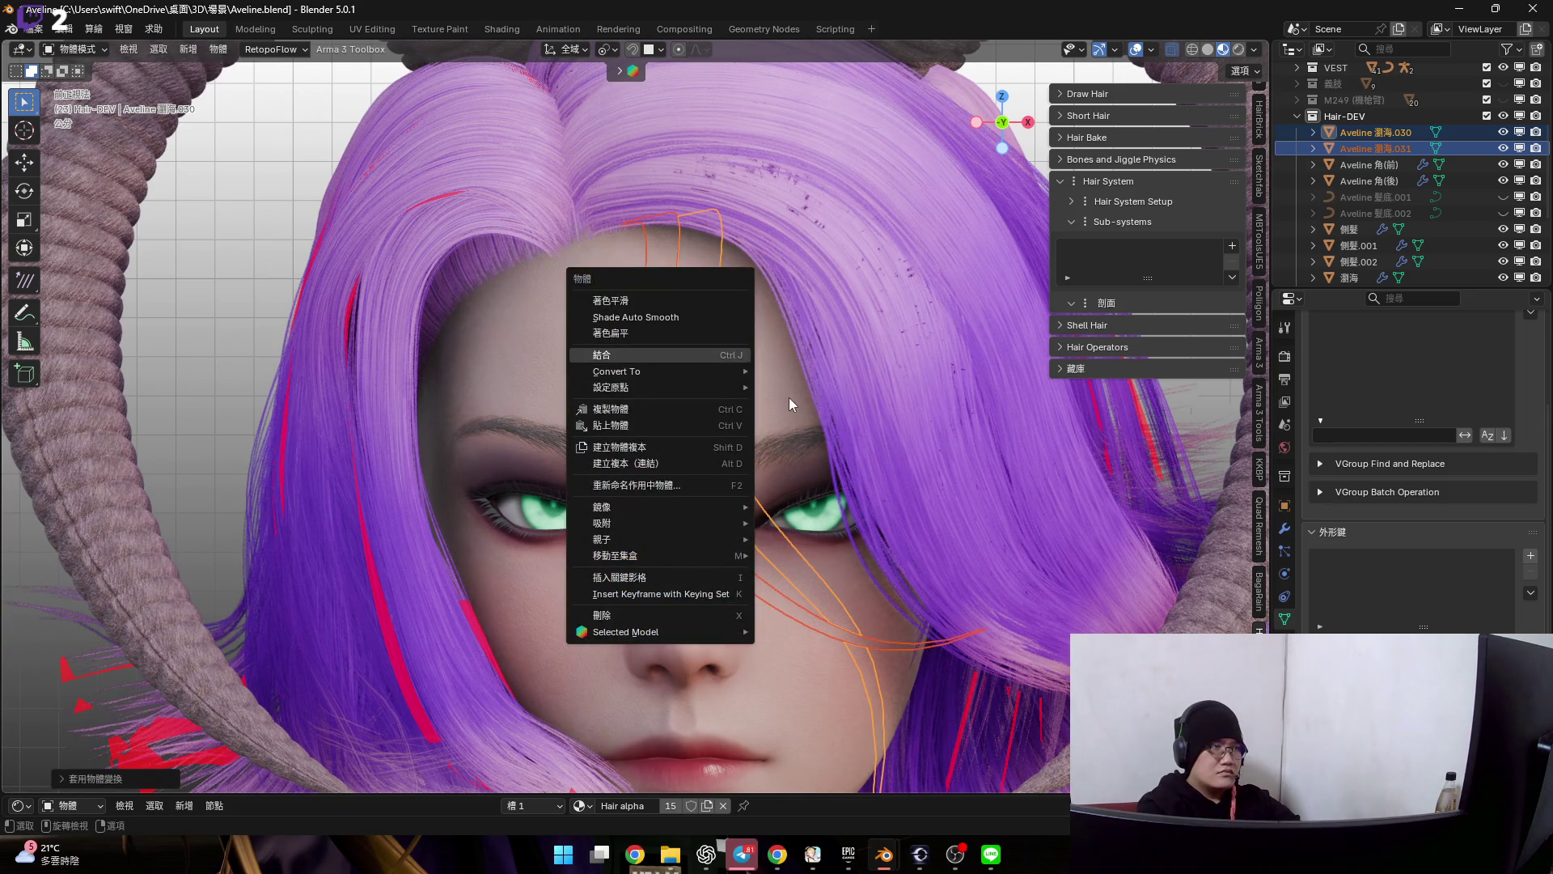
key("Return")
key("ctrl+a")
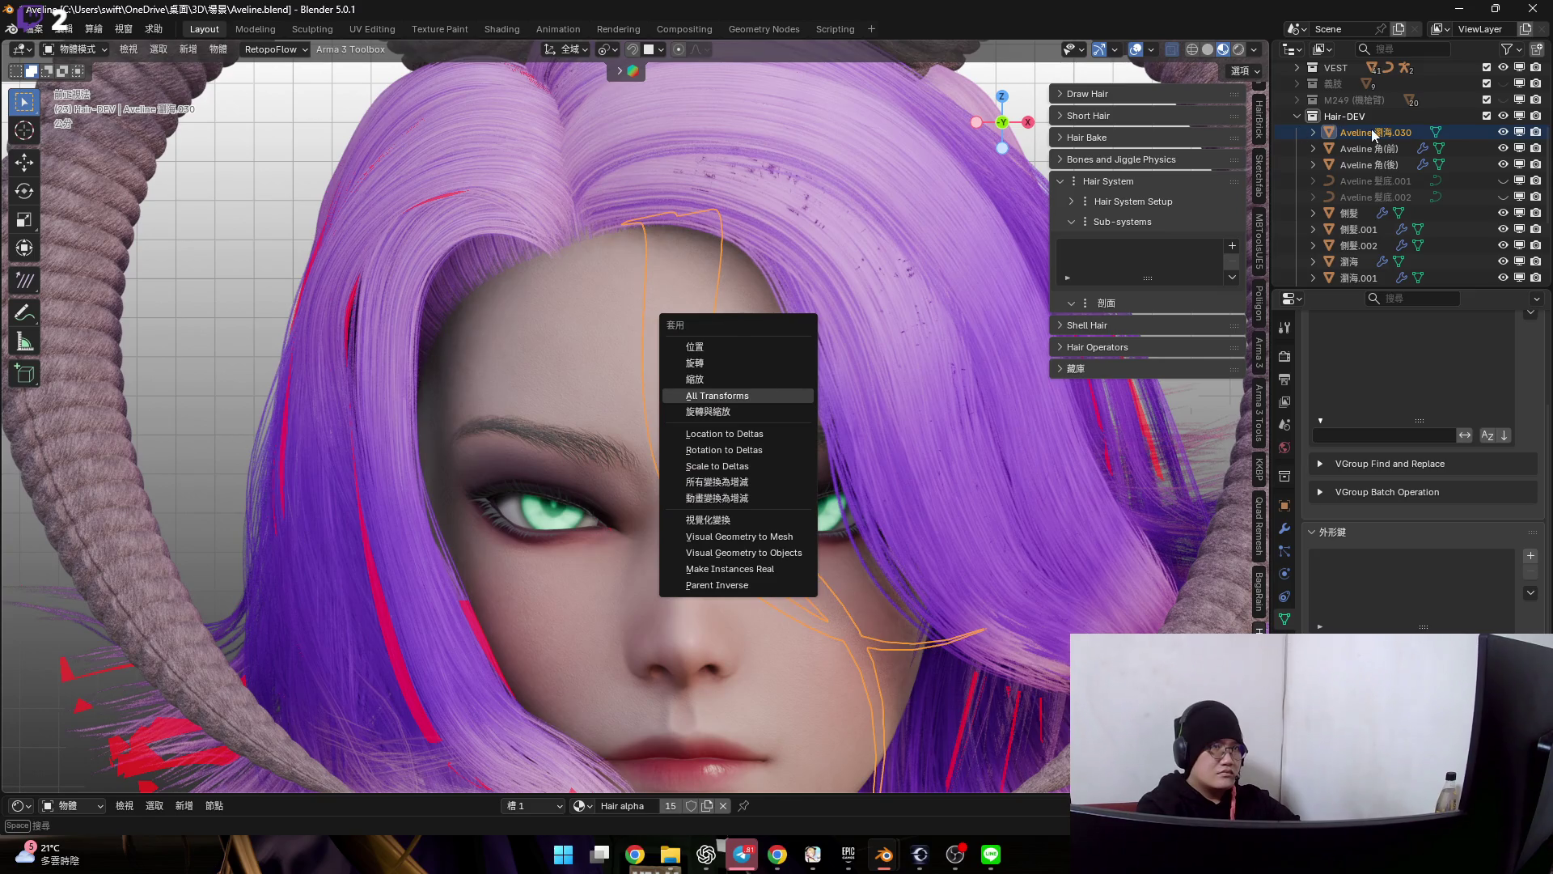
- Rename the joined object 瀏海_髮毛 in the Outliner and reveal it in the list
double_click(1375, 136)
scroll(1375, 137, "up", 2)
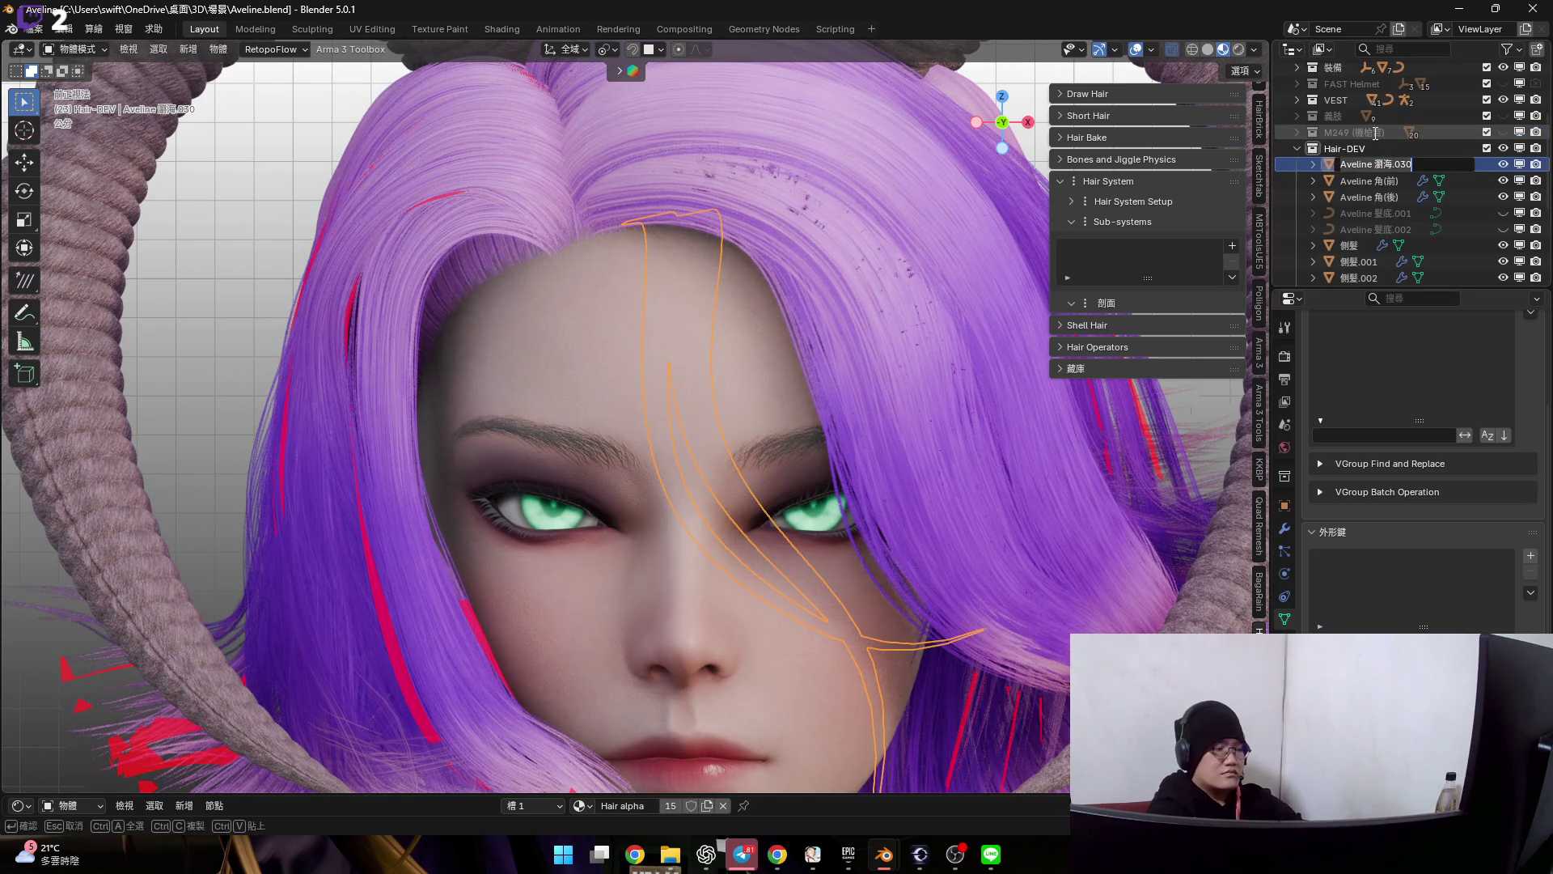
key("BackSpace")
type("xu")
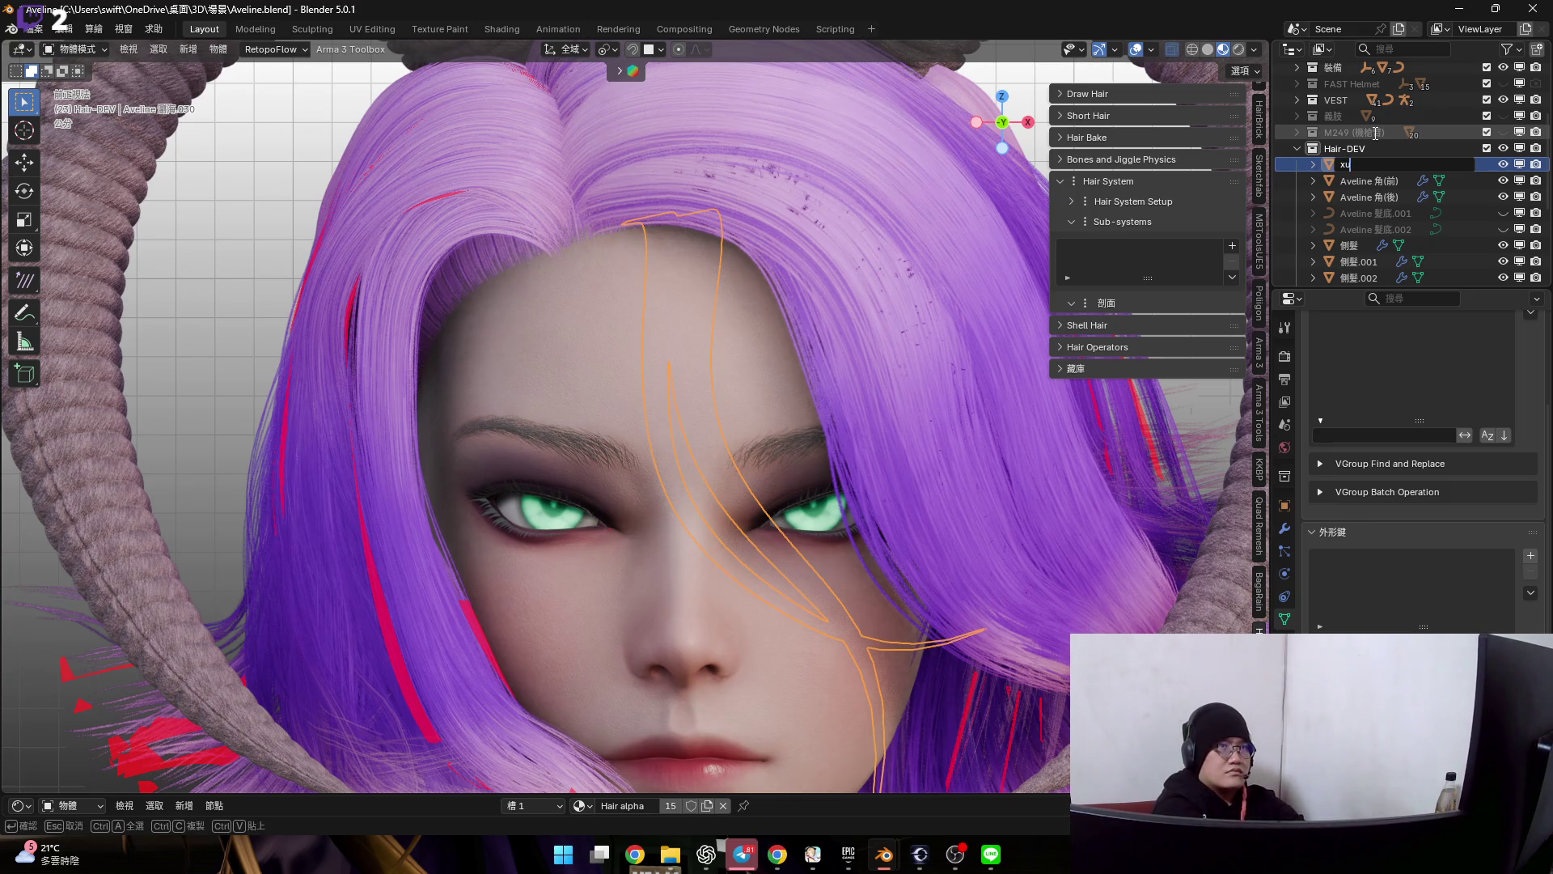
type("瀏海_髮毛")
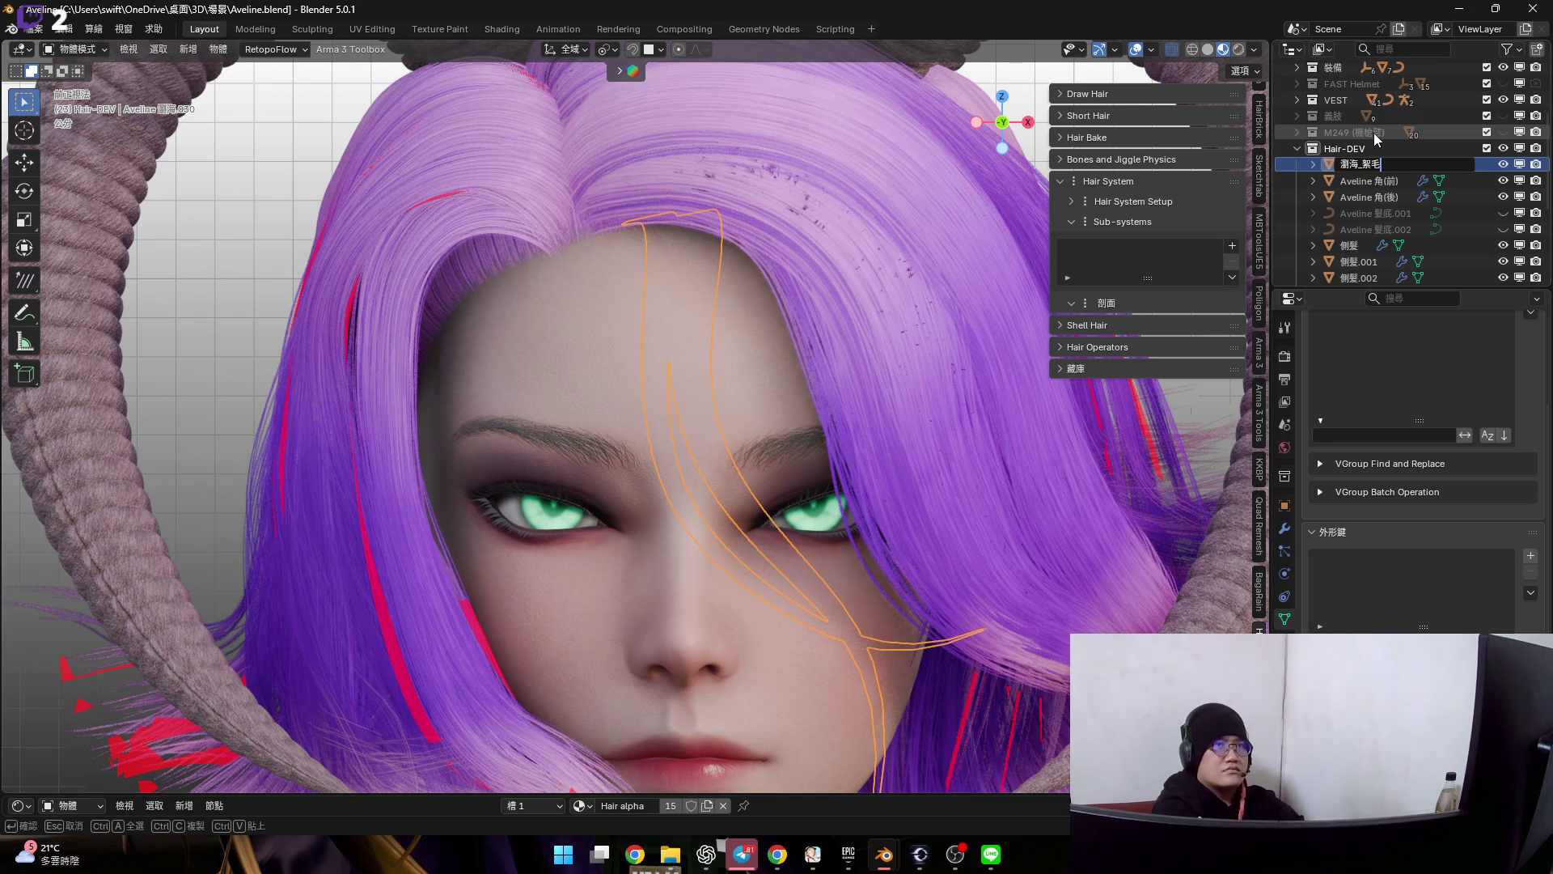
key("Return")
left_click(1433, 48)
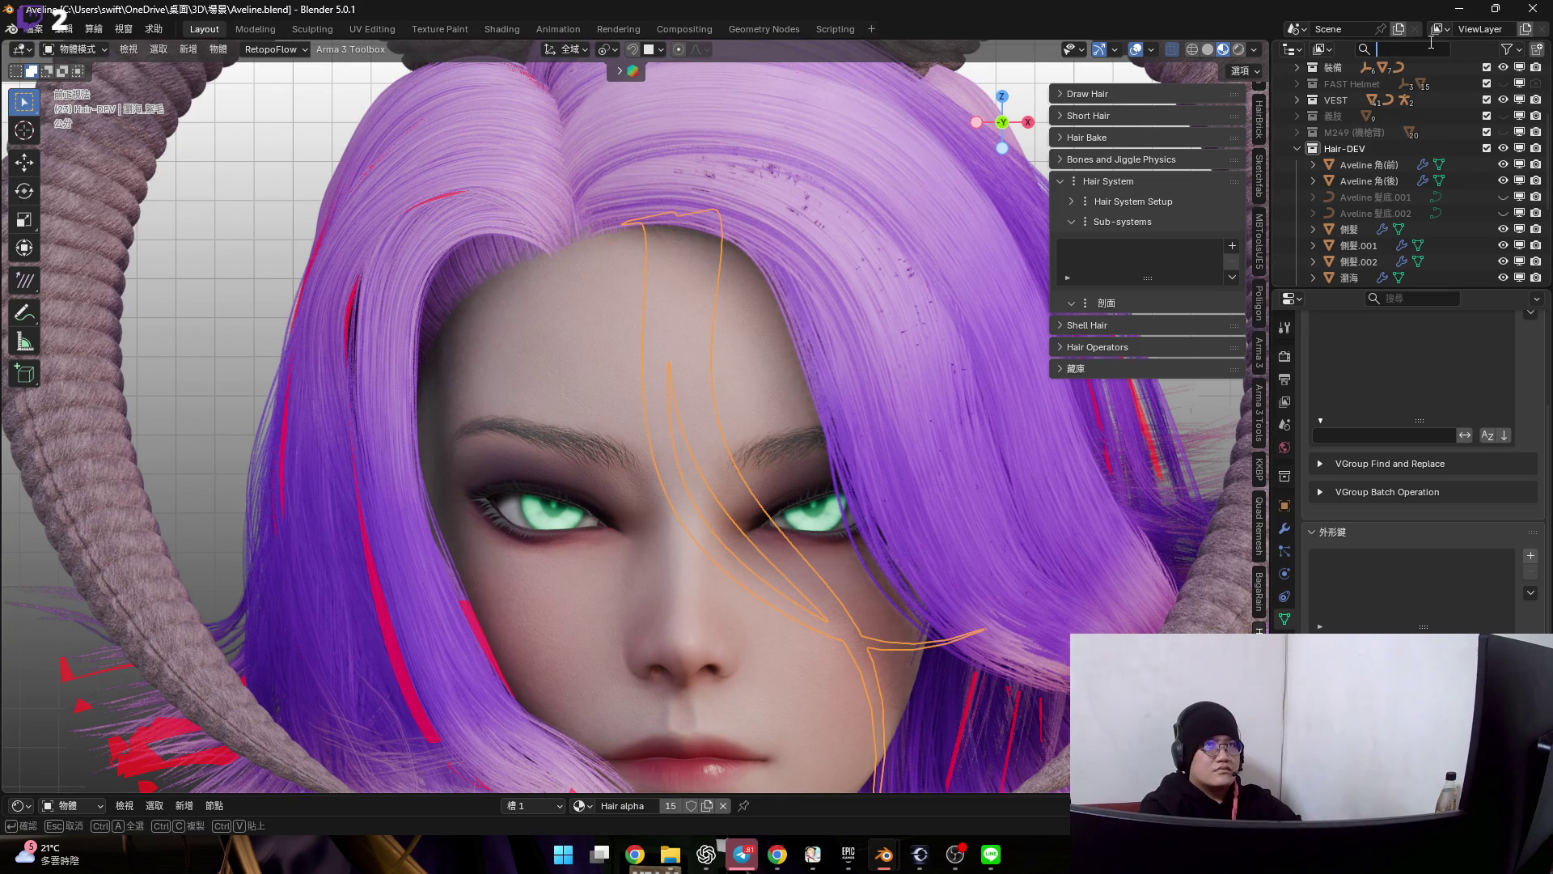
key("Escape")
scroll(1397, 182, "down", 4)
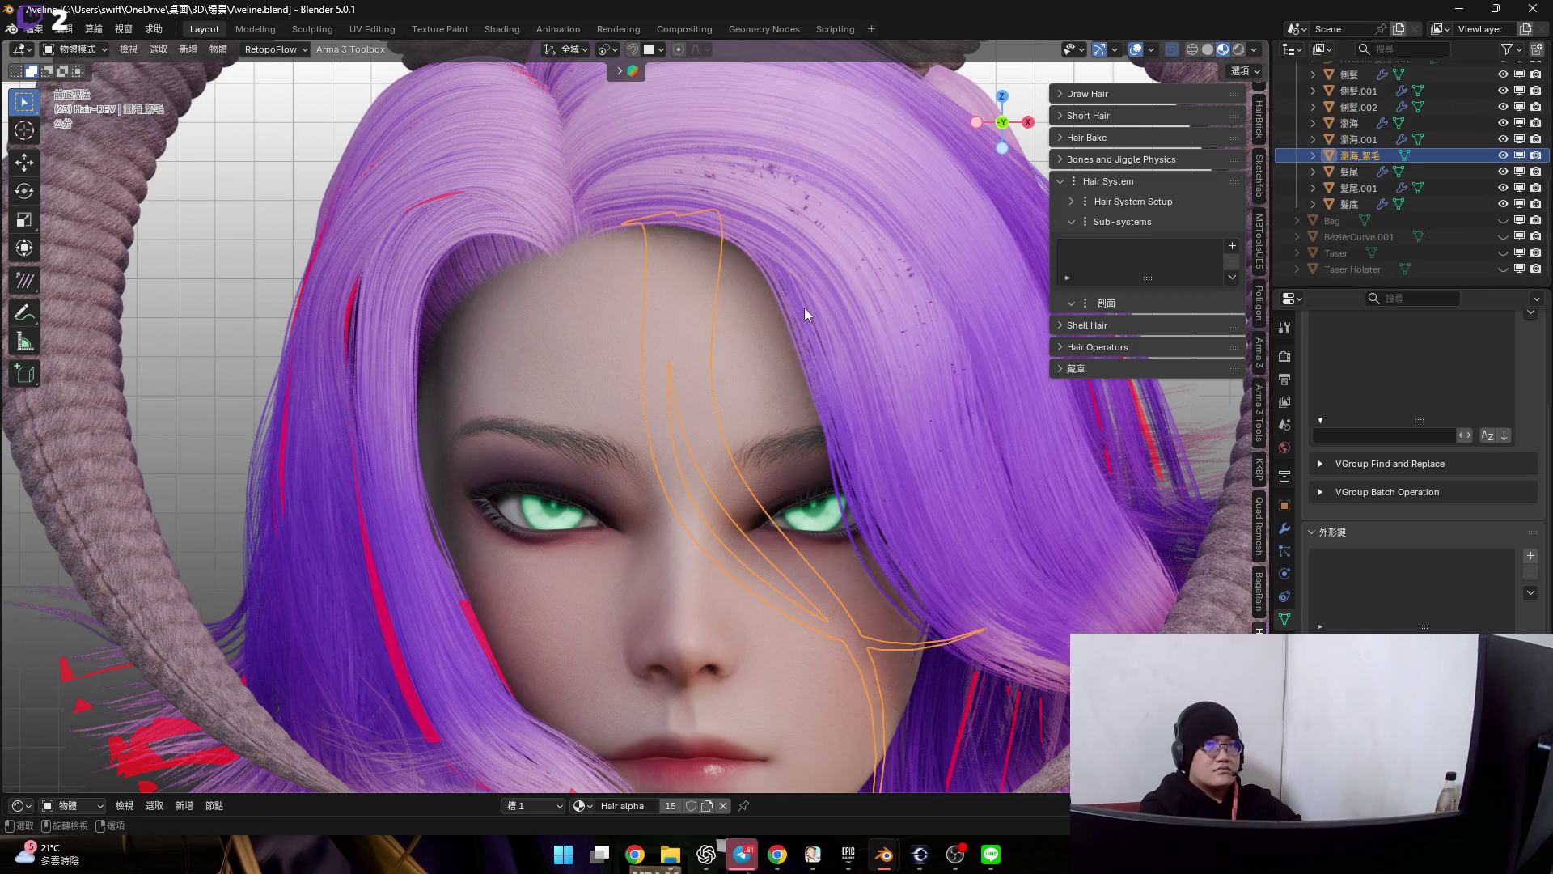
key("KP_Decimal")
scroll(790, 369, "down", 1)
scroll(822, 341, "down", 1)
scroll(967, 342, "down", 1)
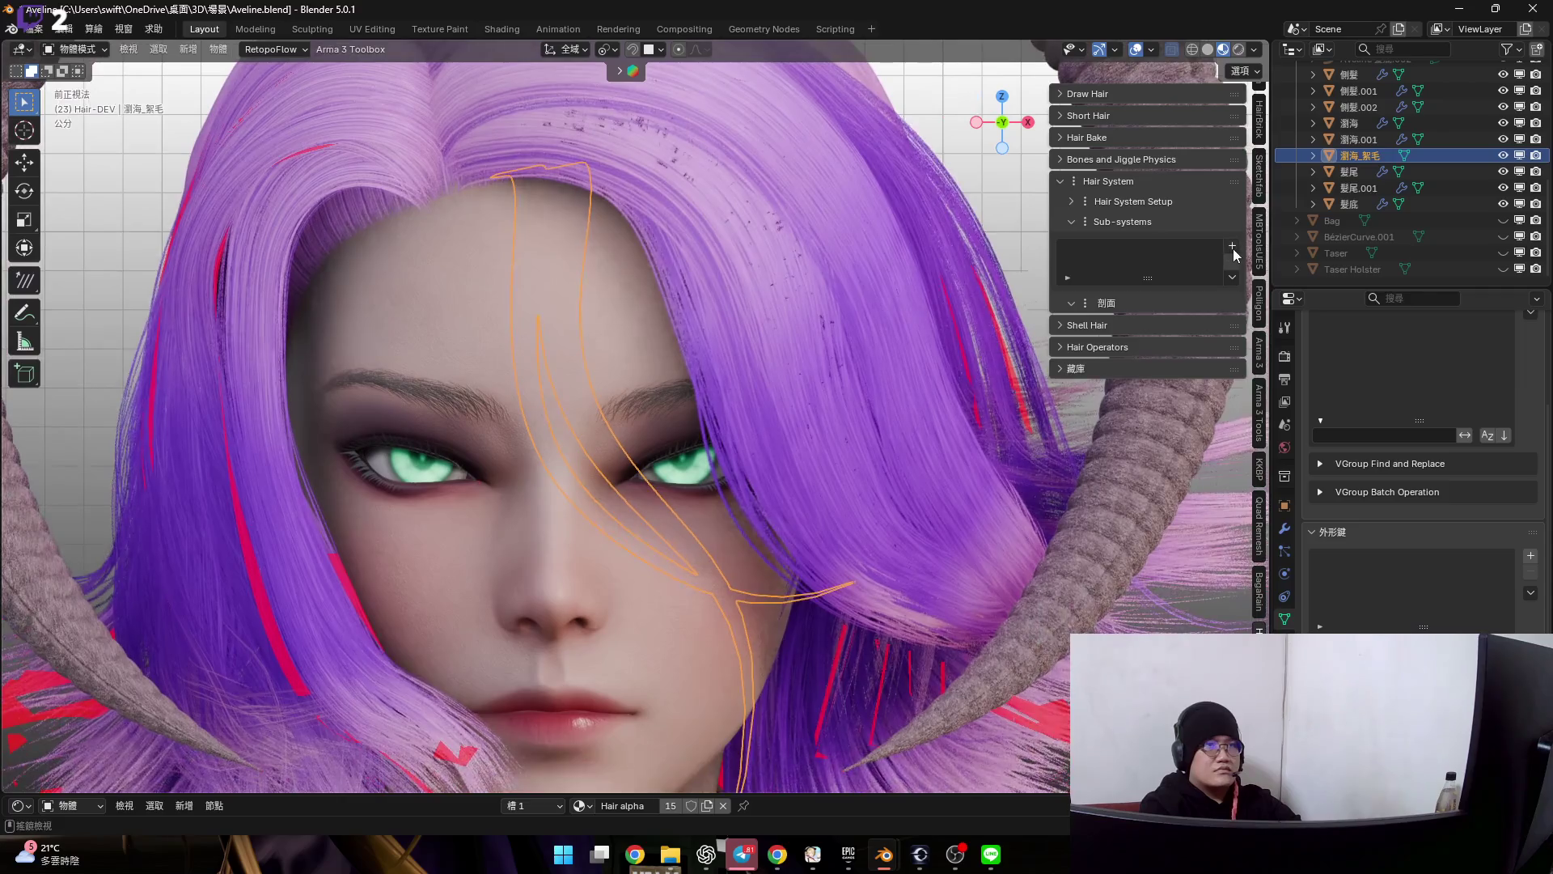
- Add a Strands from Grid Surface sub-system to 瀏海_髮毛 with strand count reduced to 3
left_click(1232, 246)
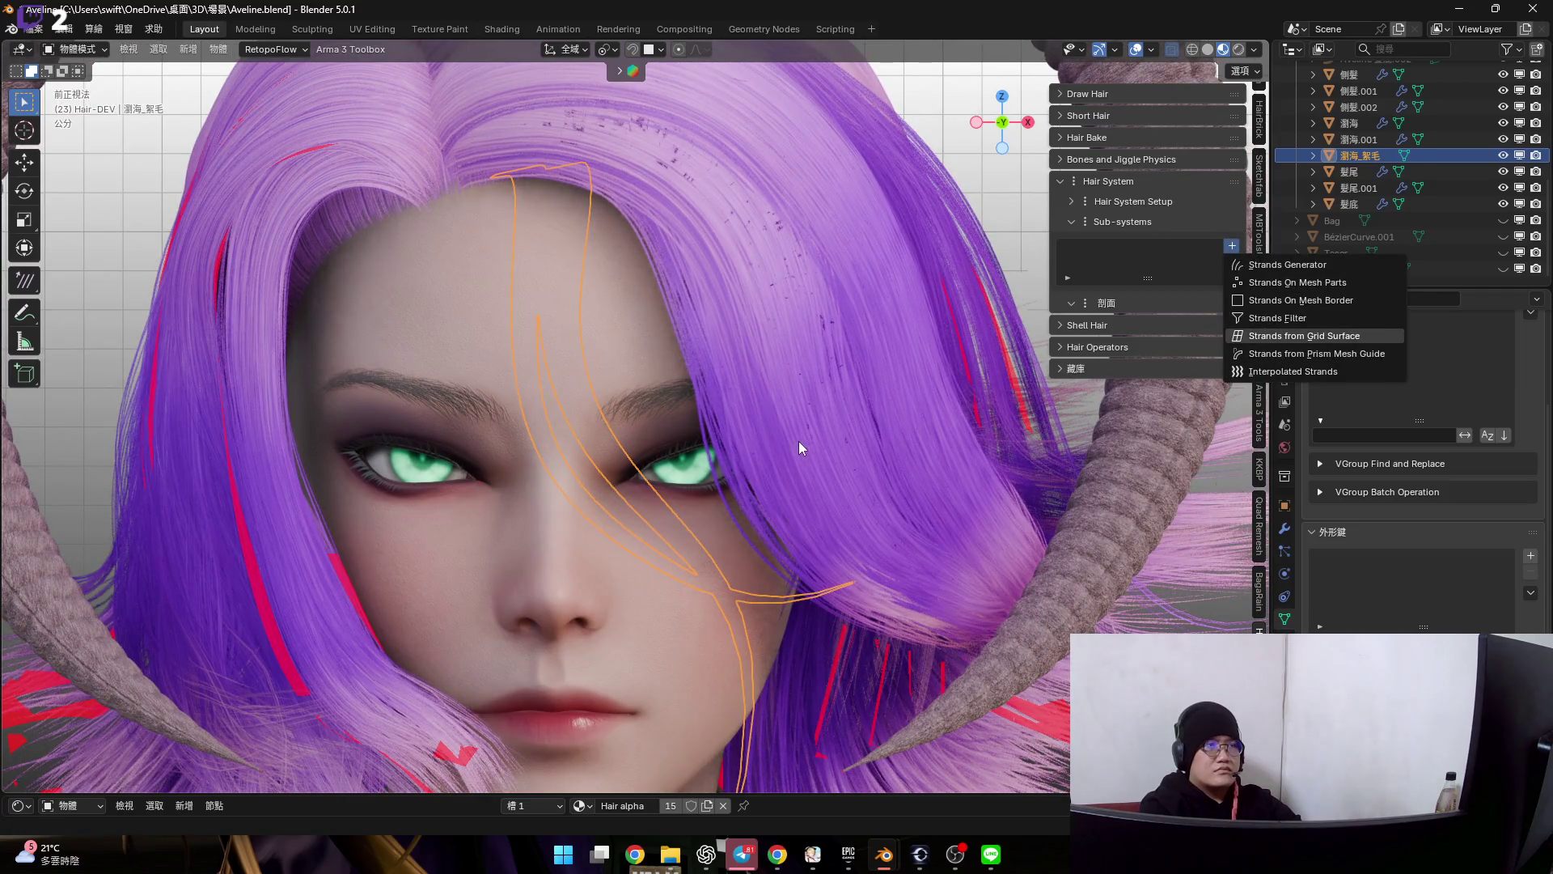
key("Return")
middle_click_drag(798, 439, 799, 327, "shift")
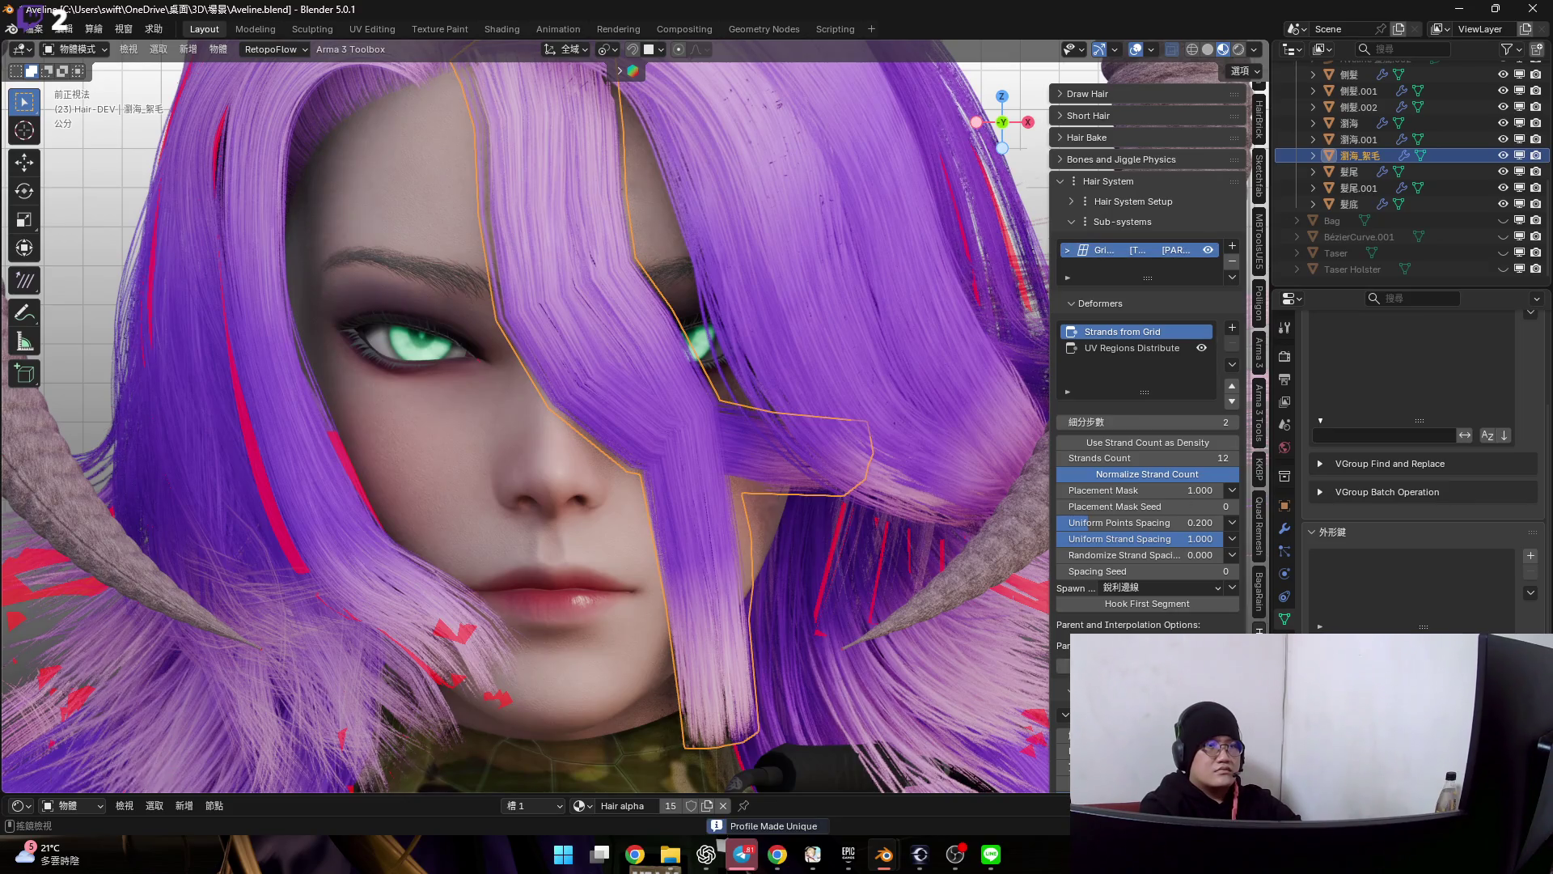
scroll(1147, 486, "down", 5)
scroll(1204, 630, "up", 5)
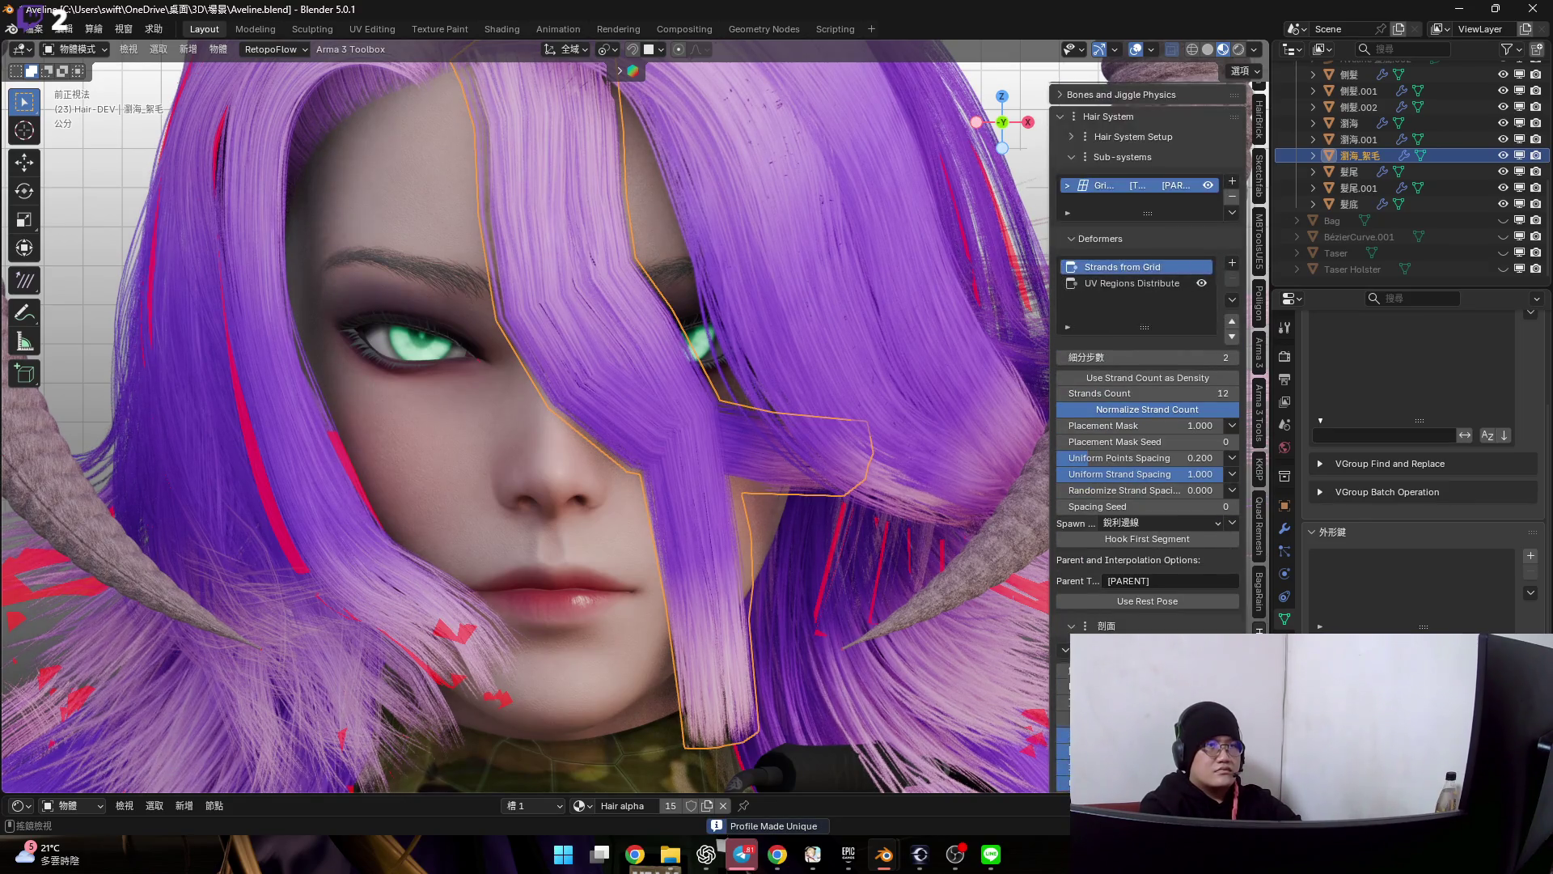
scroll(1174, 426, "up", 2, "ctrl")
scroll(1175, 421, "up", 1, "ctrl")
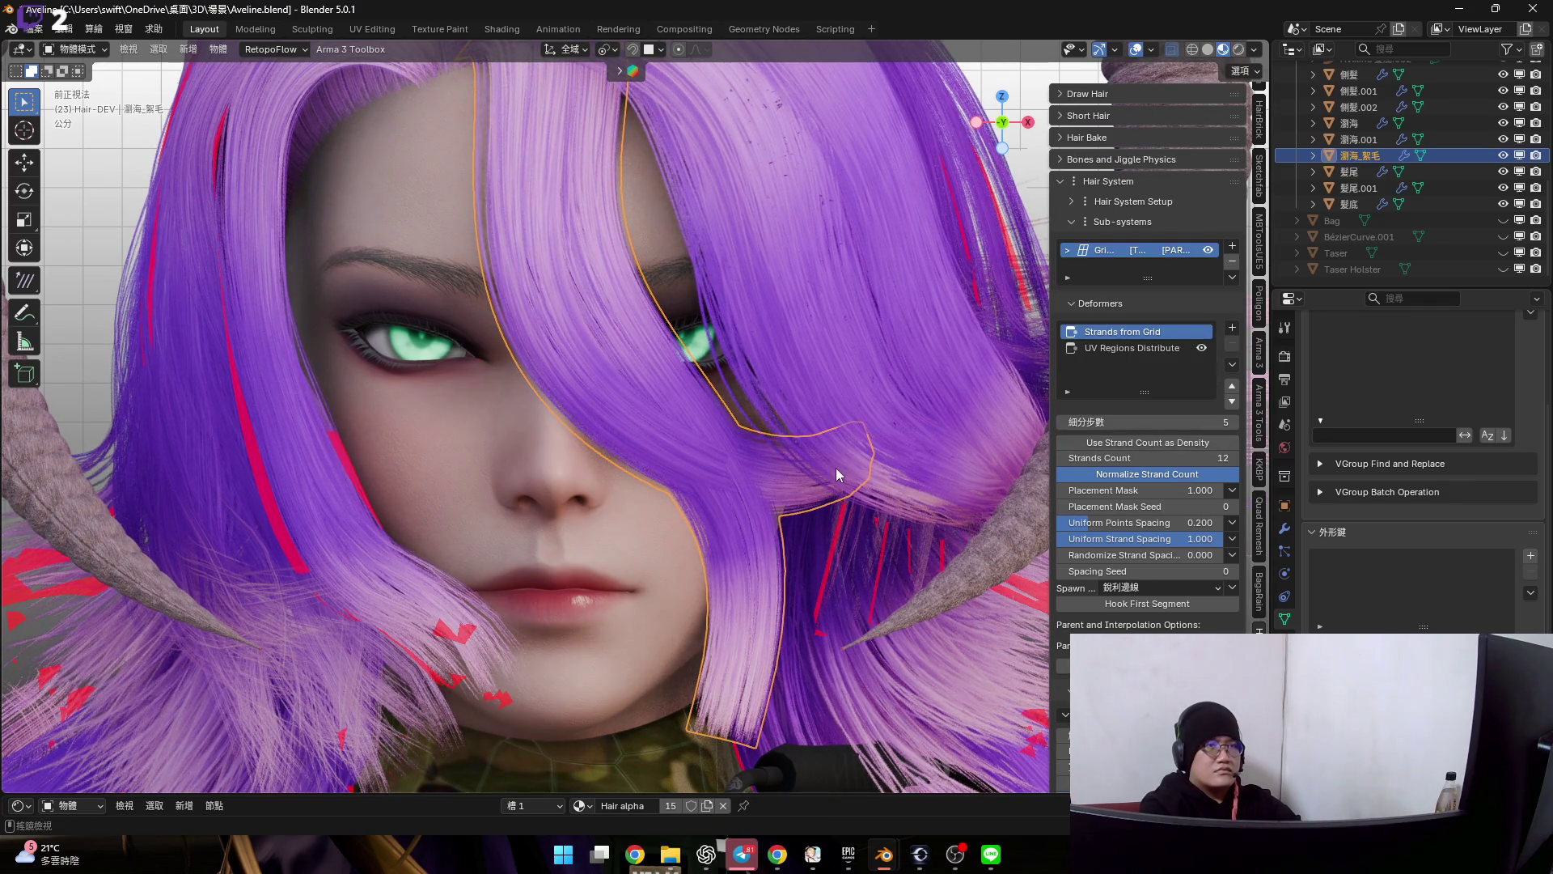
middle_click_drag(836, 468, 858, 313, "shift")
left_click_drag(1187, 459, 1193, 466)
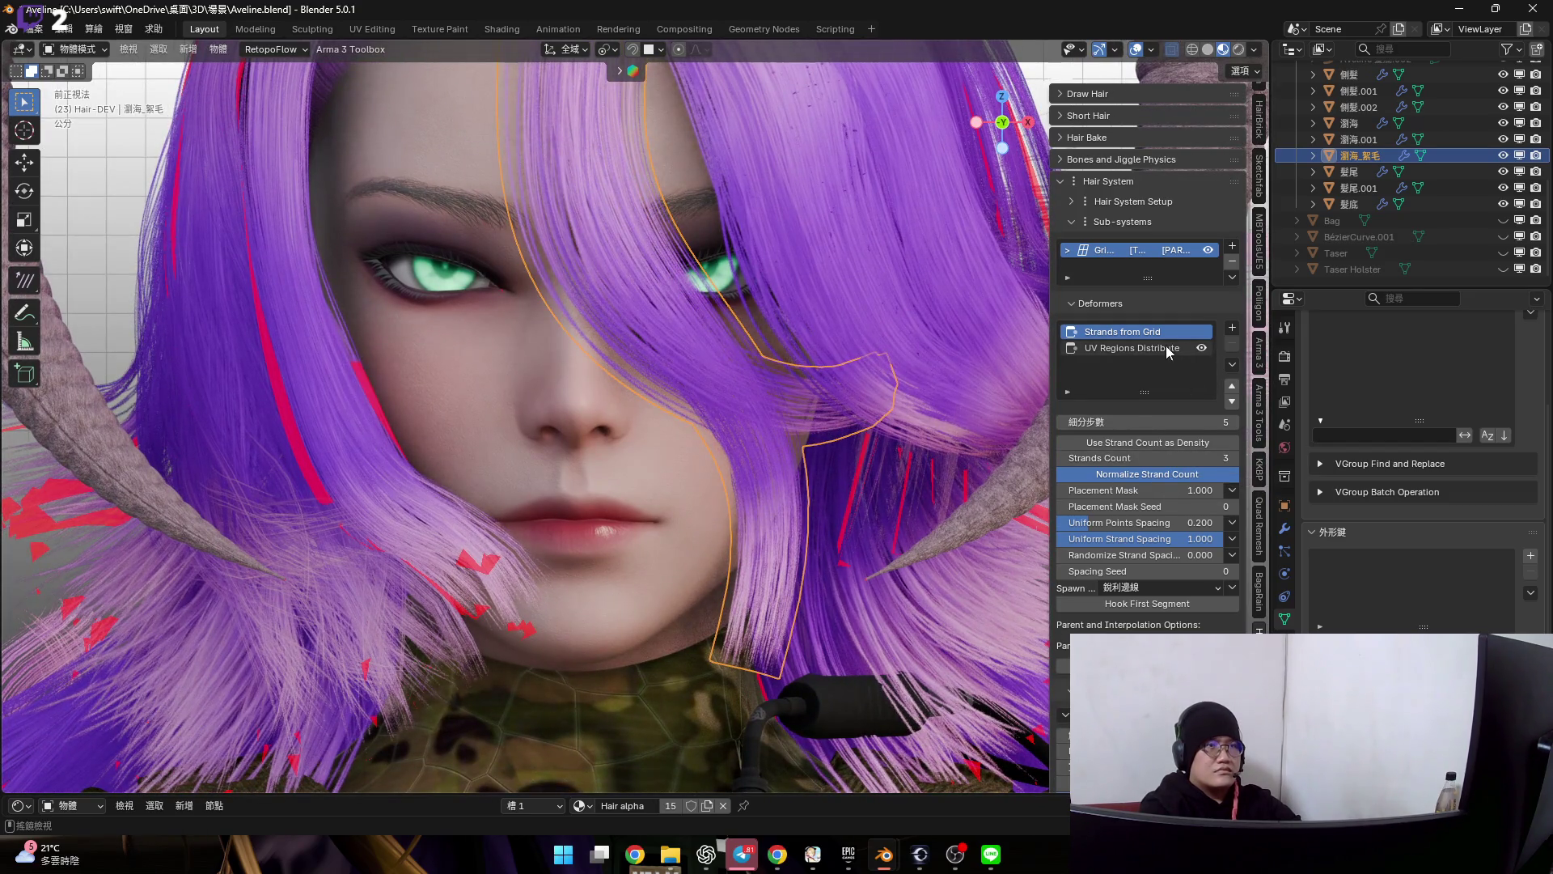
left_click(1132, 347)
- Pick four specific UV regions for the 瀏海_髮毛 strands in the UV Regions Distribute deformer instead of all
left_click(1182, 423)
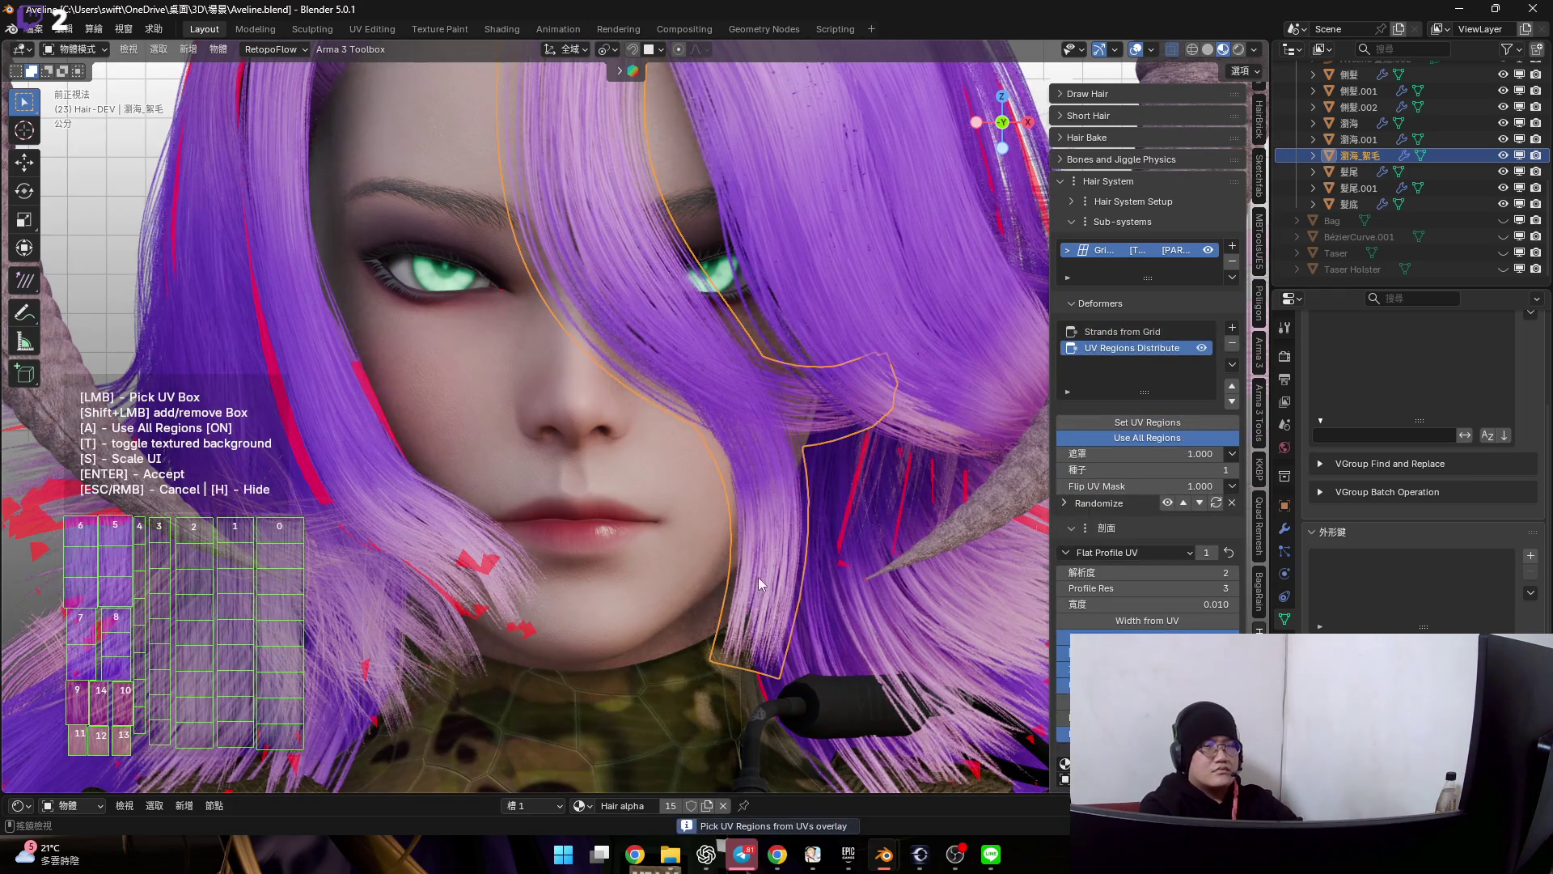
key("a")
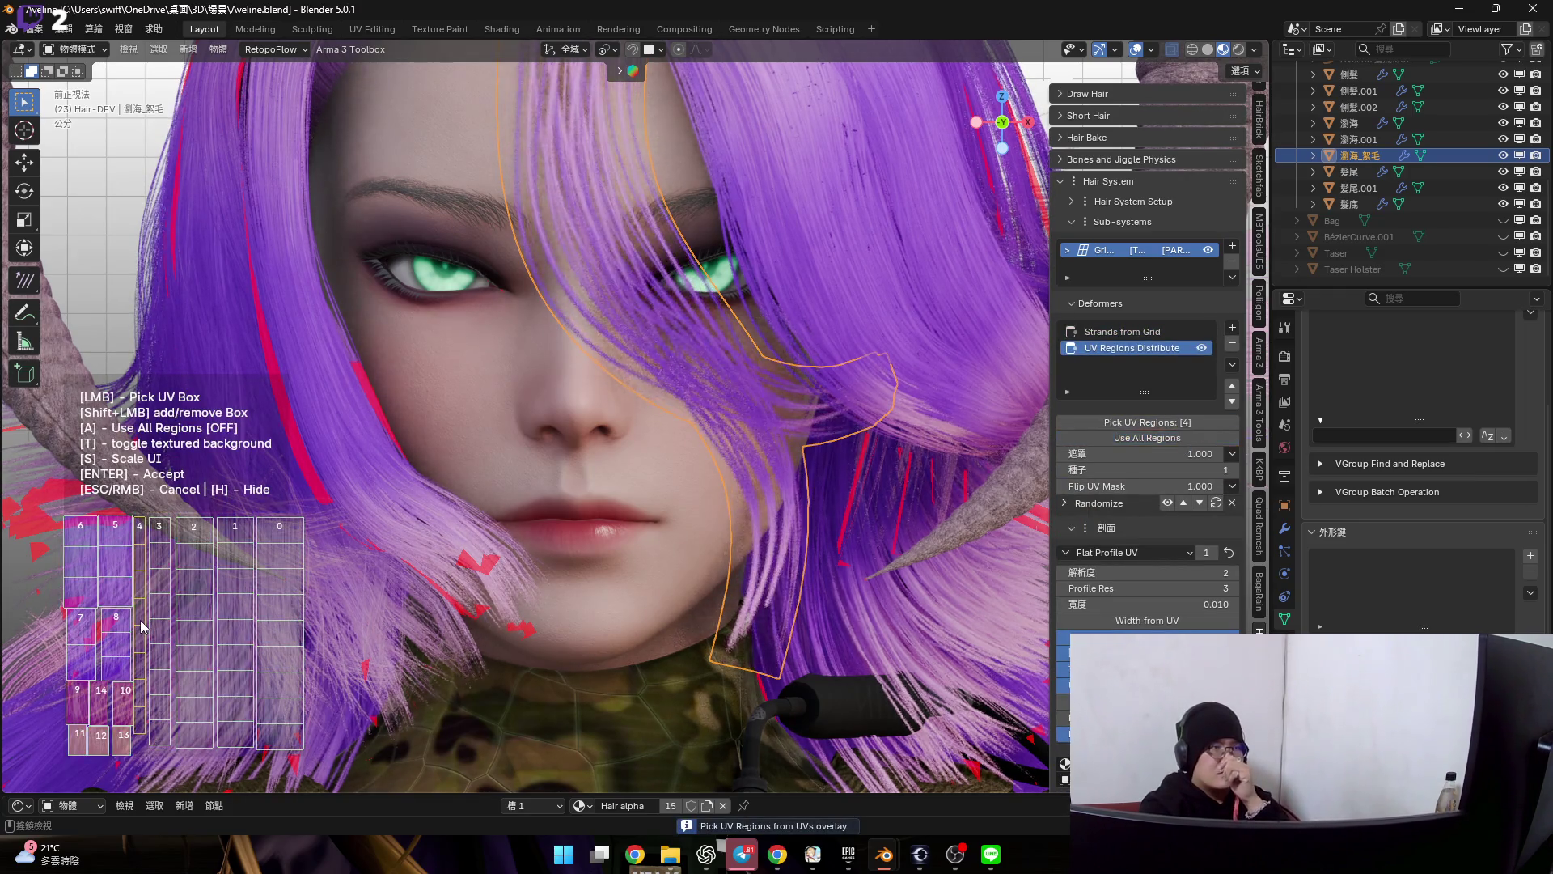
key("Return")
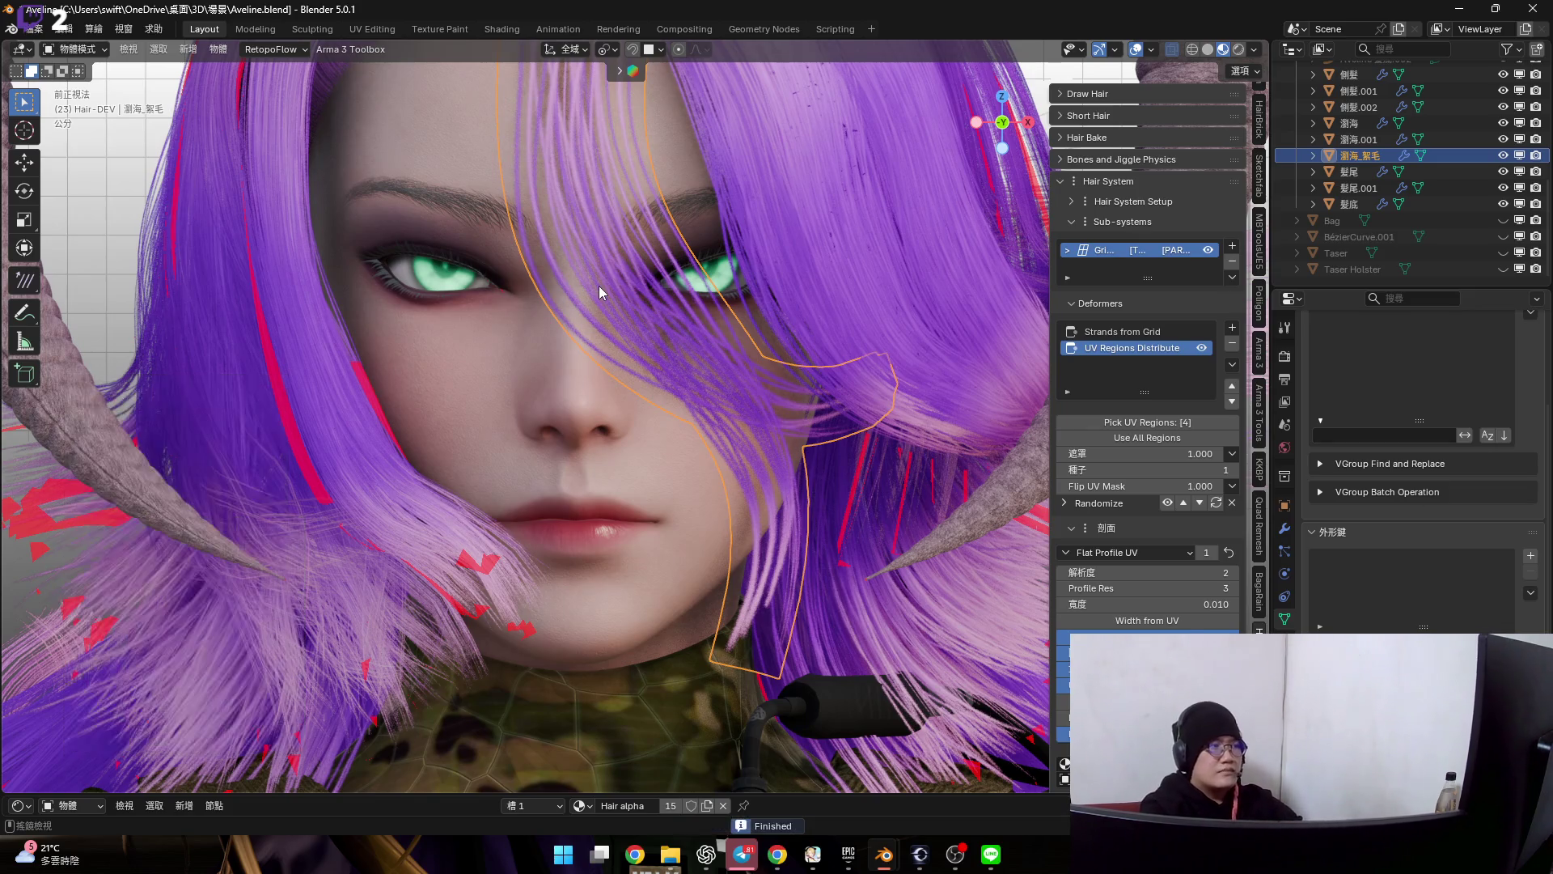
middle_click_drag(598, 286, 591, 309, "shift")
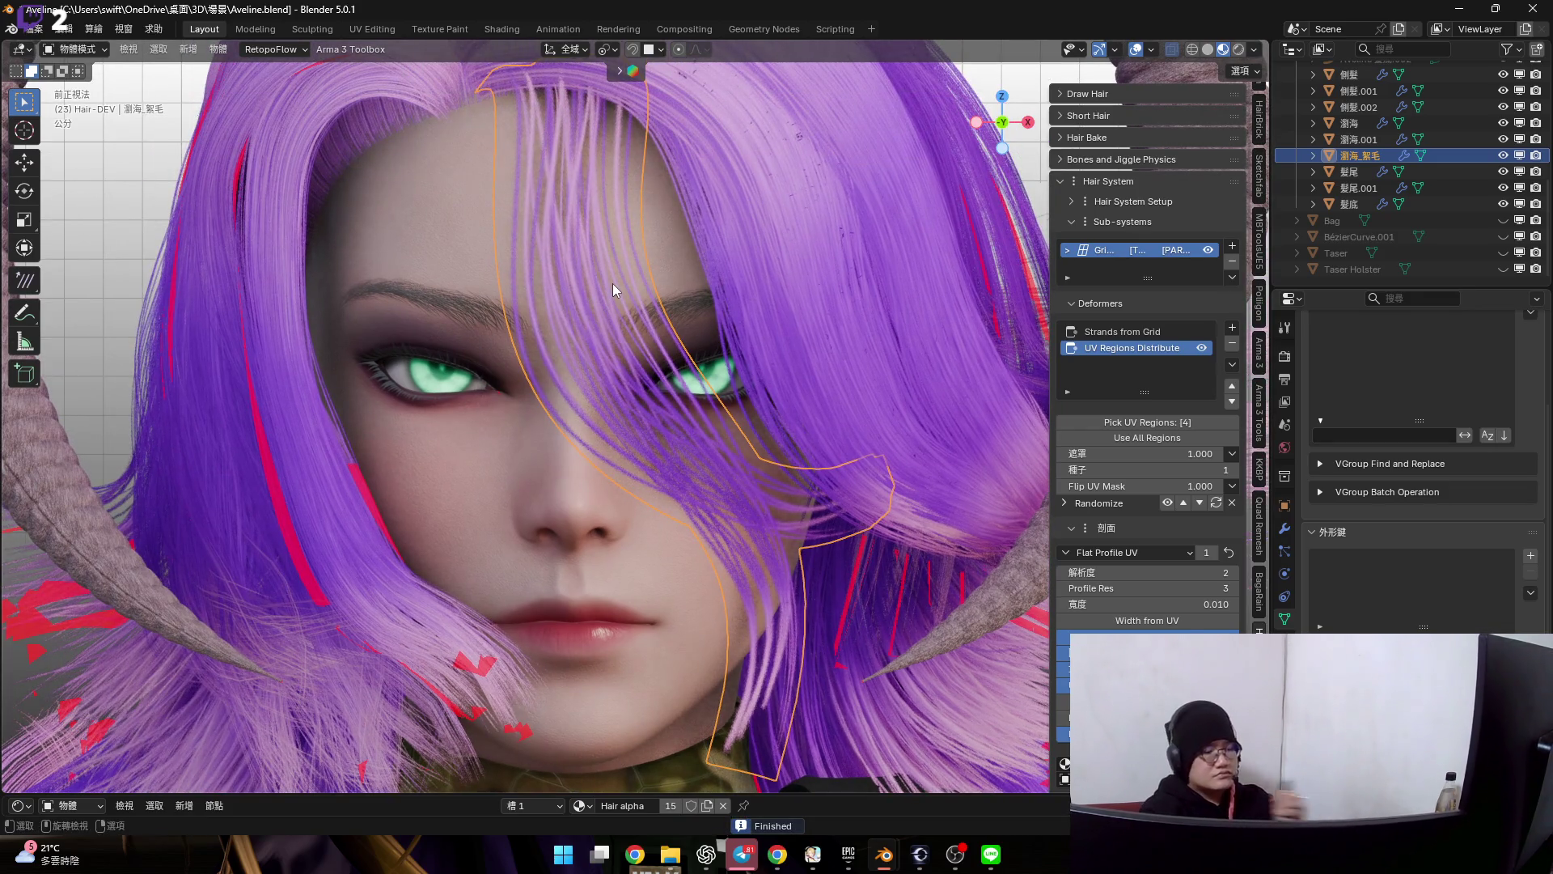
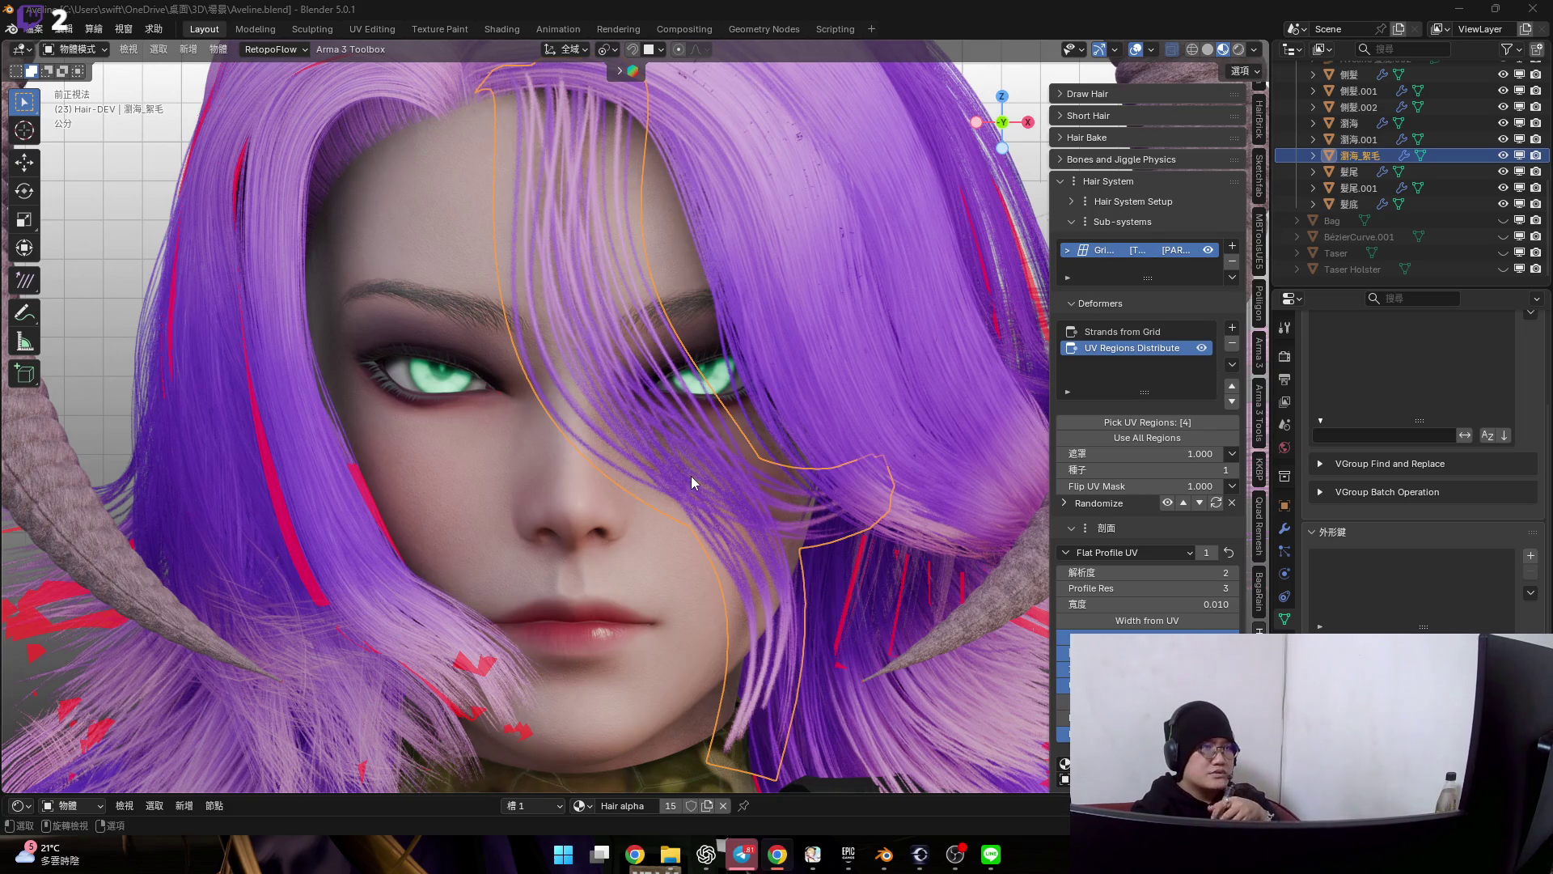
- Hide viewport overlays, reframe the face and bring up the Strands from Grid settings
left_click(1137, 50)
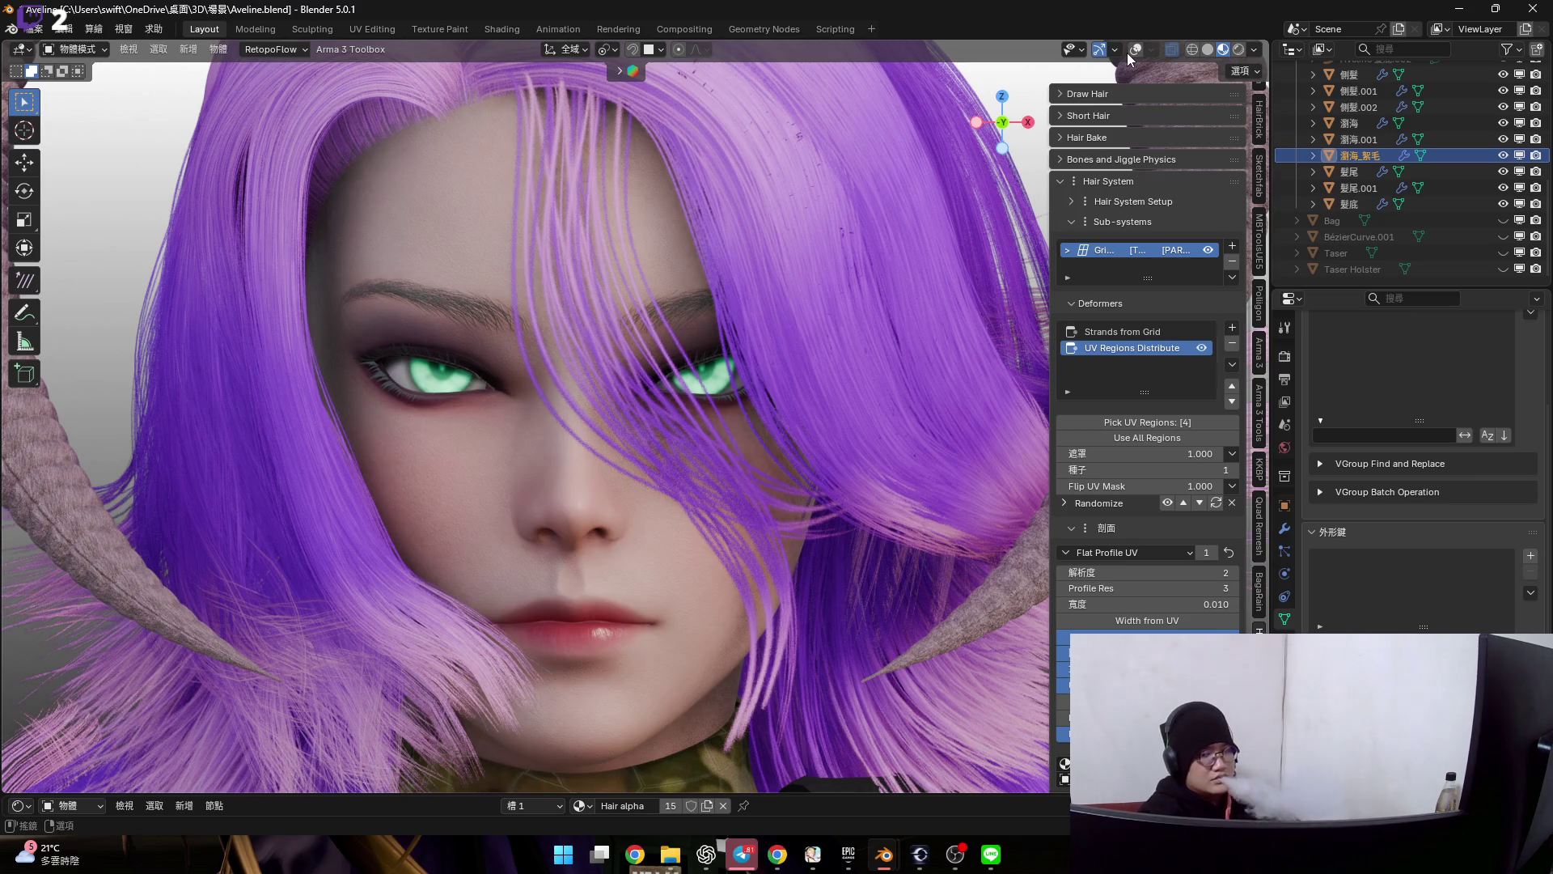
scroll(614, 438, "up", 2)
scroll(666, 342, "up", 2)
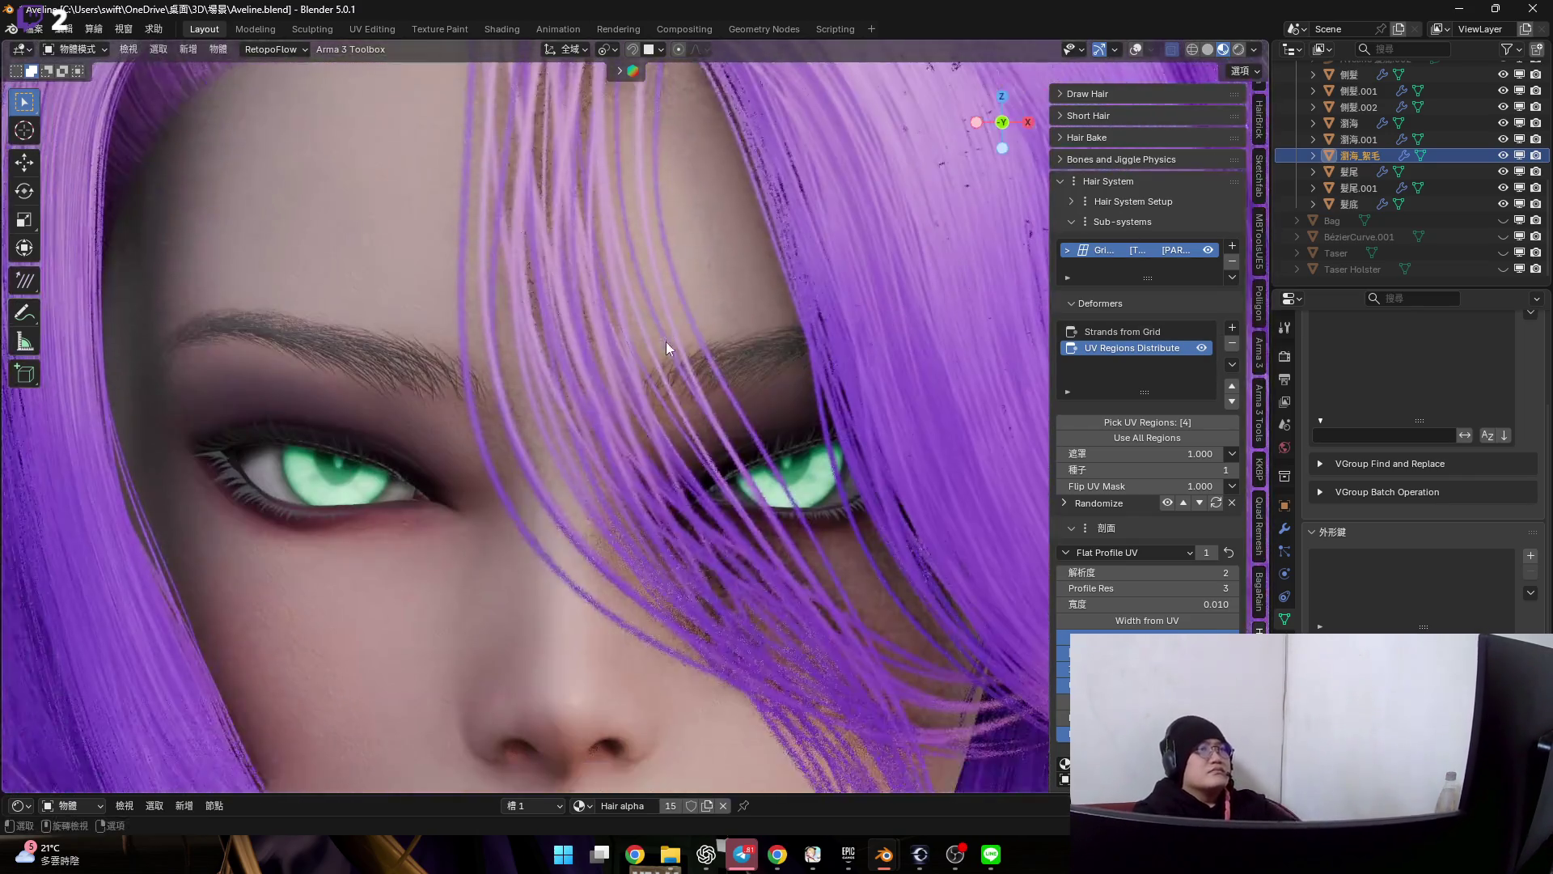
middle_click_drag(676, 341, 707, 304)
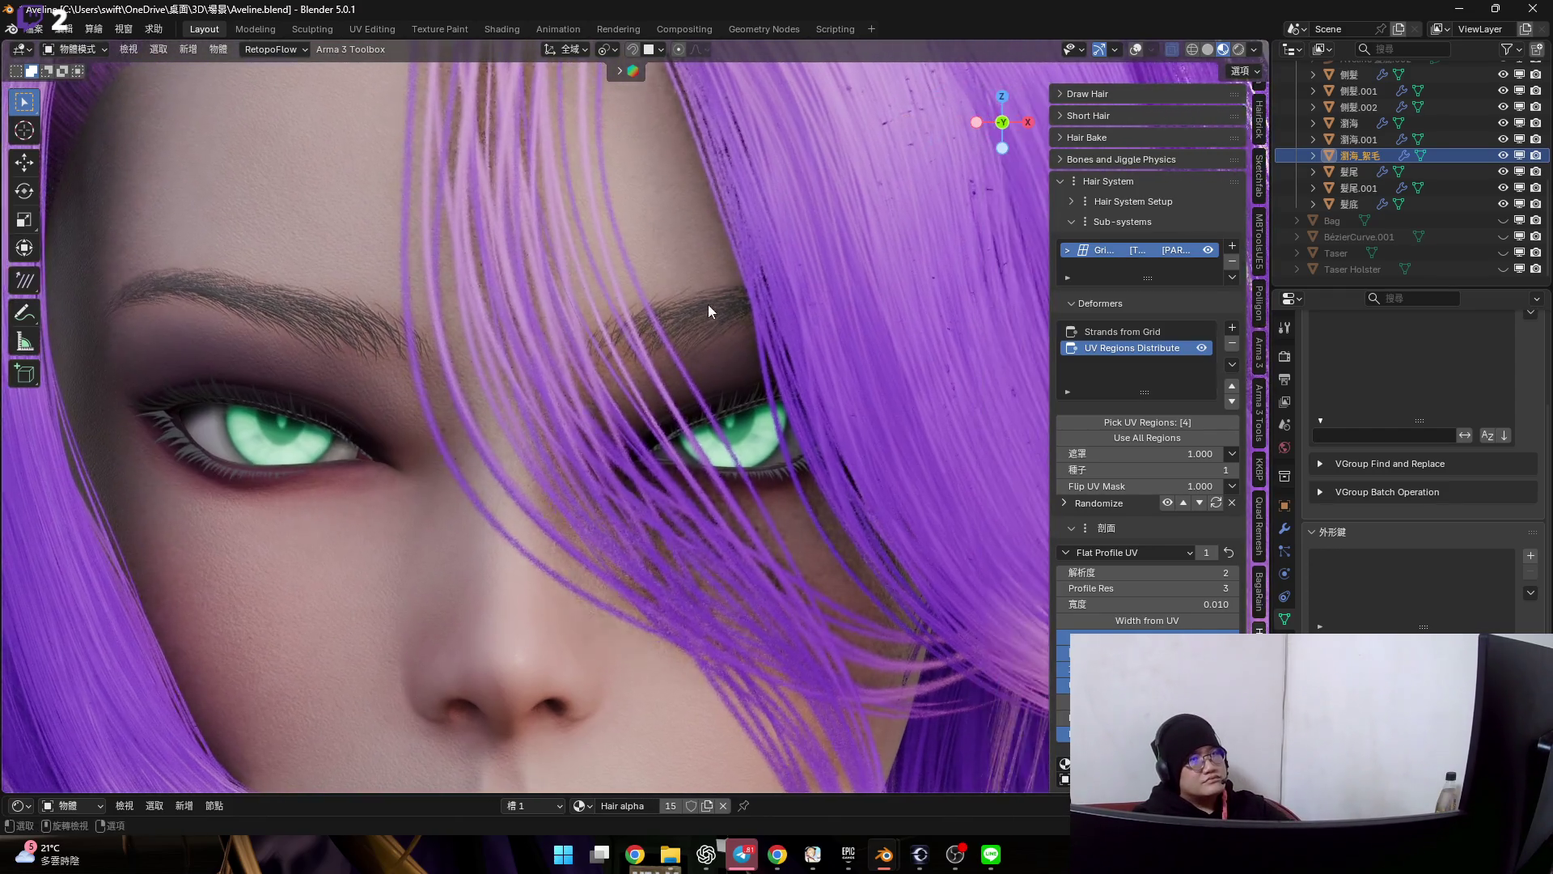
scroll(708, 304, "down", 2)
left_click(1122, 332)
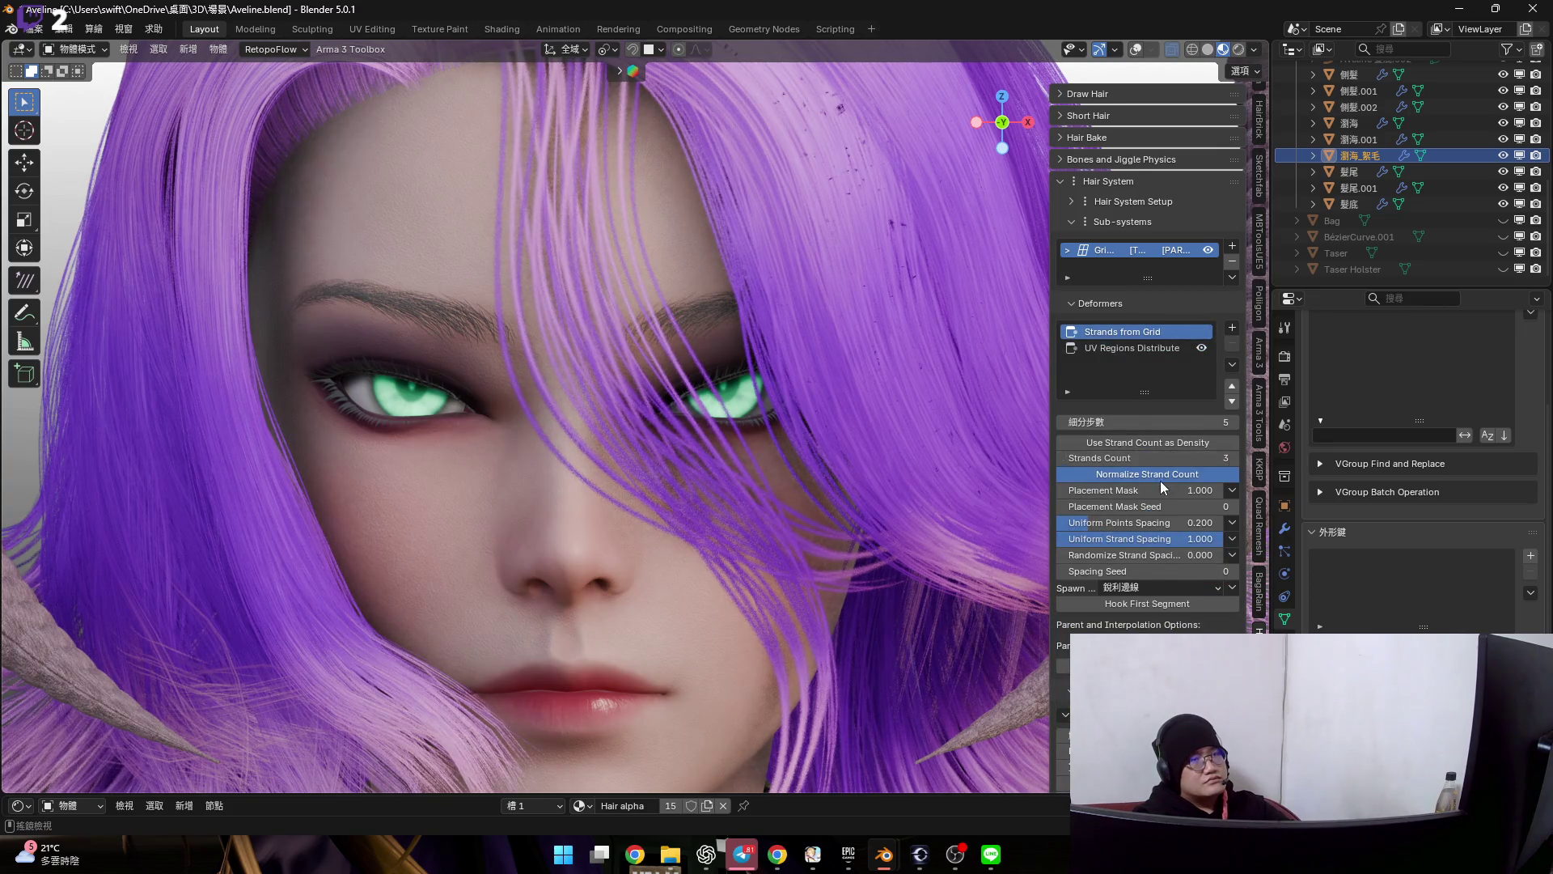
scroll(1172, 477, "down", 2)
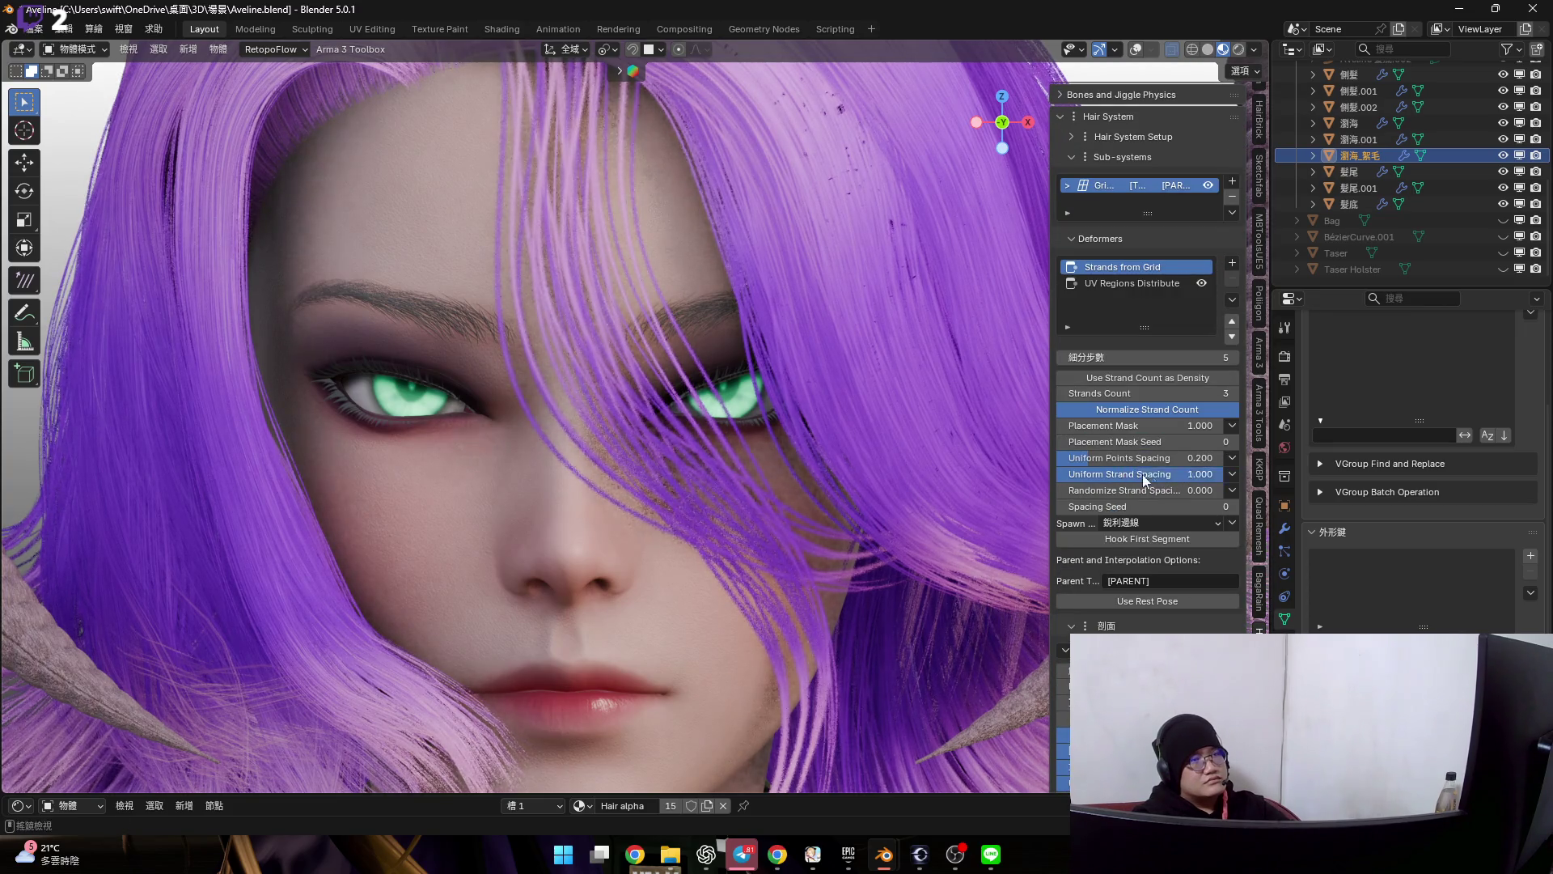
- Raise uniform point spacing to 0.455 and adjust the strand profile width while orbiting the face
mouse_move(1147, 457)
left_mouse_down()
mouse_move(1196, 457)
mouse_move(1134, 462)
left_mouse_up()
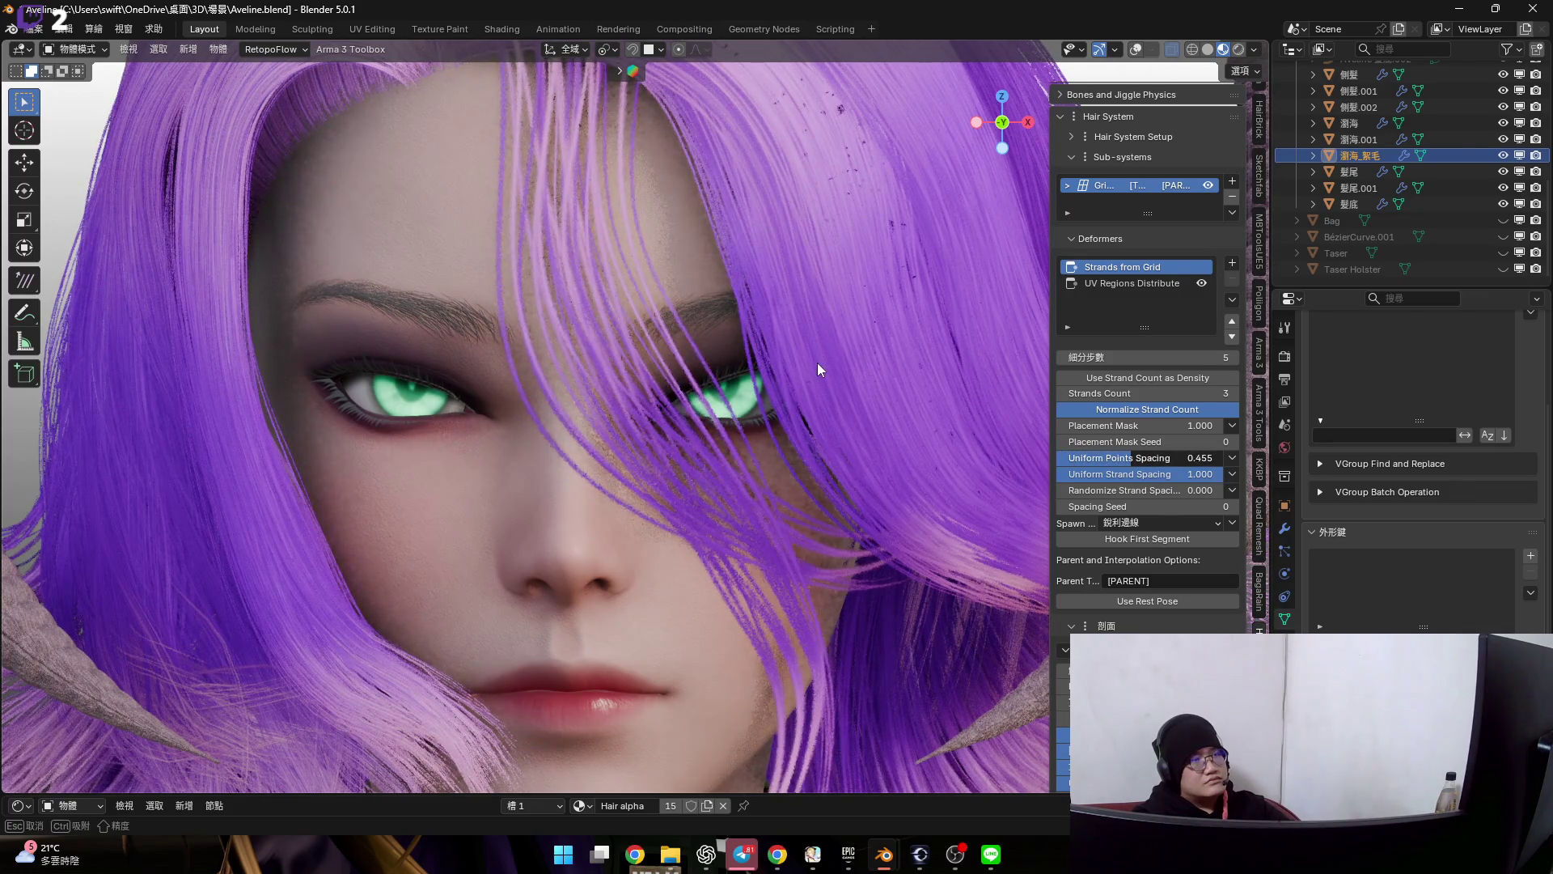
scroll(1149, 629, "down", 2)
left_click_drag(1149, 679, 1213, 679)
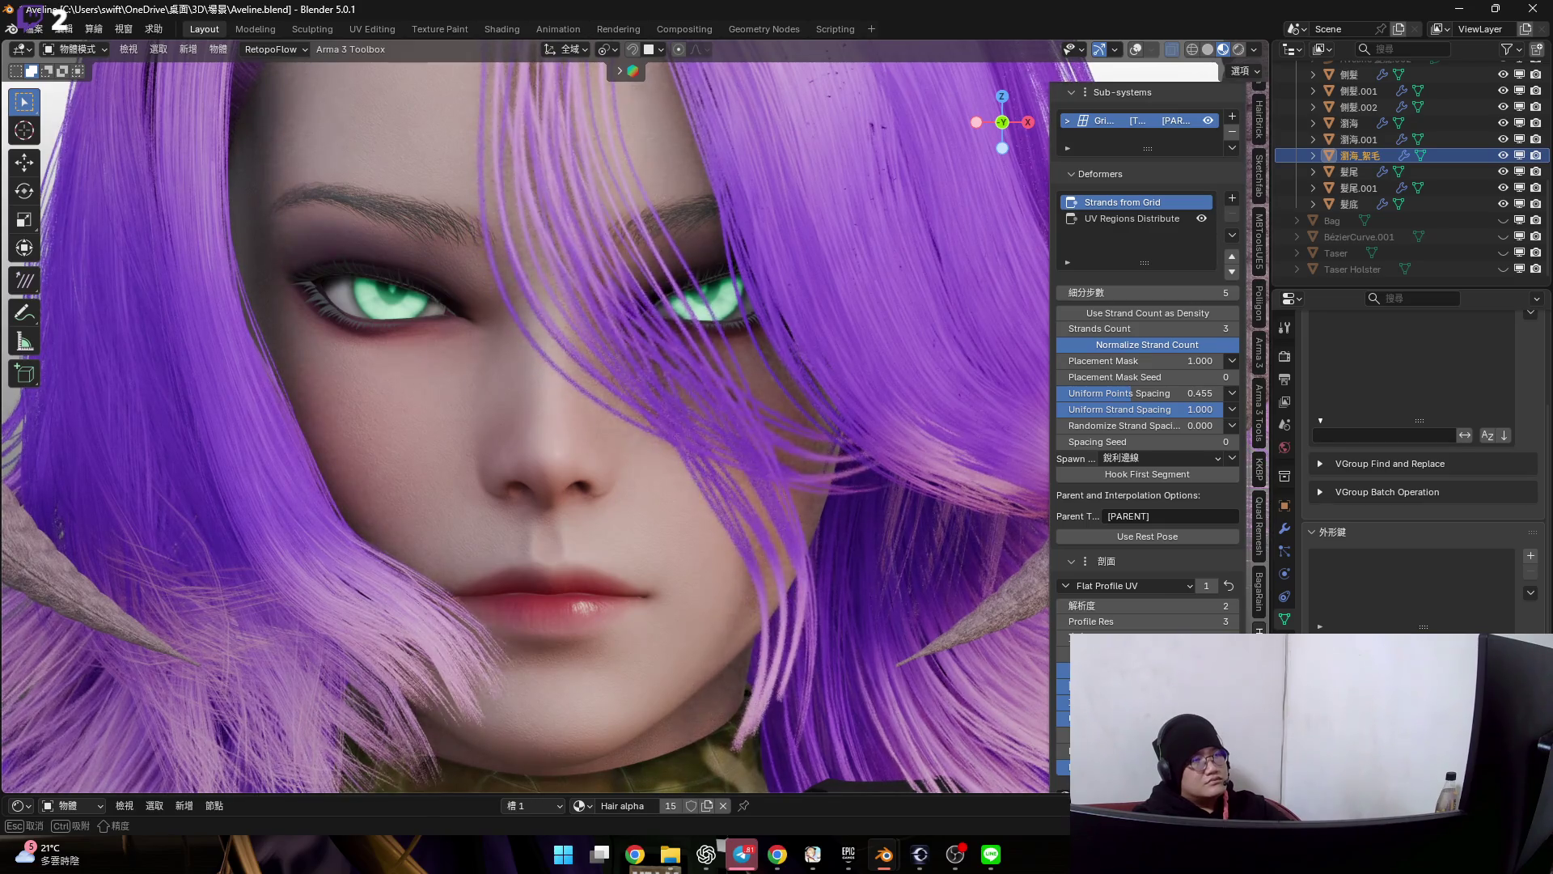
mouse_move(778, 575)
middle_mouse_down()
mouse_move(691, 463)
mouse_move(708, 398)
mouse_move(779, 461)
middle_mouse_up()
scroll(801, 486, "up", 3)
left_click_drag(1147, 636, 1165, 637)
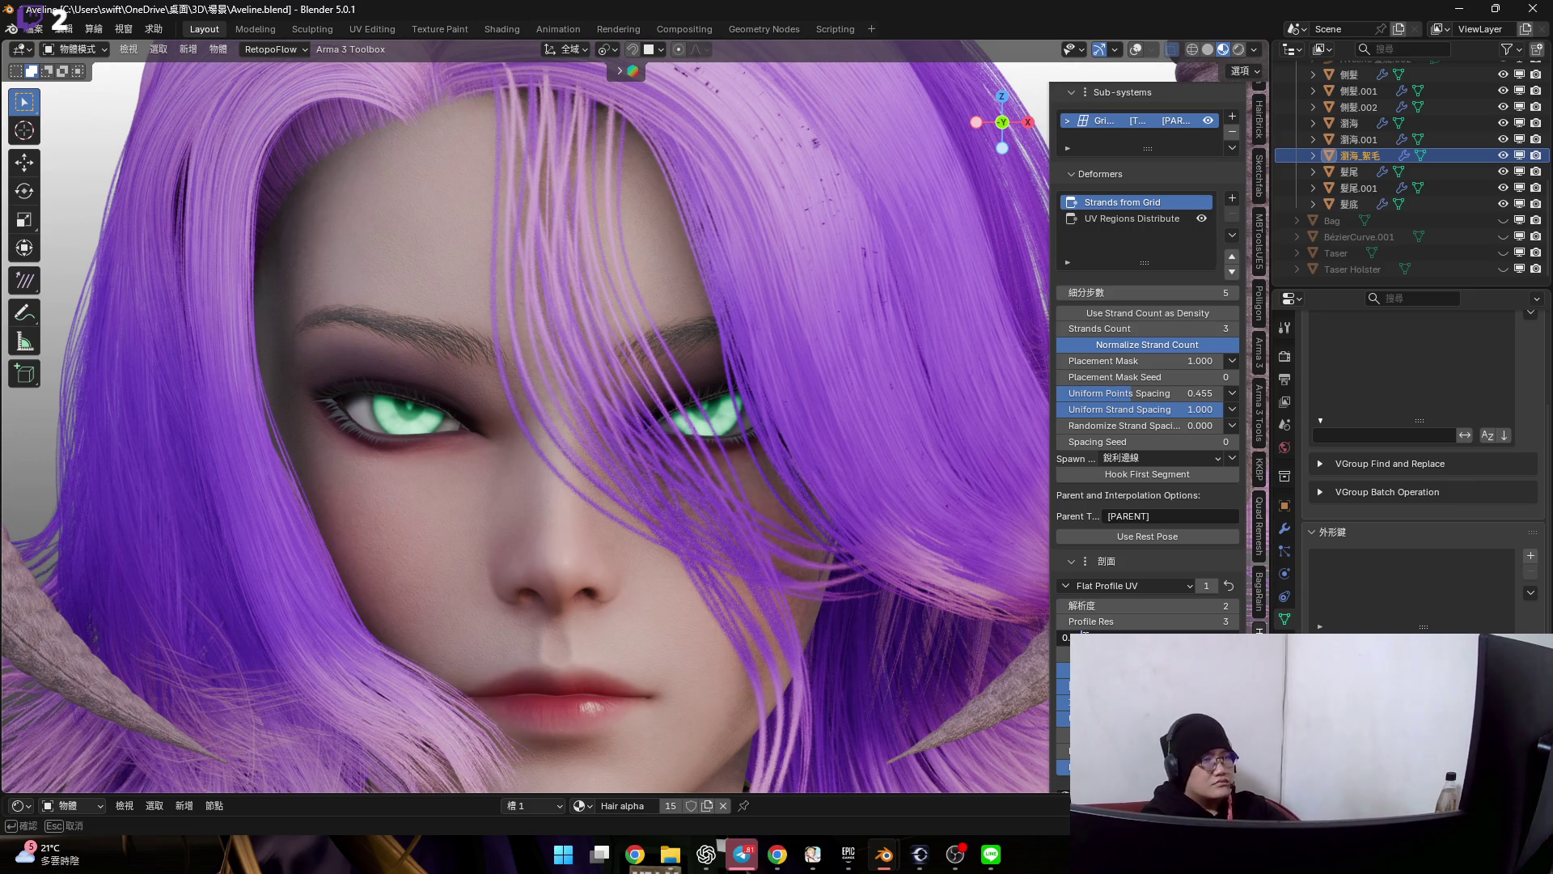
scroll(726, 428, "up", 2)
scroll(660, 372, "up", 2)
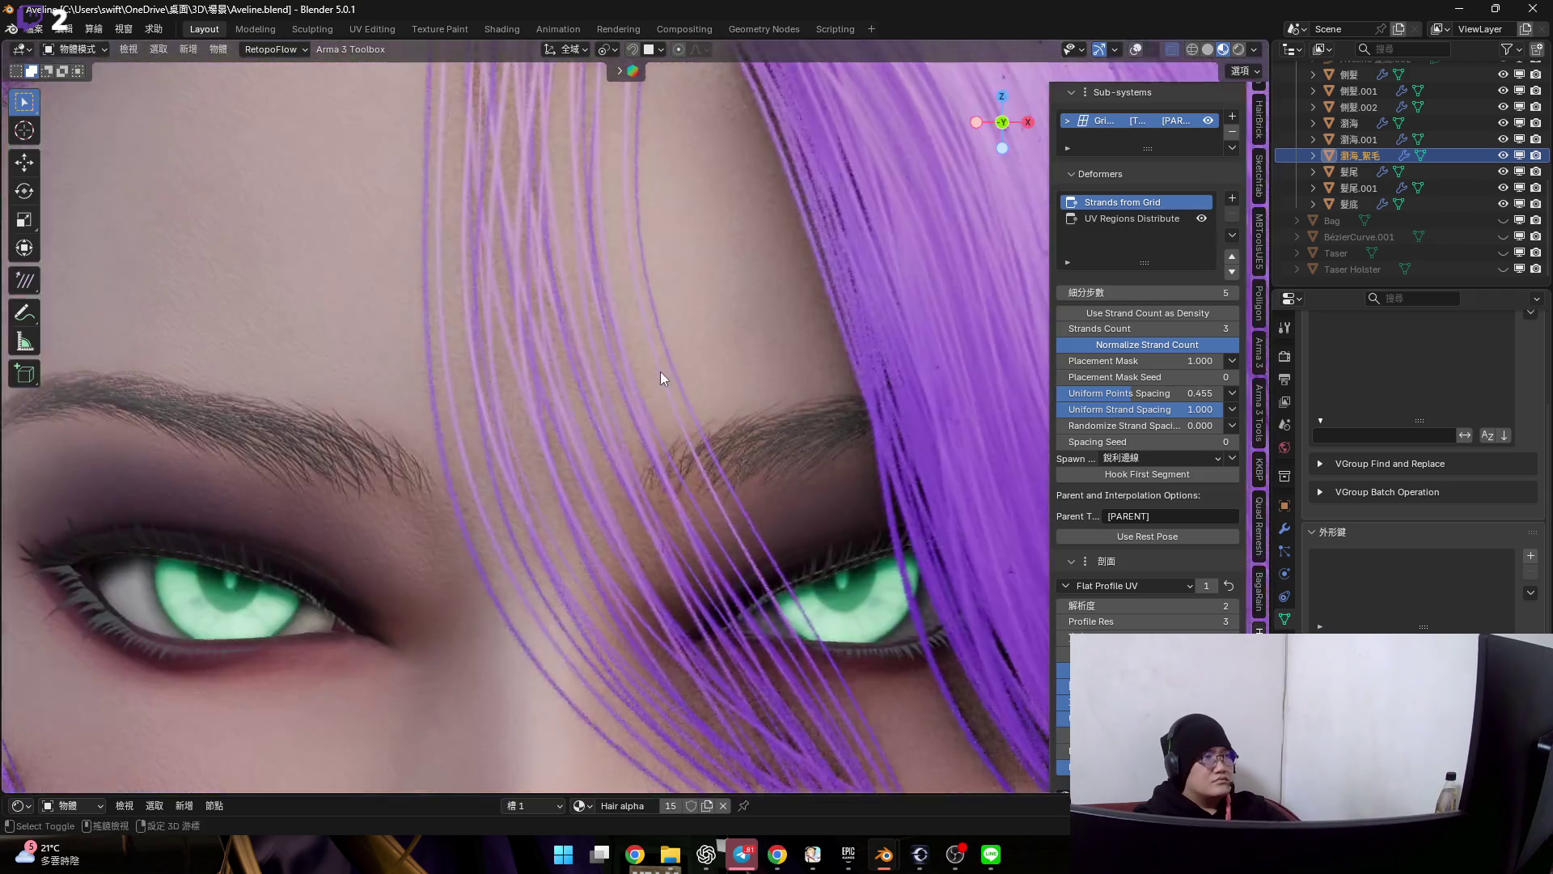
scroll(685, 389, "up", 2)
scroll(684, 389, "down", 4)
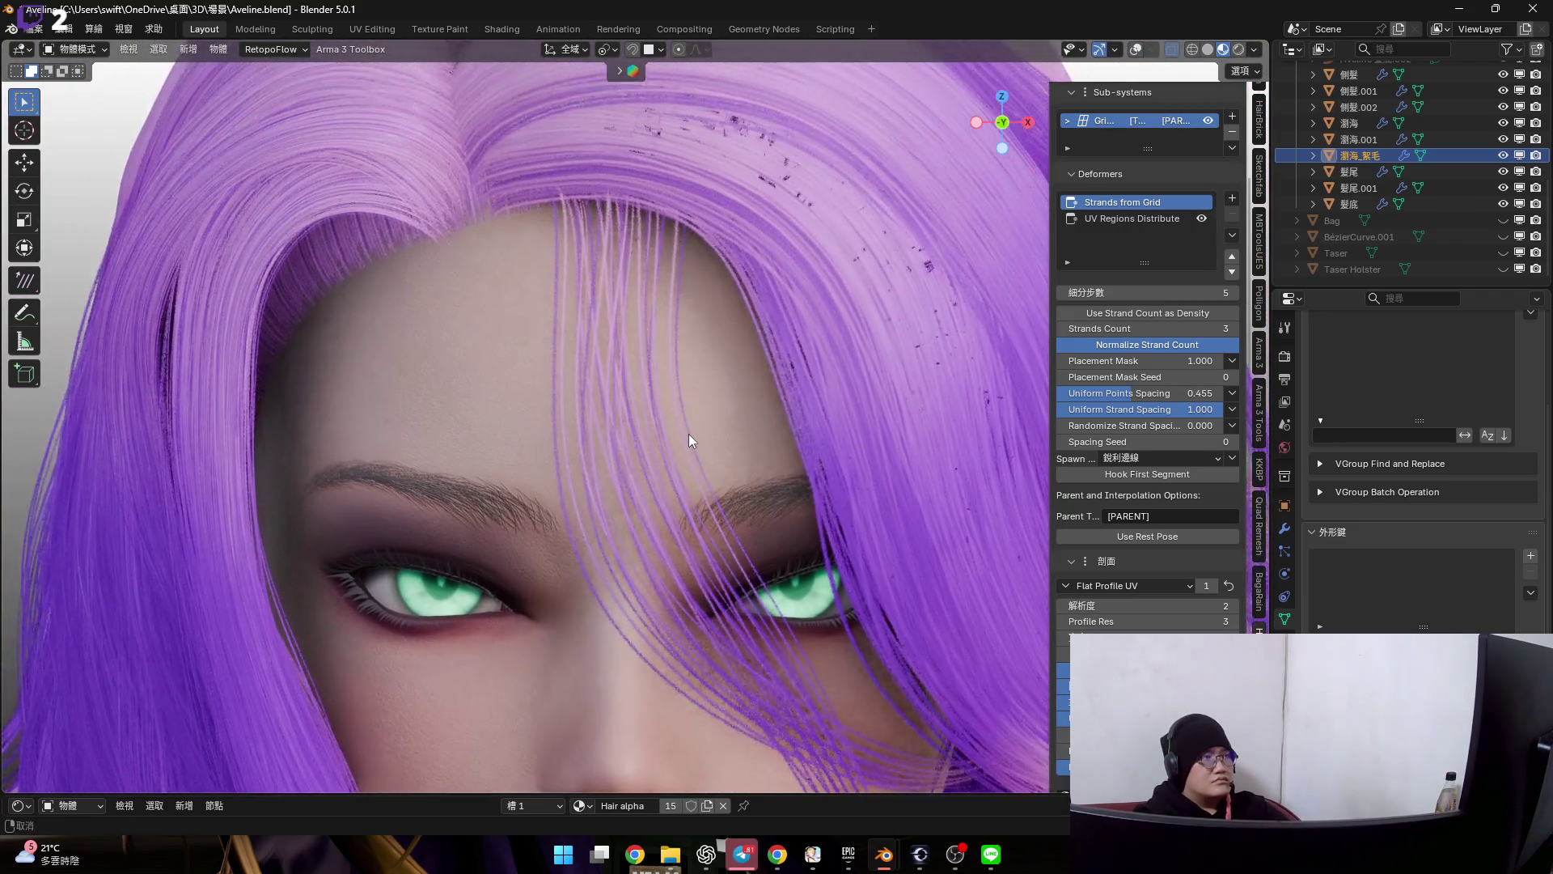
scroll(653, 364, "up", 3)
scroll(644, 372, "up", 1)
scroll(644, 373, "down", 2)
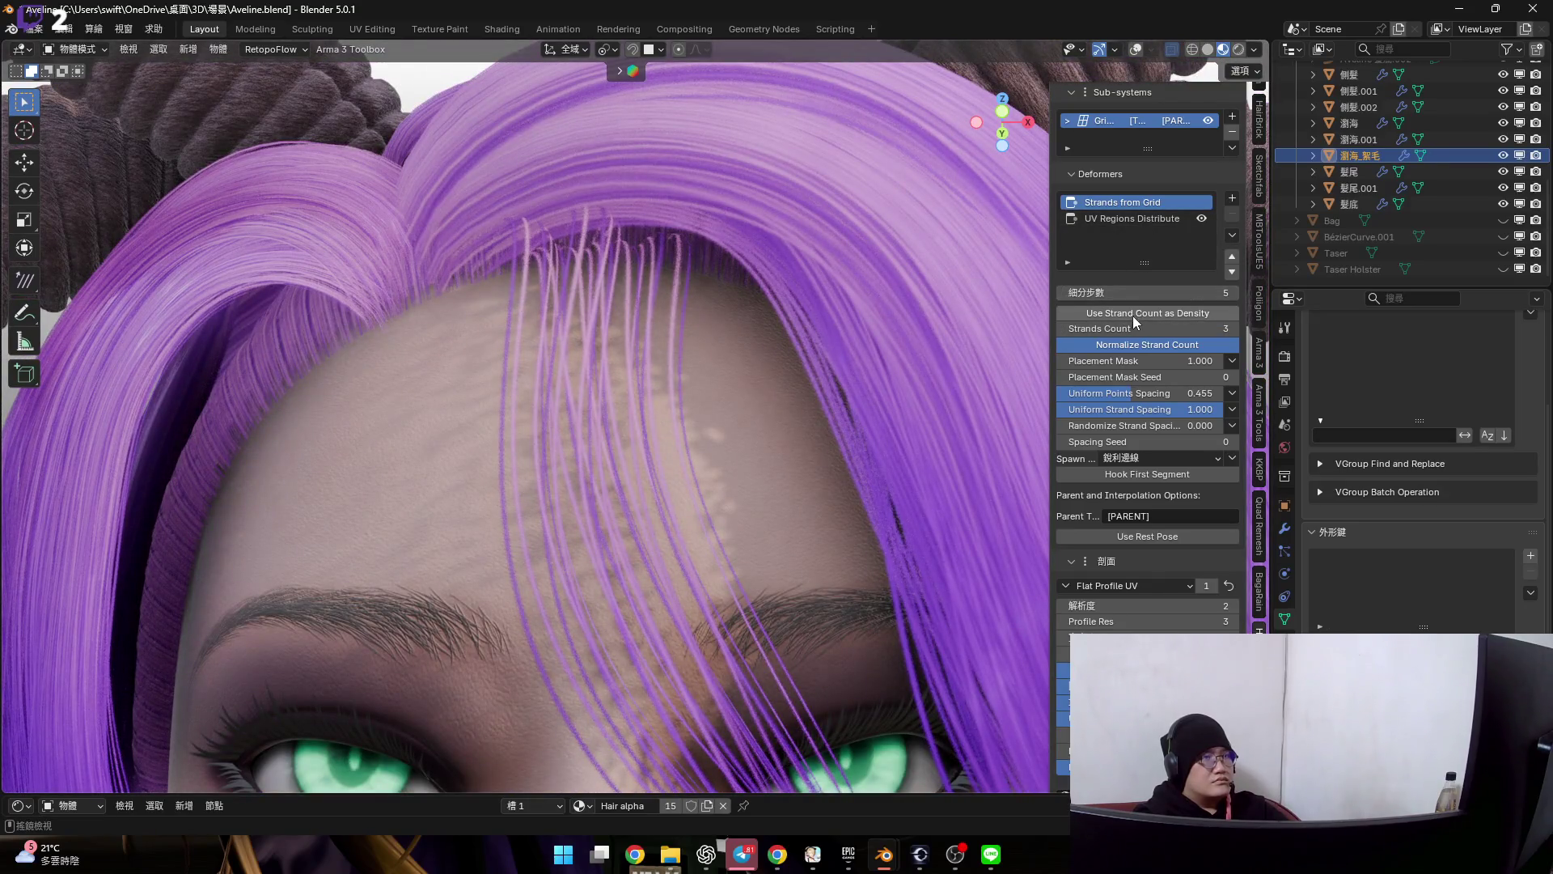
scroll(1134, 303, "up", 2)
scroll(1128, 525, "down", 1)
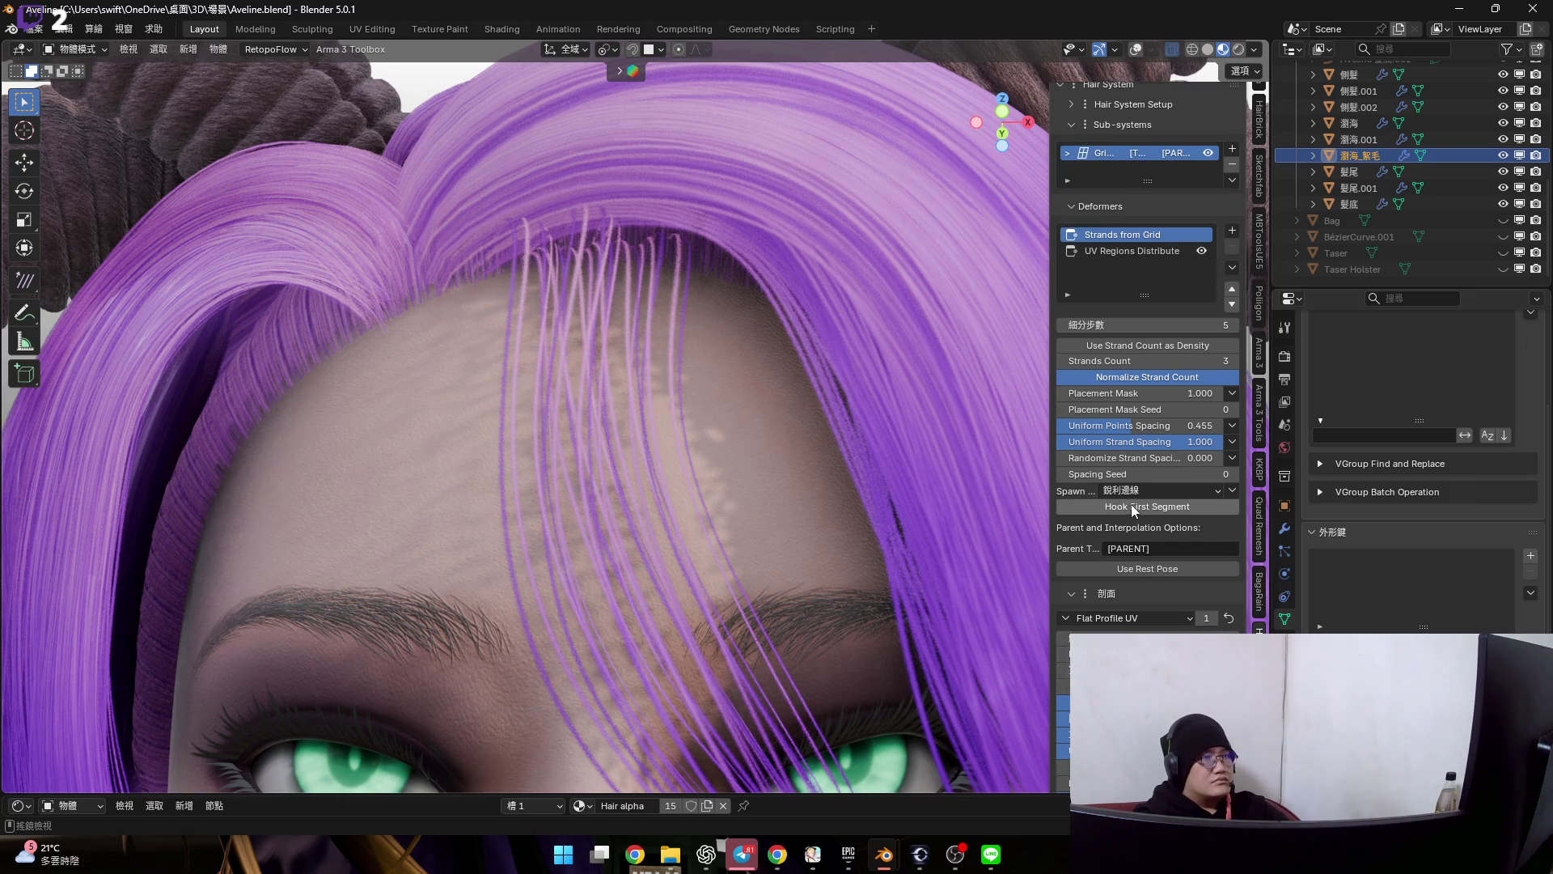
scroll(1131, 503, "up", 2)
left_click_drag(1129, 424, 1220, 424)
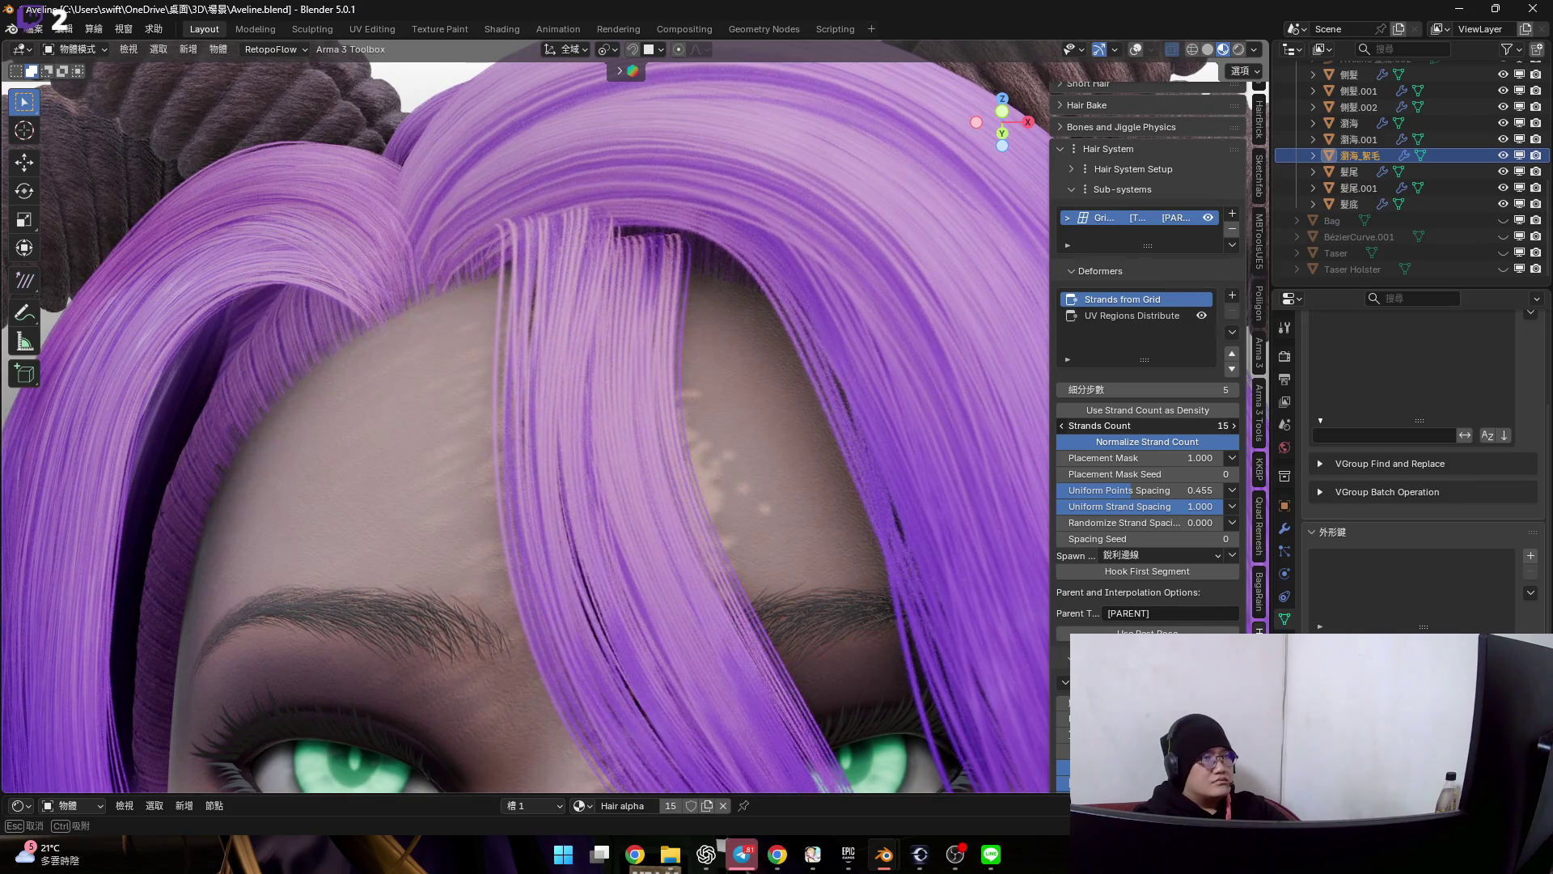
- Raise Strands Count past 15 then settle it at 10, ready to add another deformer
left_click_drag(1004, 598, 1003, 598)
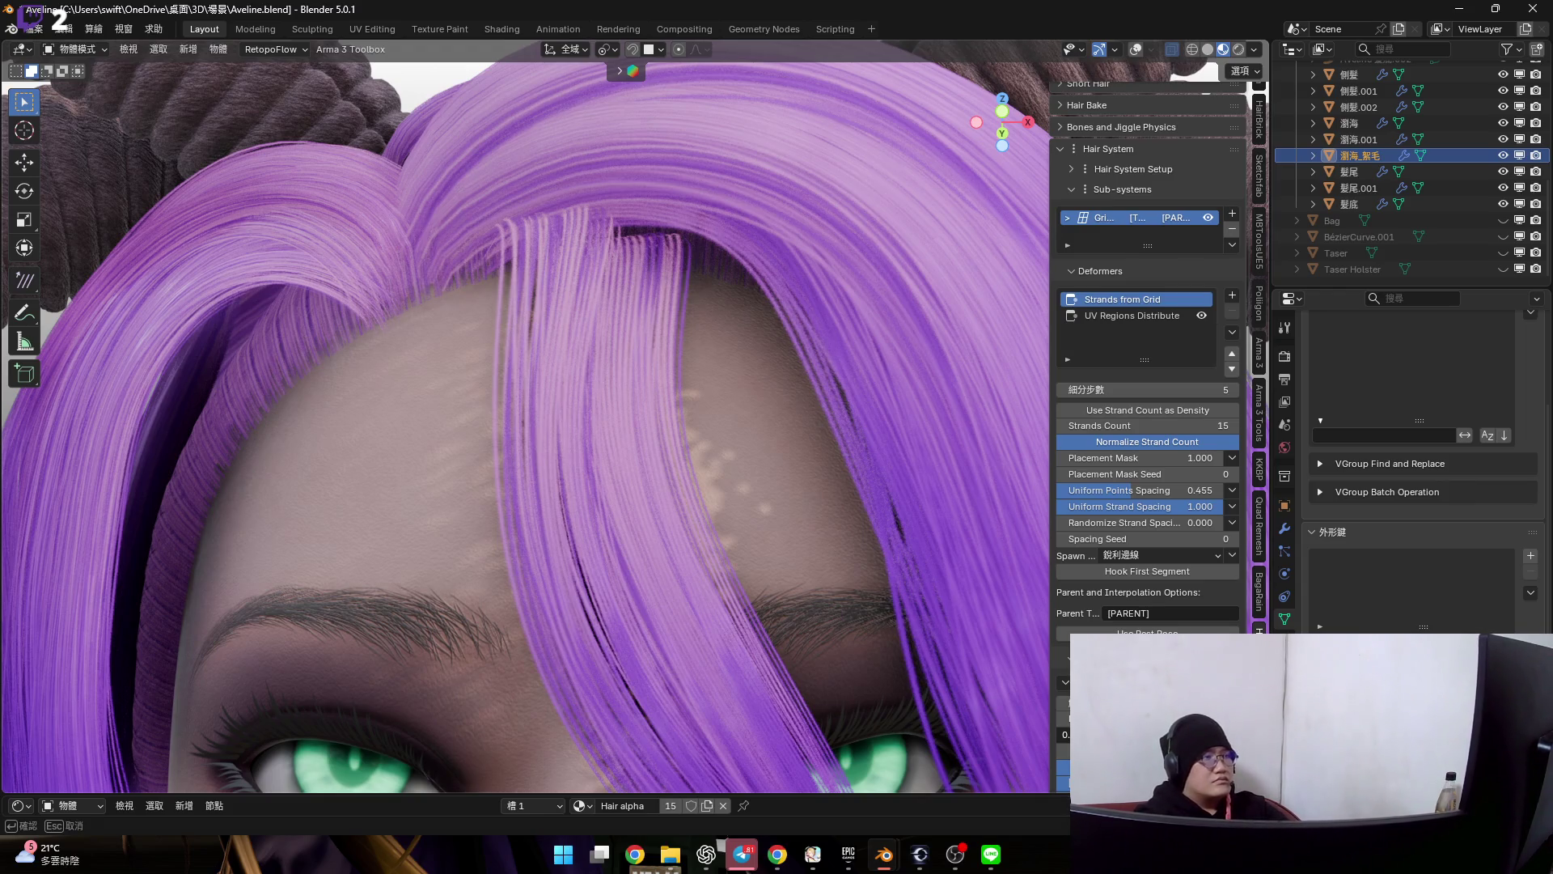
scroll(782, 394, "down", 5)
scroll(777, 360, "up", 4)
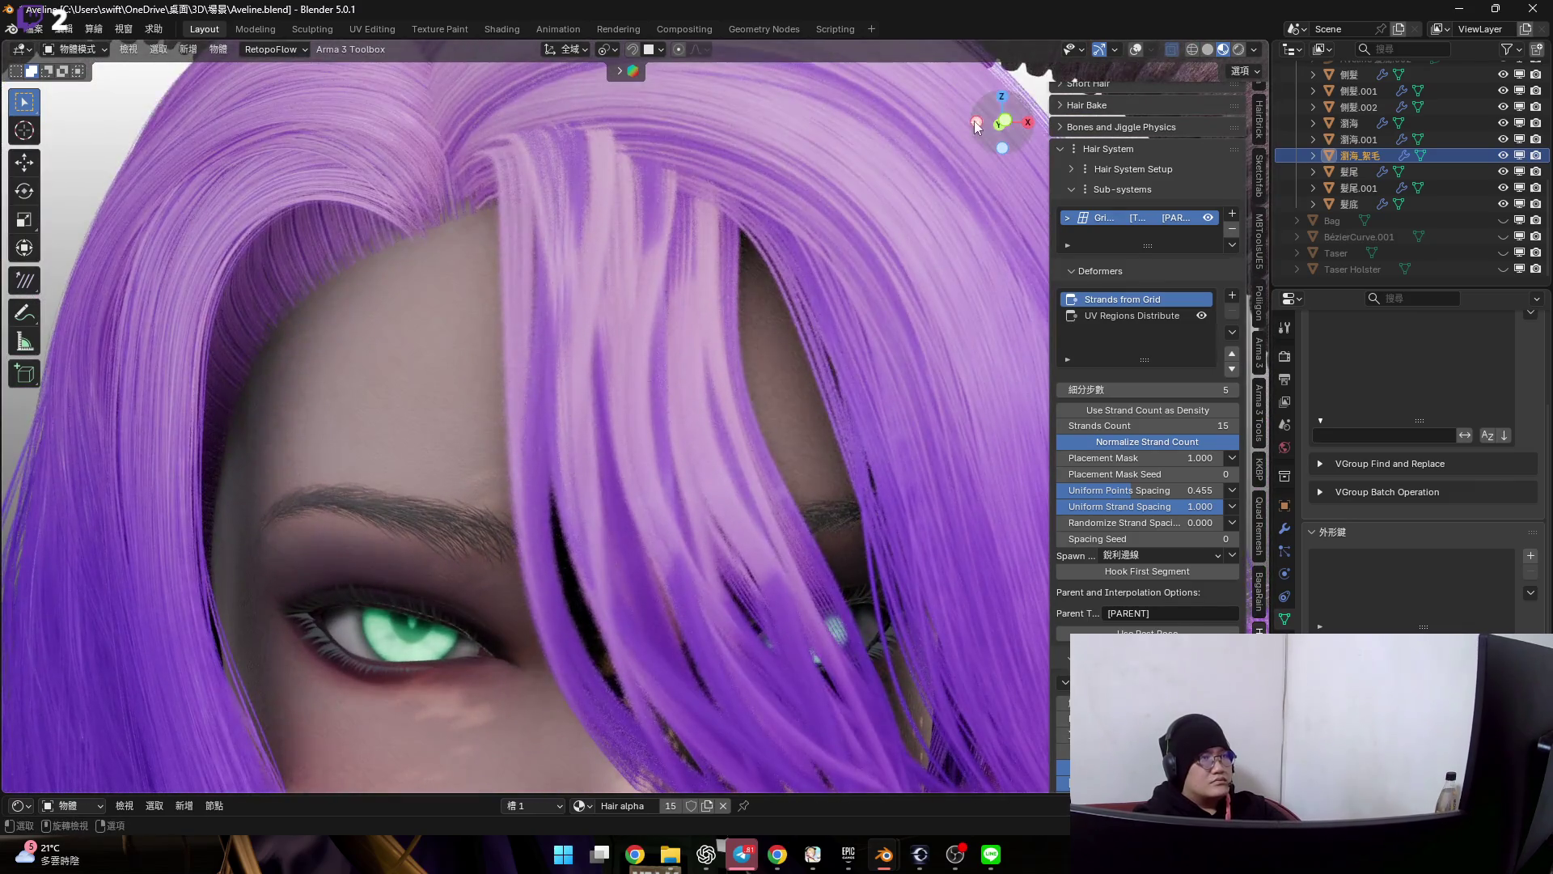
scroll(976, 160, "up", 2)
left_click_drag(1146, 425, 1117, 426)
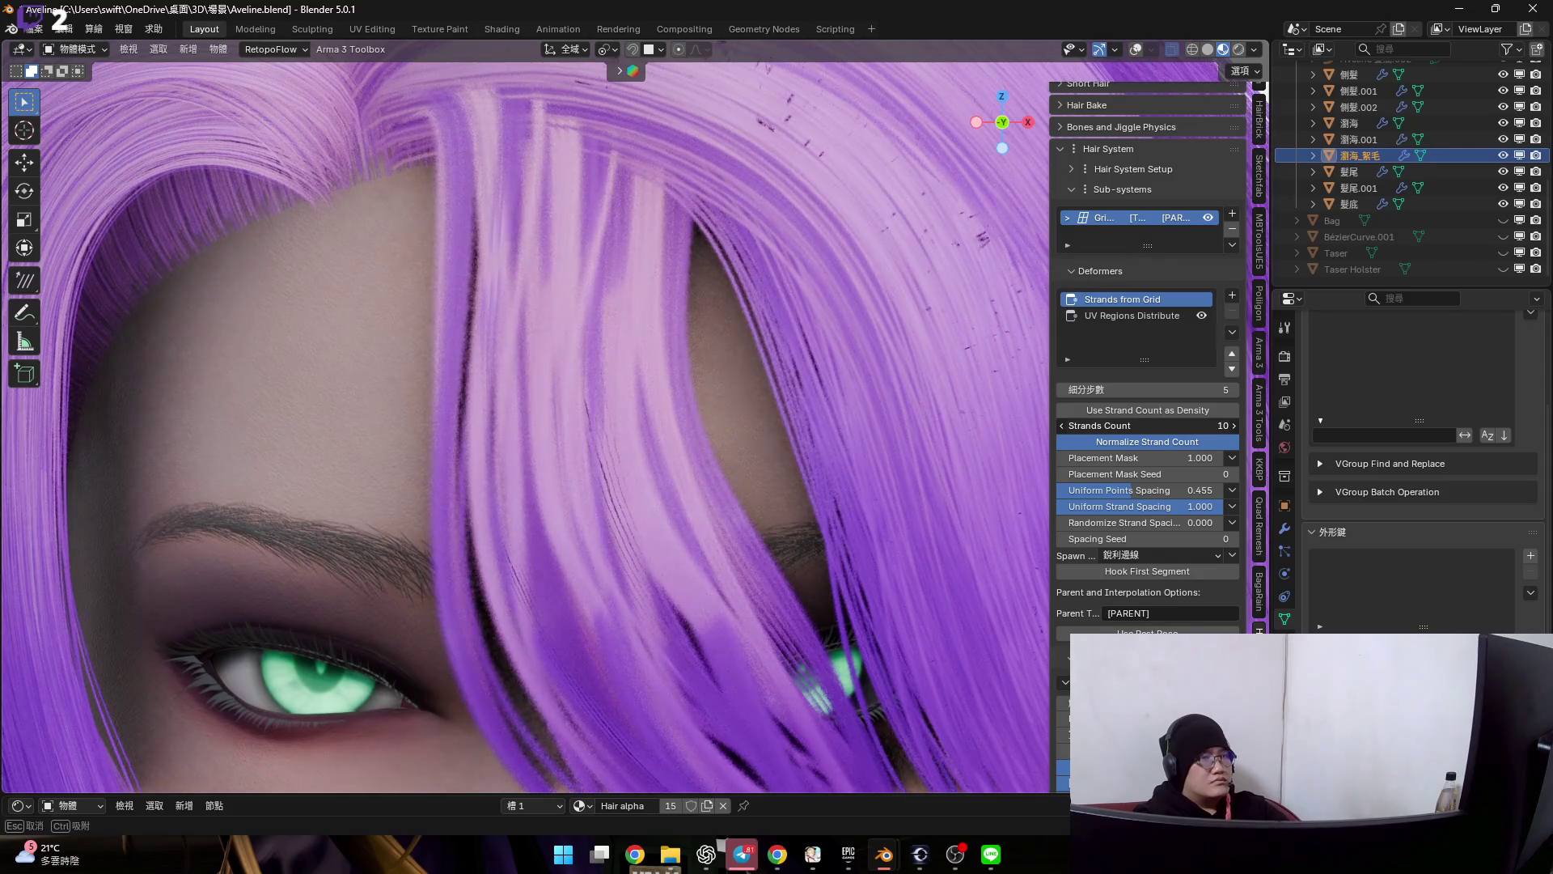
middle_click_drag(762, 334, 807, 385, "shift")
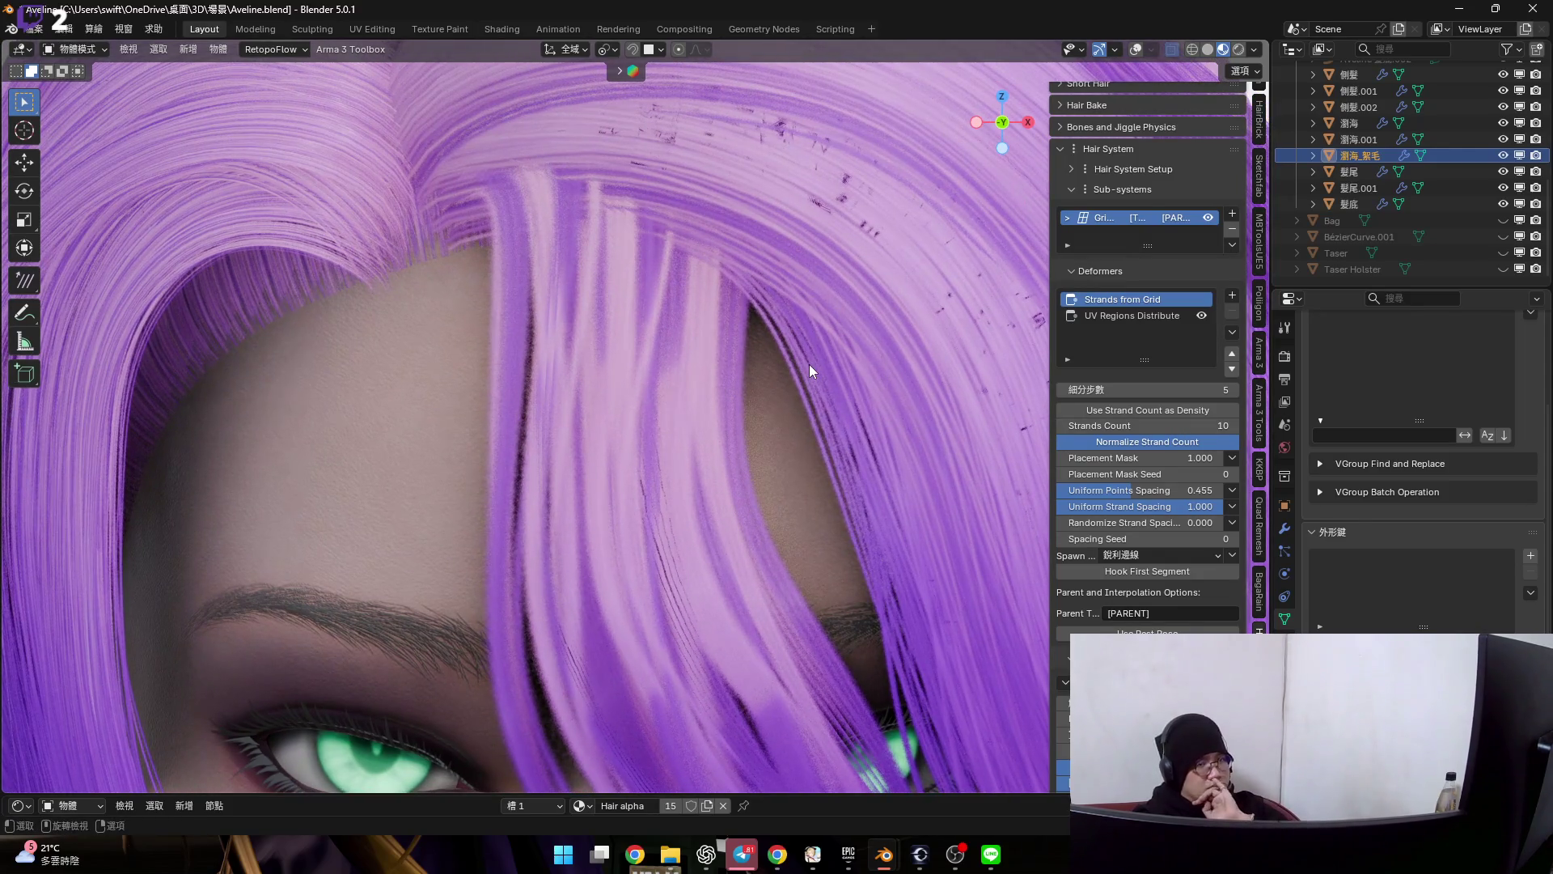
left_click(1231, 298)
mouse_move(1298, 589)
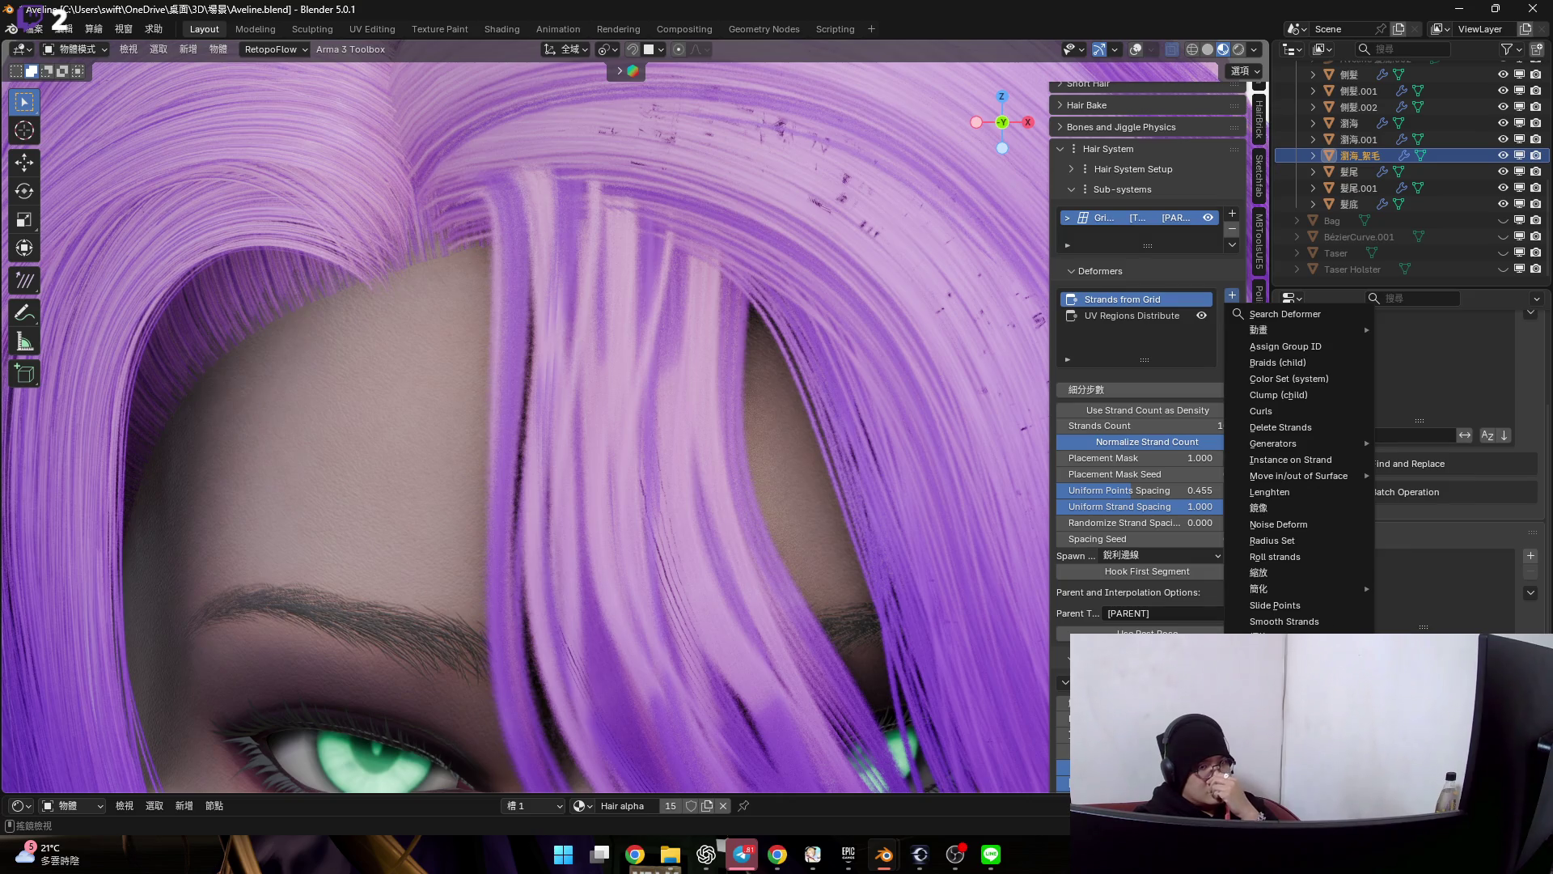
type("trim")
- Add a Trim deformer, try root and tip trim values on the bangs, then remove it
key("Return")
scroll(830, 594, "down", 4)
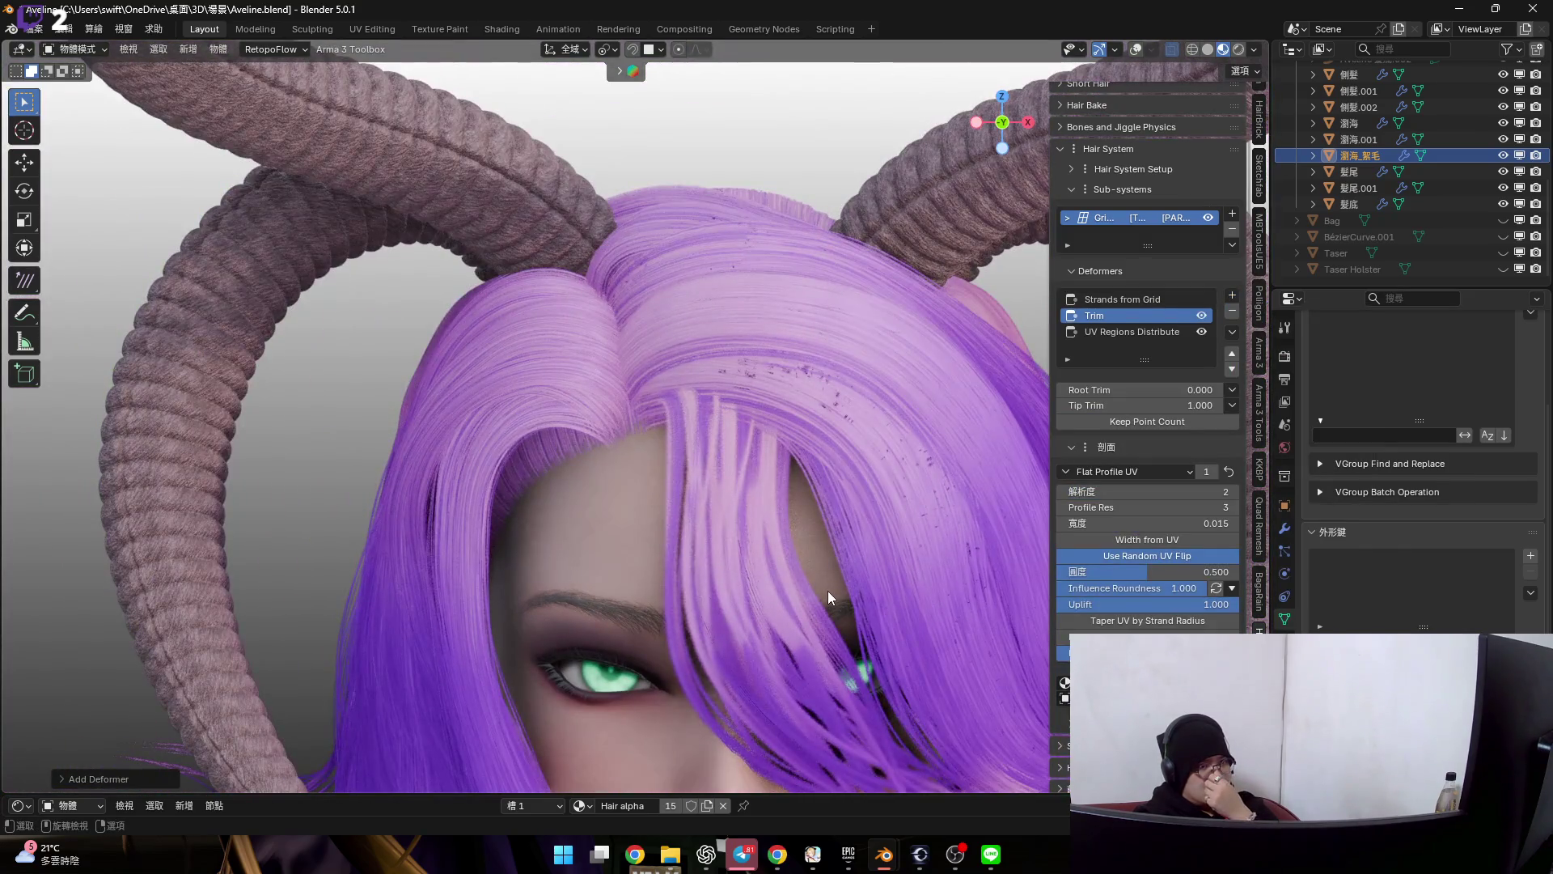
scroll(828, 591, "down", 3)
scroll(852, 652, "up", 3)
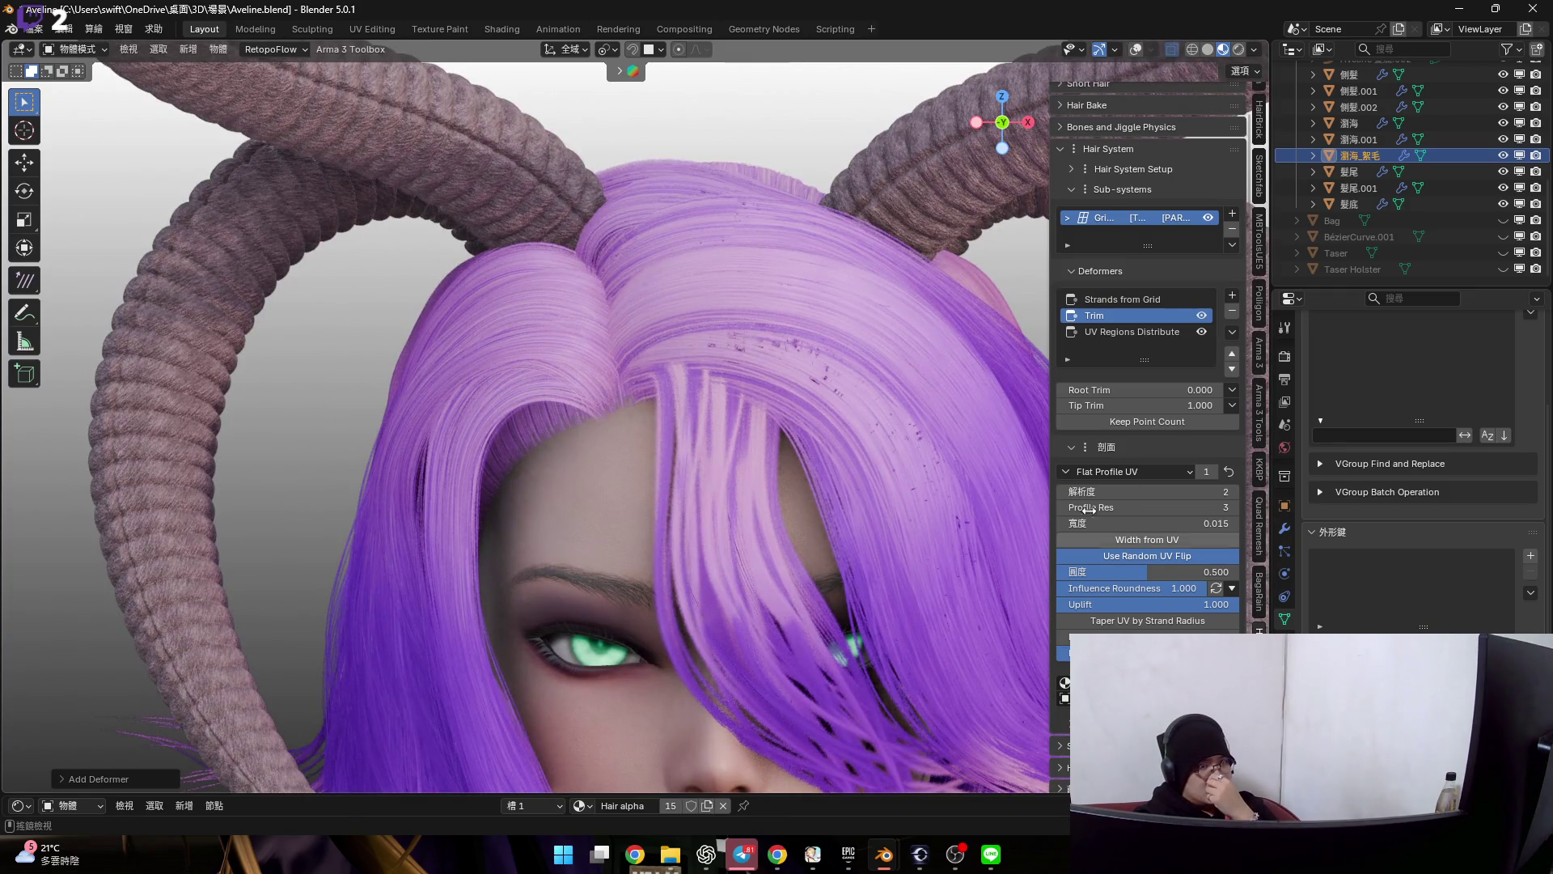
mouse_move(1140, 390)
left_mouse_down()
mouse_move(1214, 390)
mouse_move(1150, 406)
left_mouse_up()
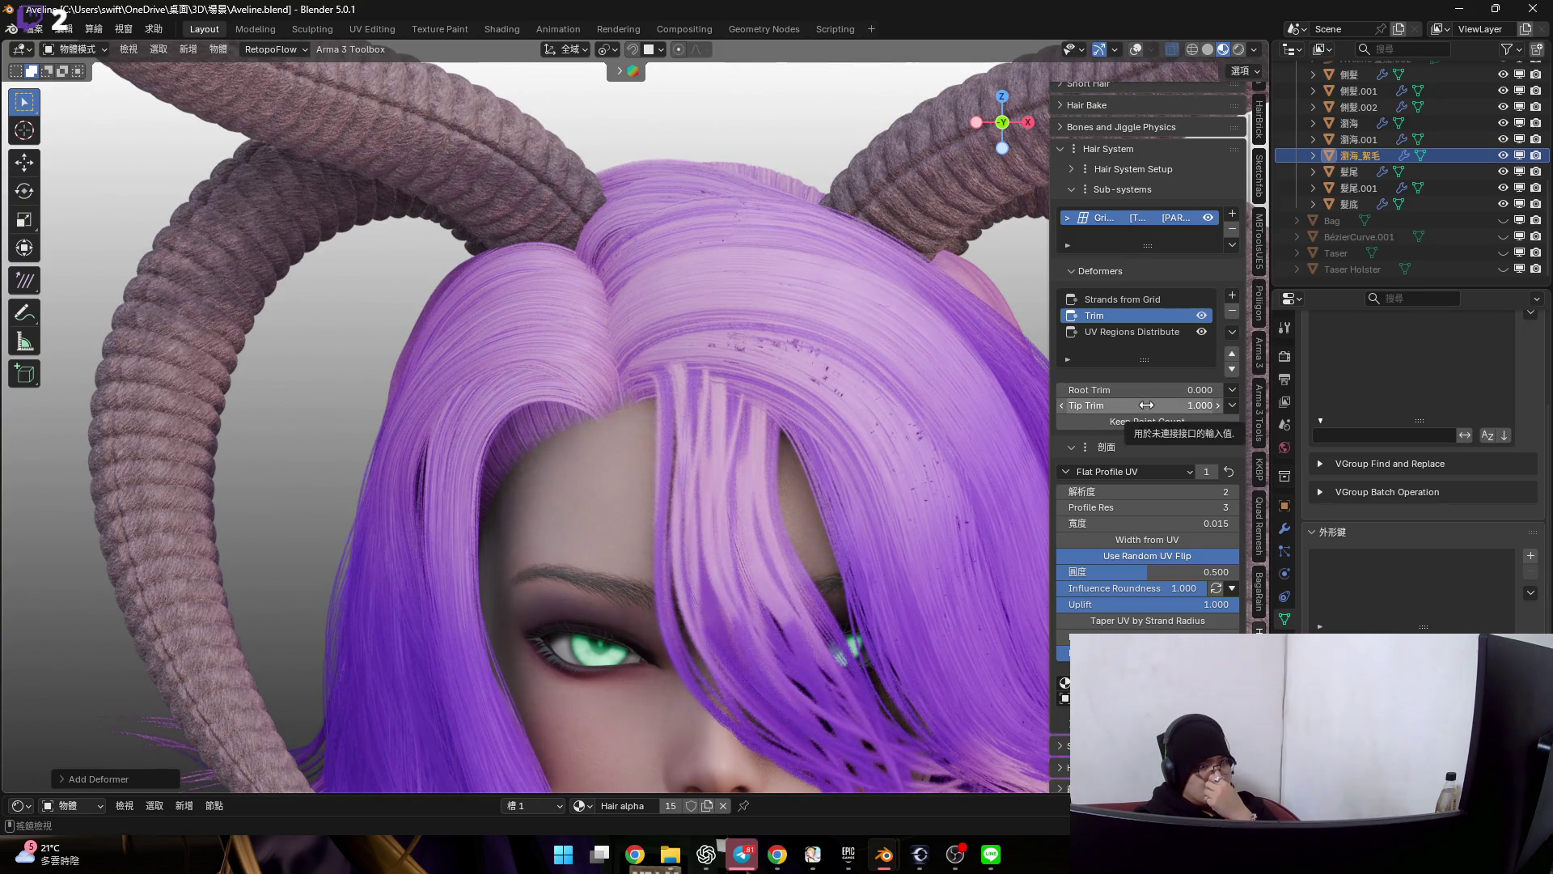
mouse_move(1149, 407)
left_mouse_down()
mouse_move(1082, 406)
mouse_move(1171, 405)
left_mouse_up()
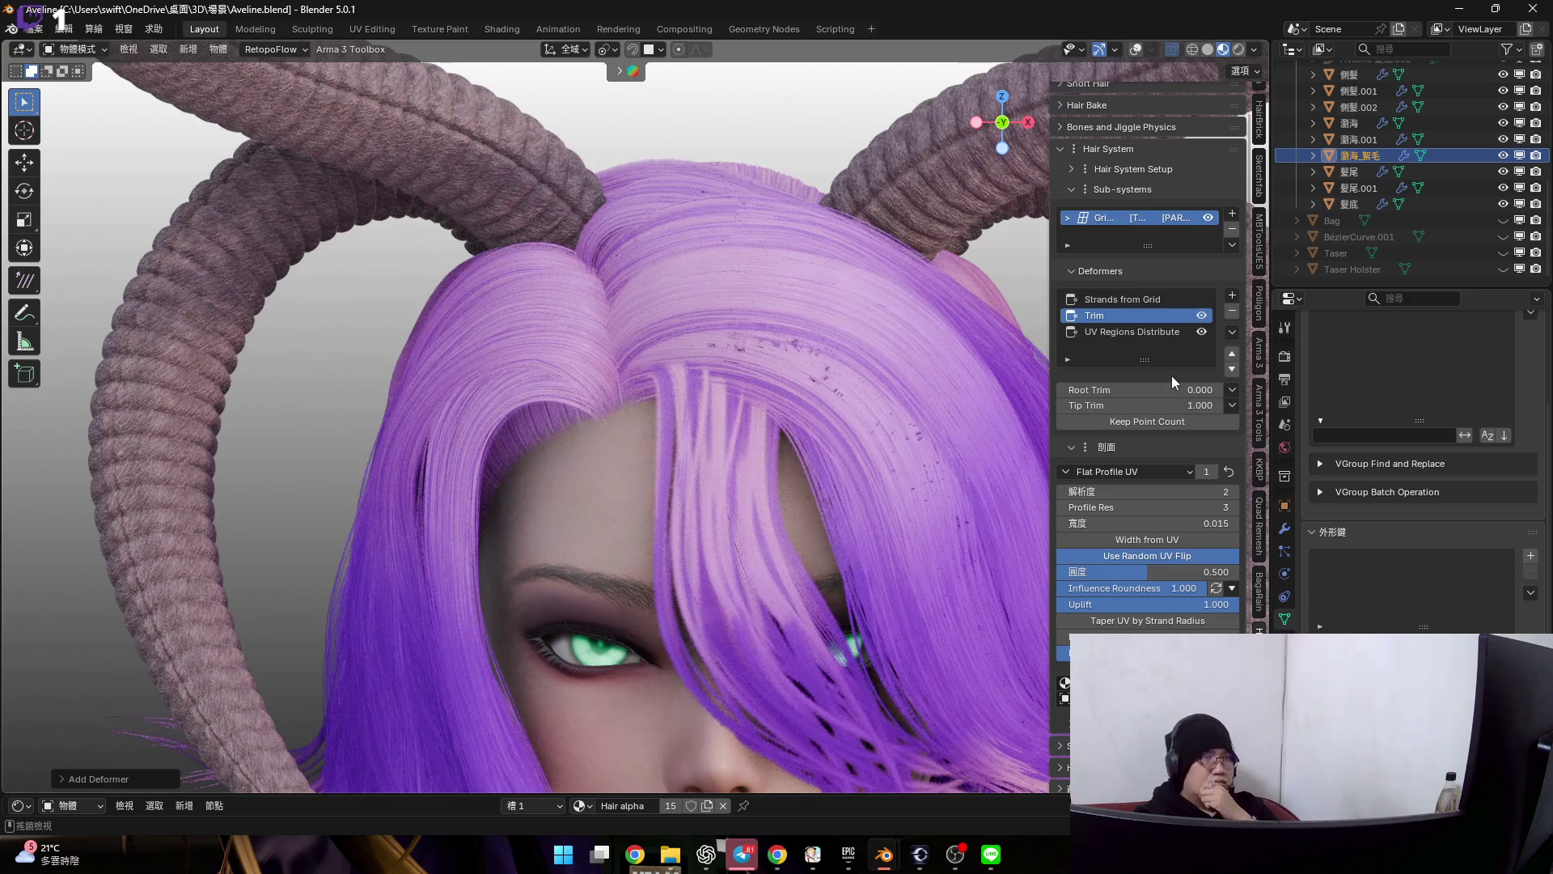
left_click(1231, 311)
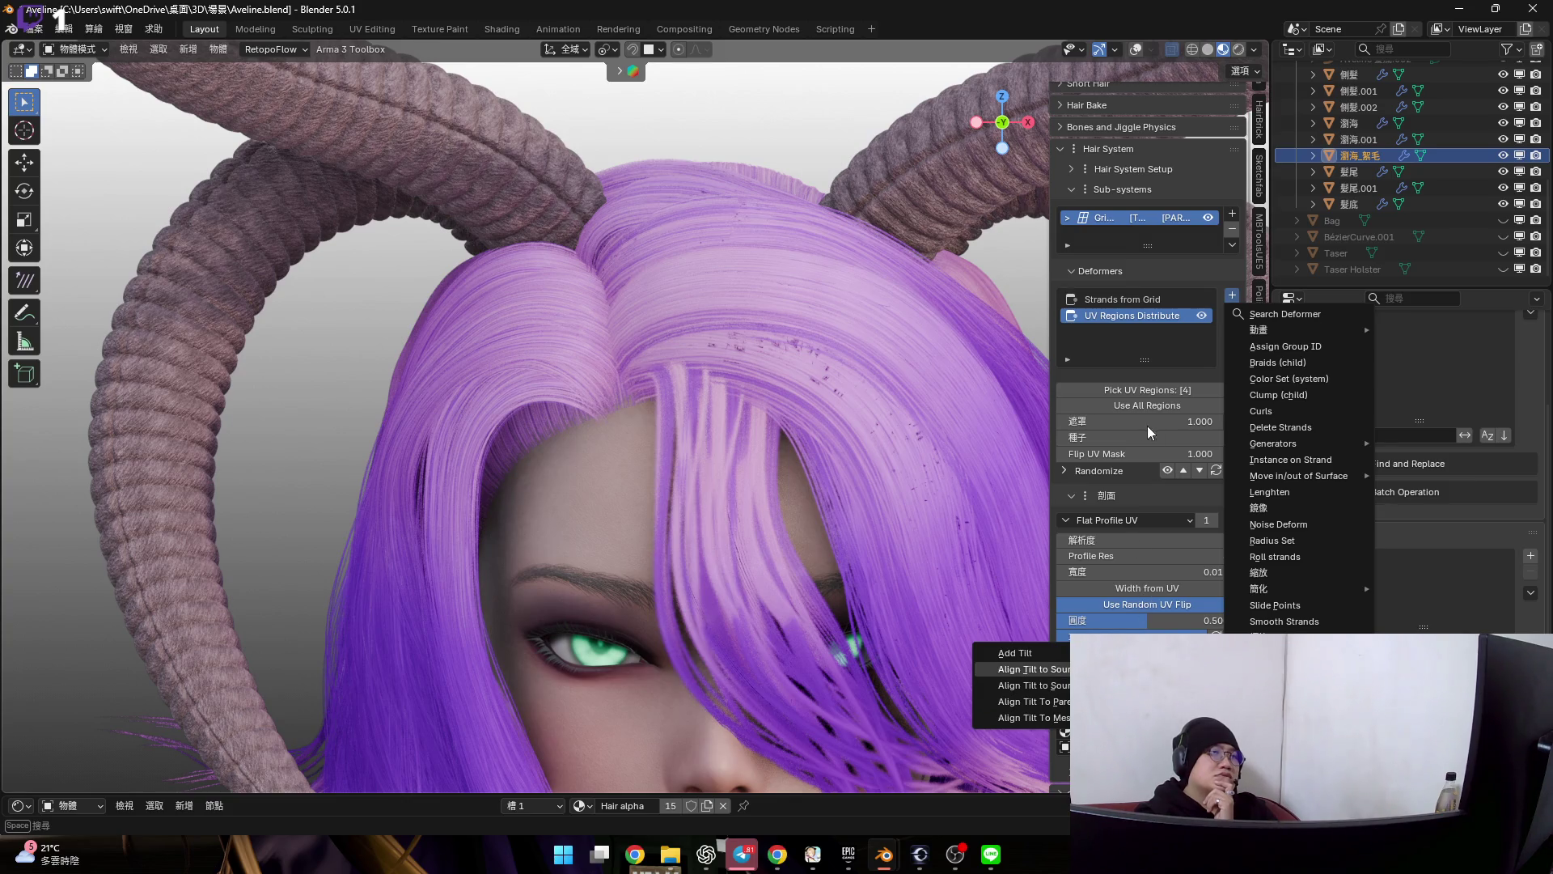
- Add Align Tilt to Source Surface and then Noise Deform to the bangs deformer stack
key("Return")
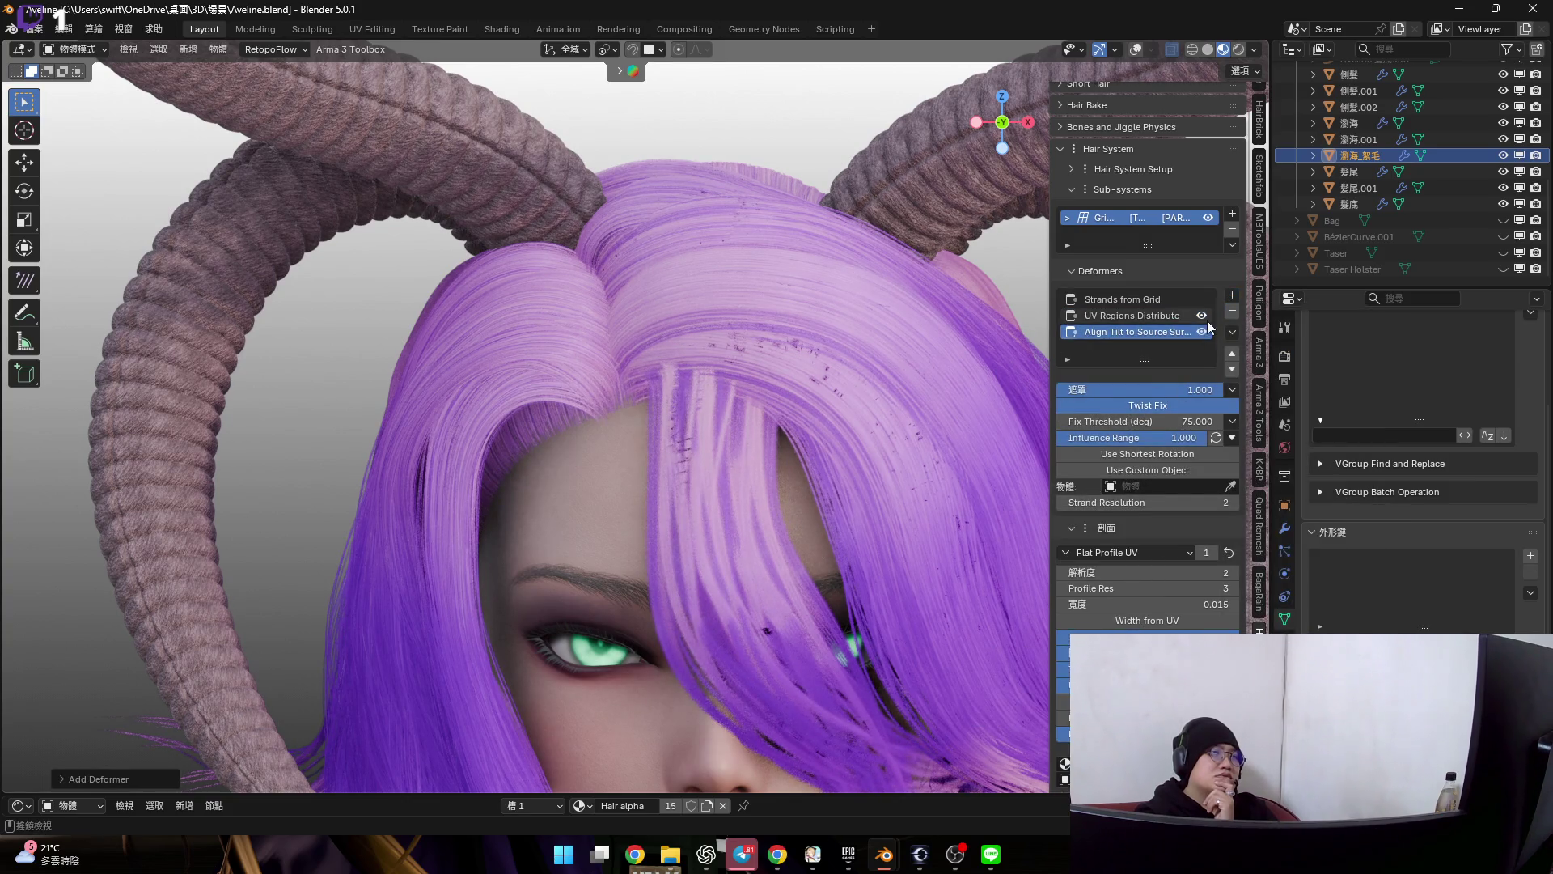
left_click(1232, 295)
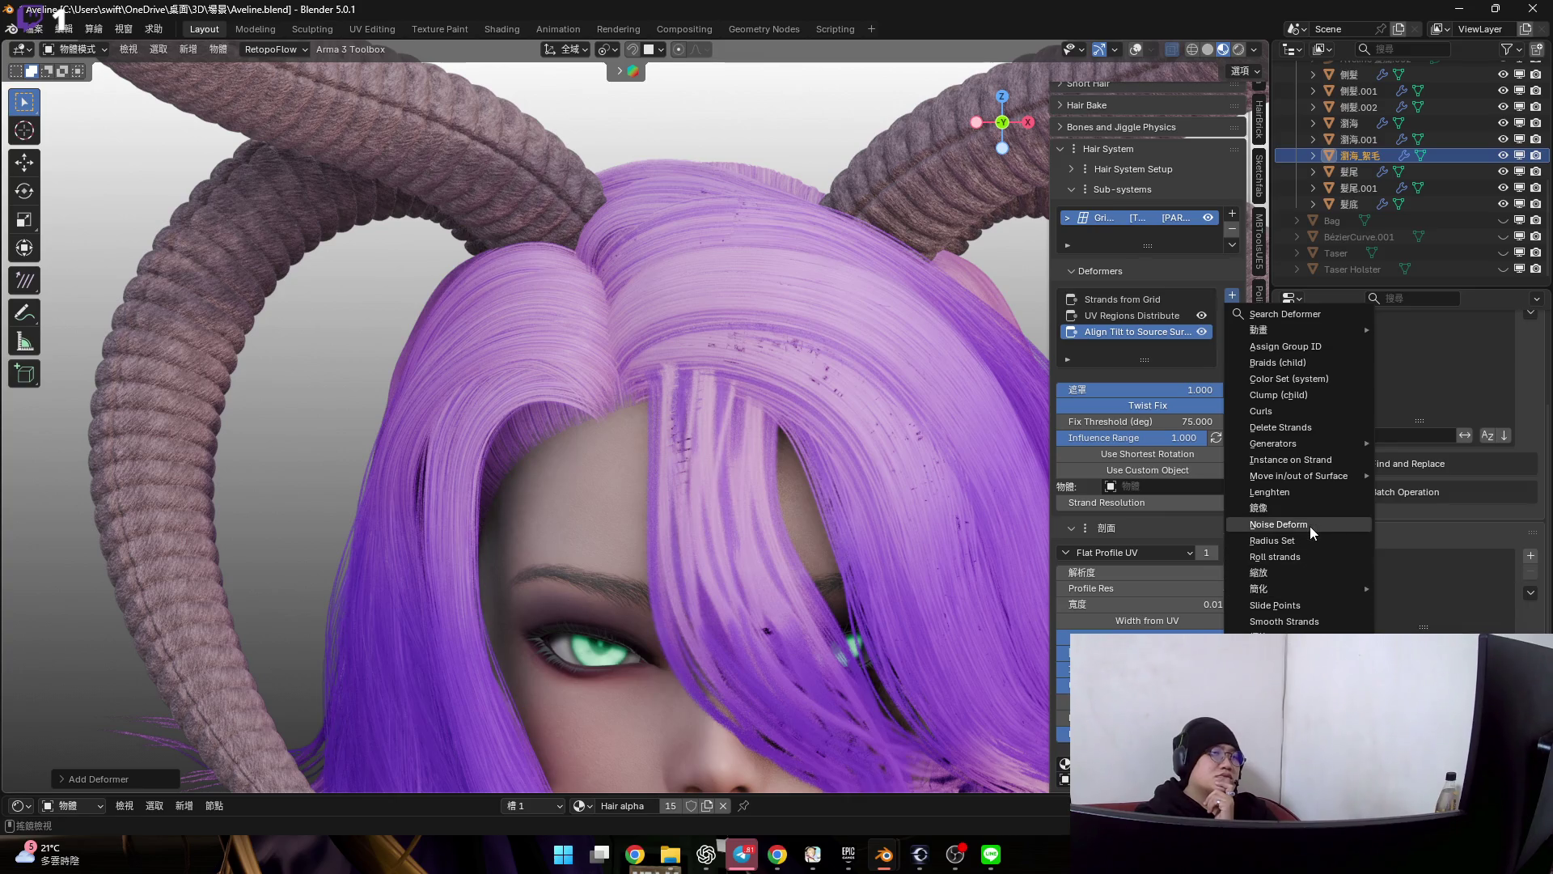
key("Return")
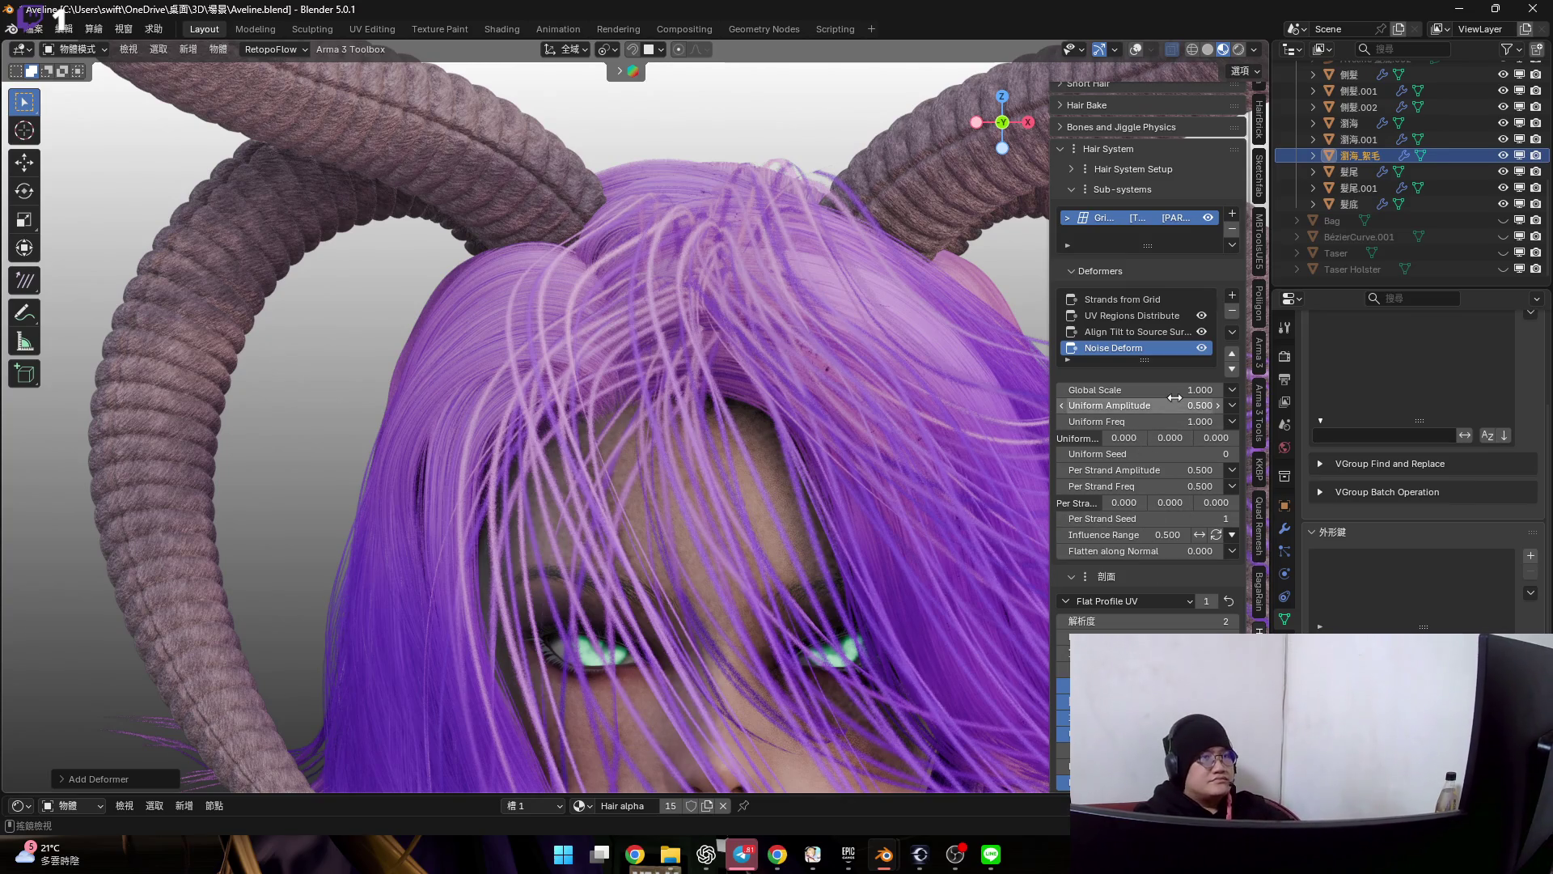
- Switch Noise Deform influence range to Curve and reshape its falloff curve
left_click(1232, 534)
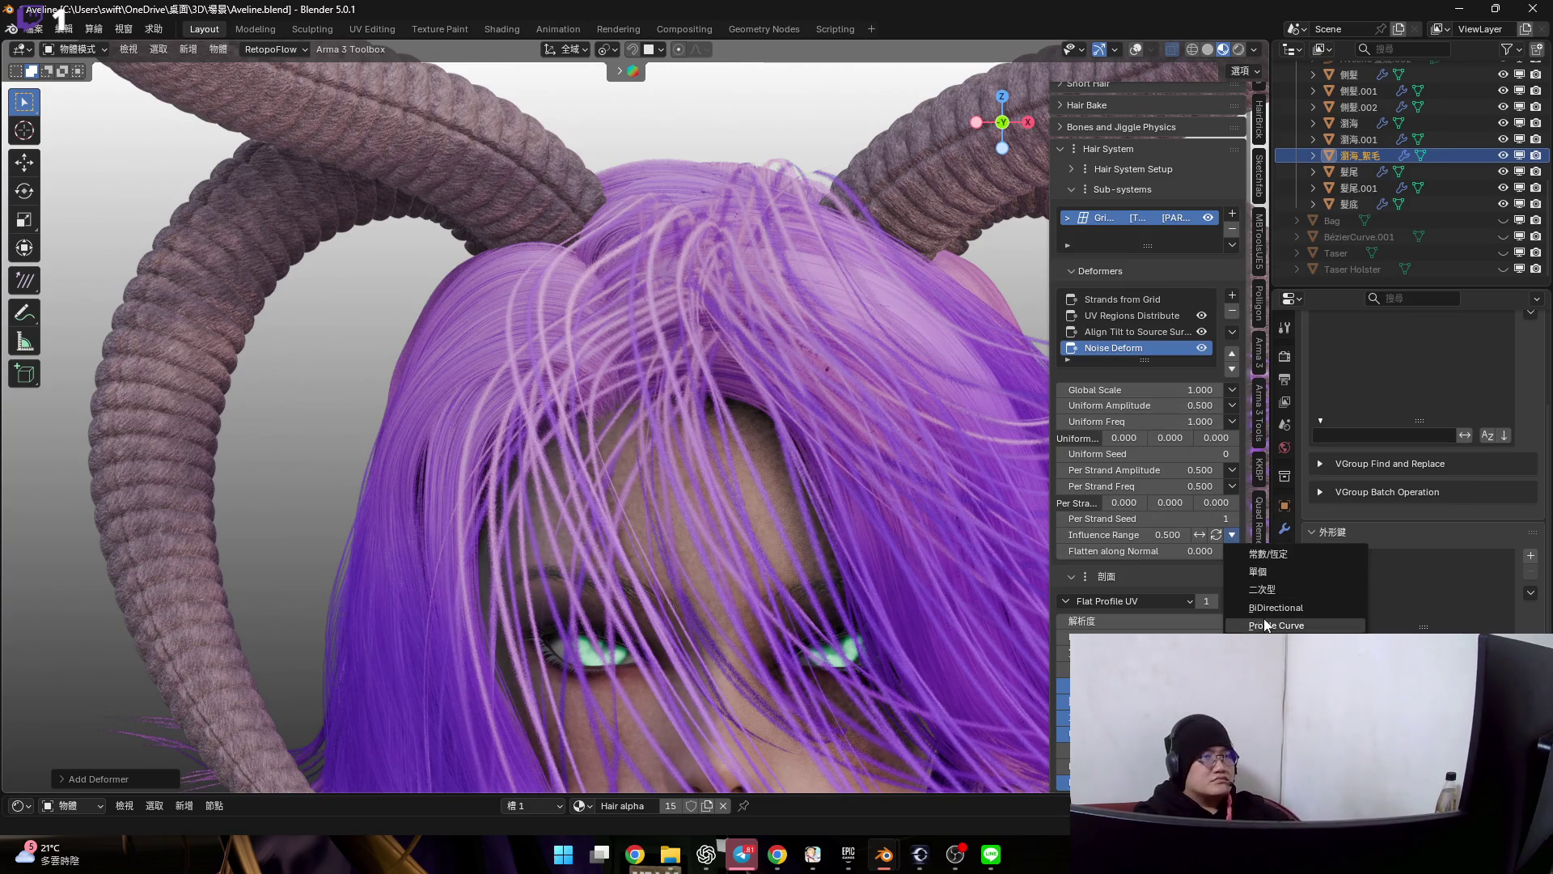
key("Return")
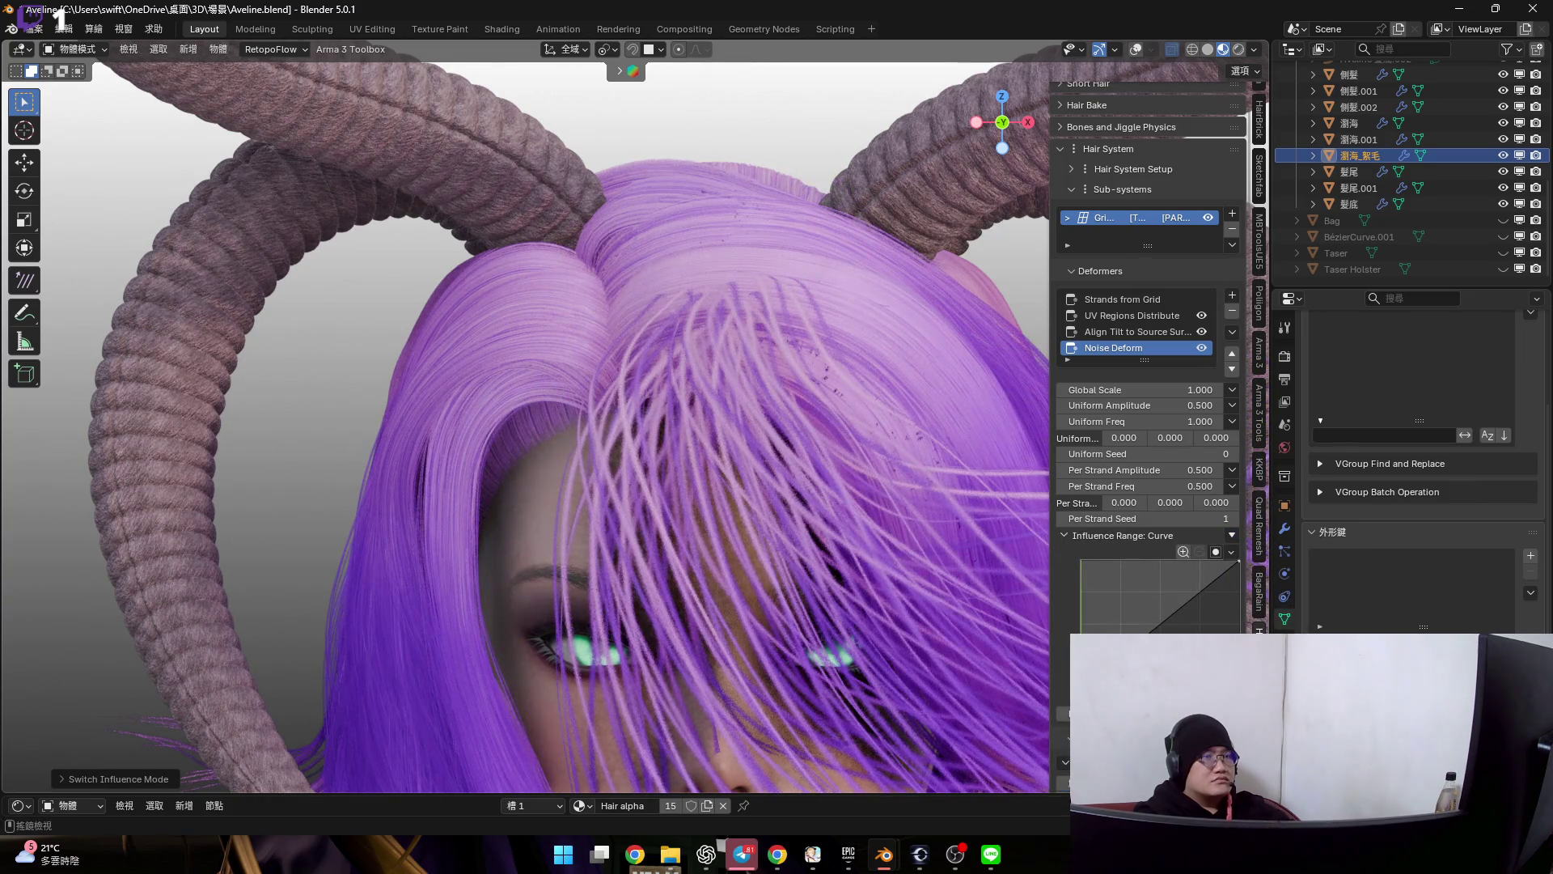
left_click_drag(1228, 608, 1219, 593)
middle_click_drag(1067, 649, 842, 467, "shift")
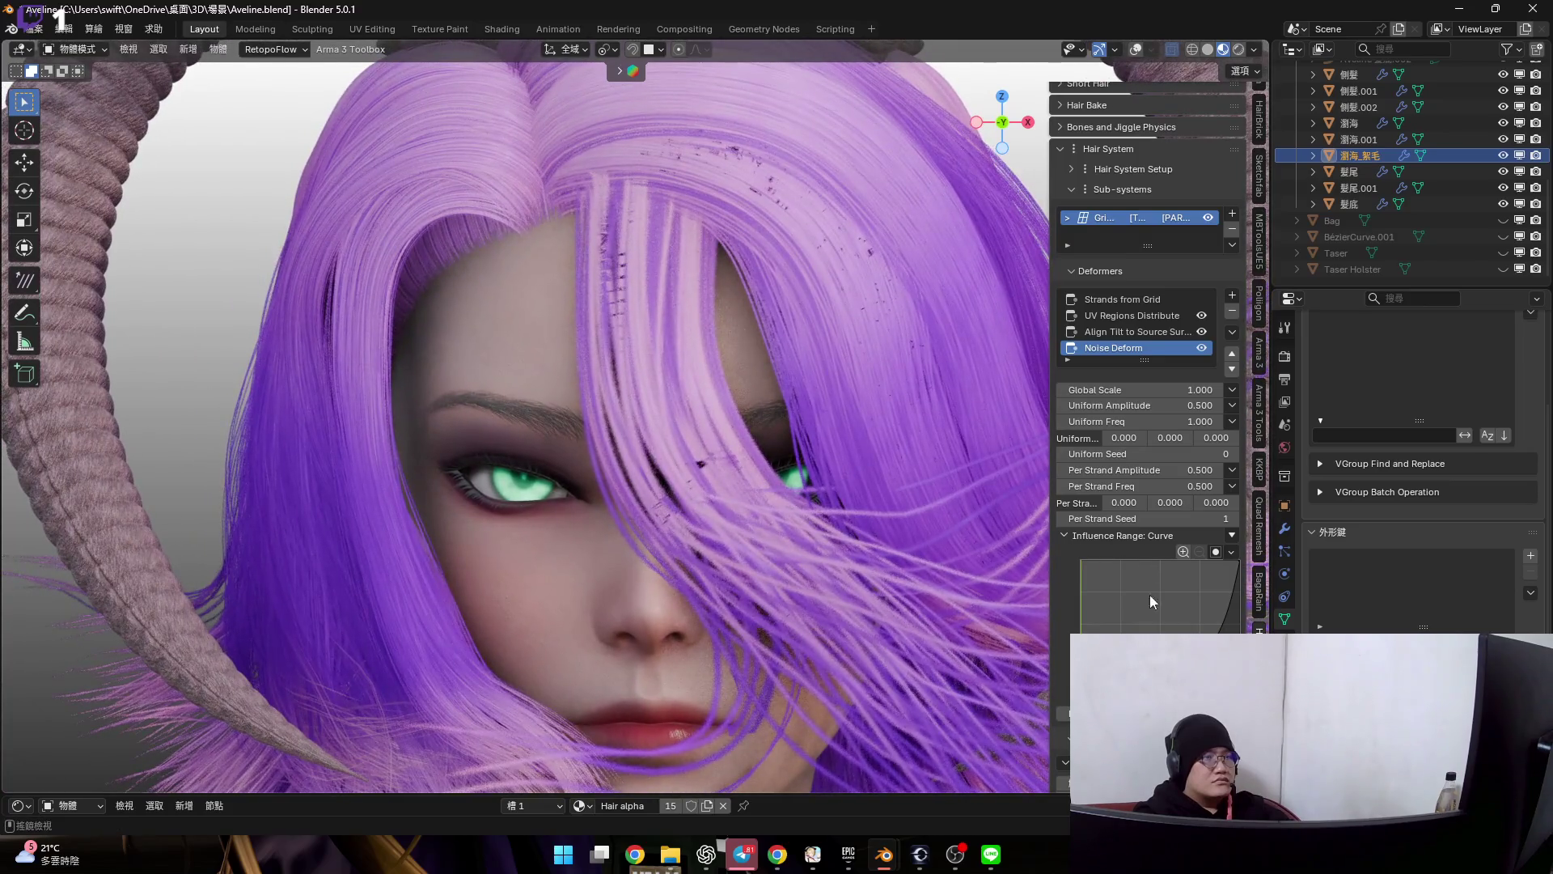
left_click_drag(1236, 566, 1232, 680)
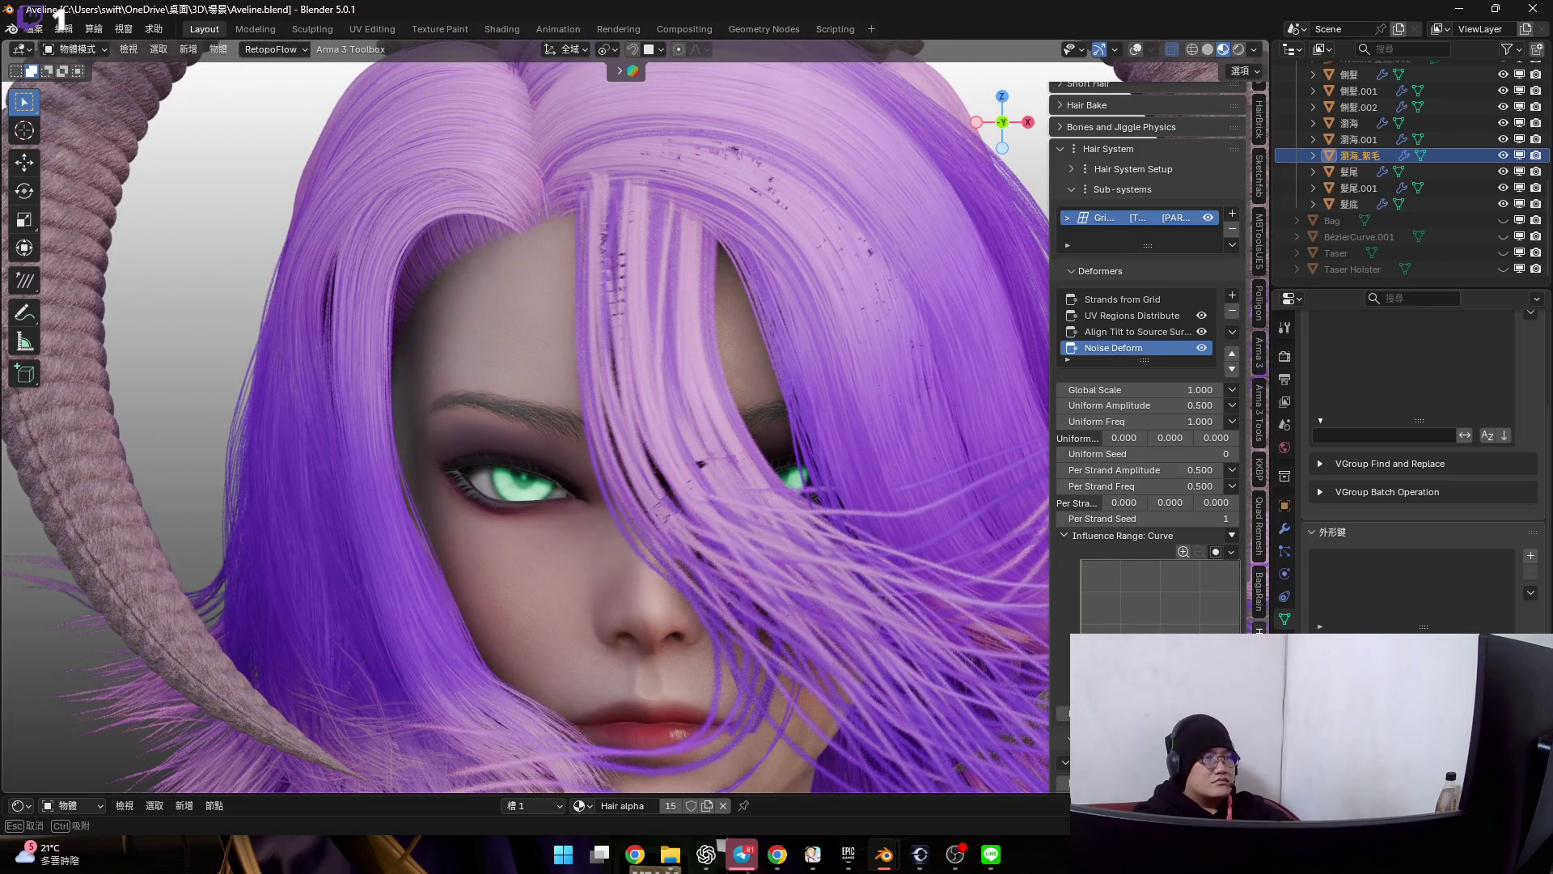
- Lower the Noise Deform Global Scale down to 0.060
middle_click_drag(880, 571, 878, 510, "shift")
left_click_drag(1141, 390, 1035, 390)
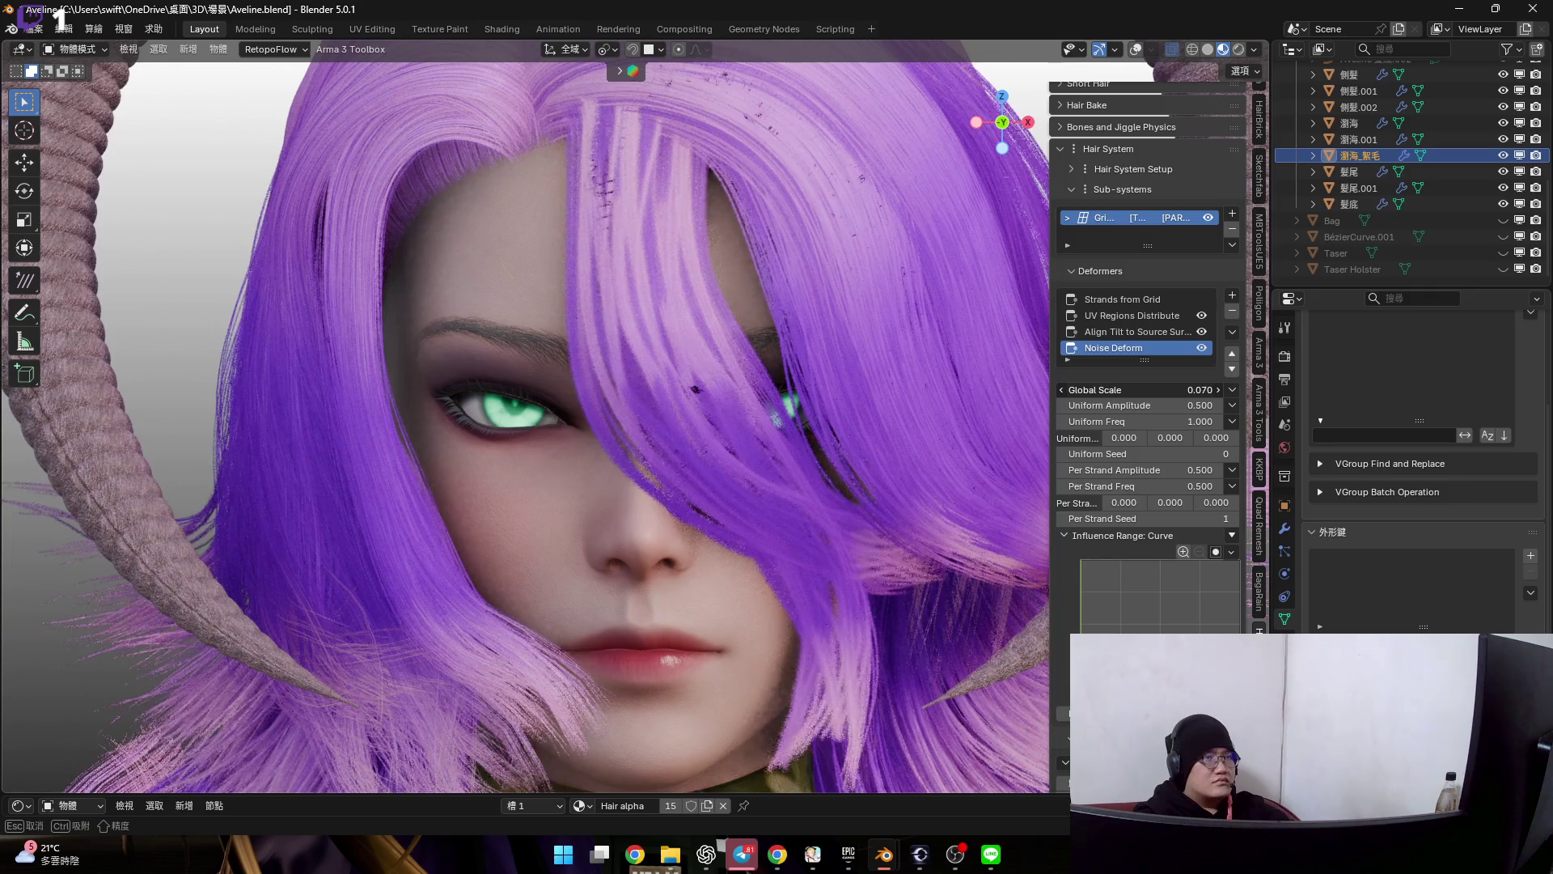
mouse_move(1035, 390)
left_mouse_down()
mouse_move(1169, 396)
mouse_move(1141, 406)
left_mouse_up()
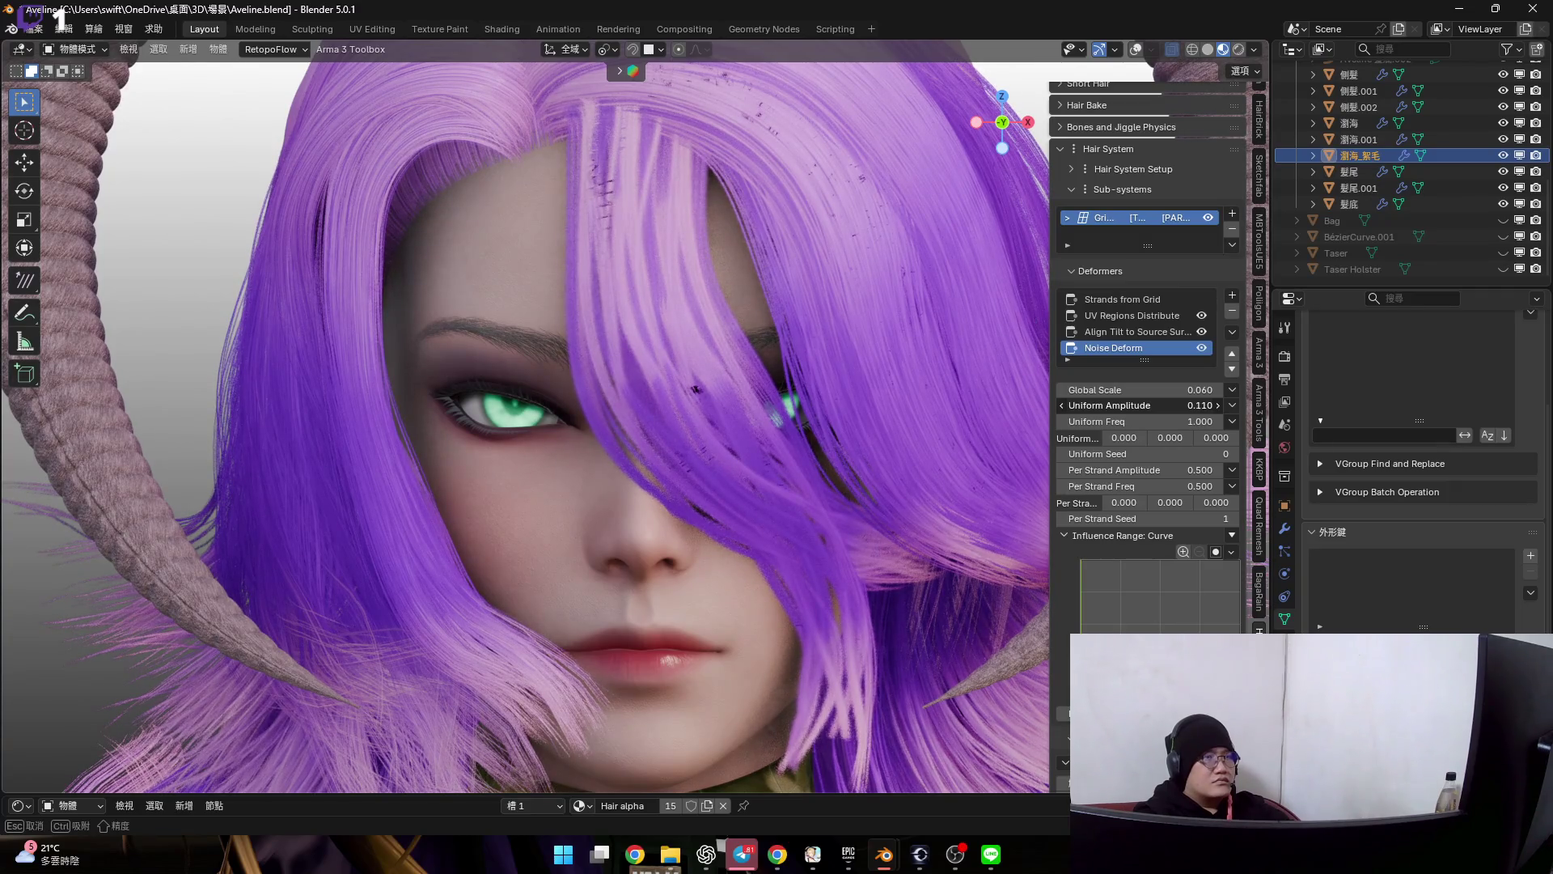
- Cancel the Uniform Amplitude drag so it stays at 0.500
key("Escape")
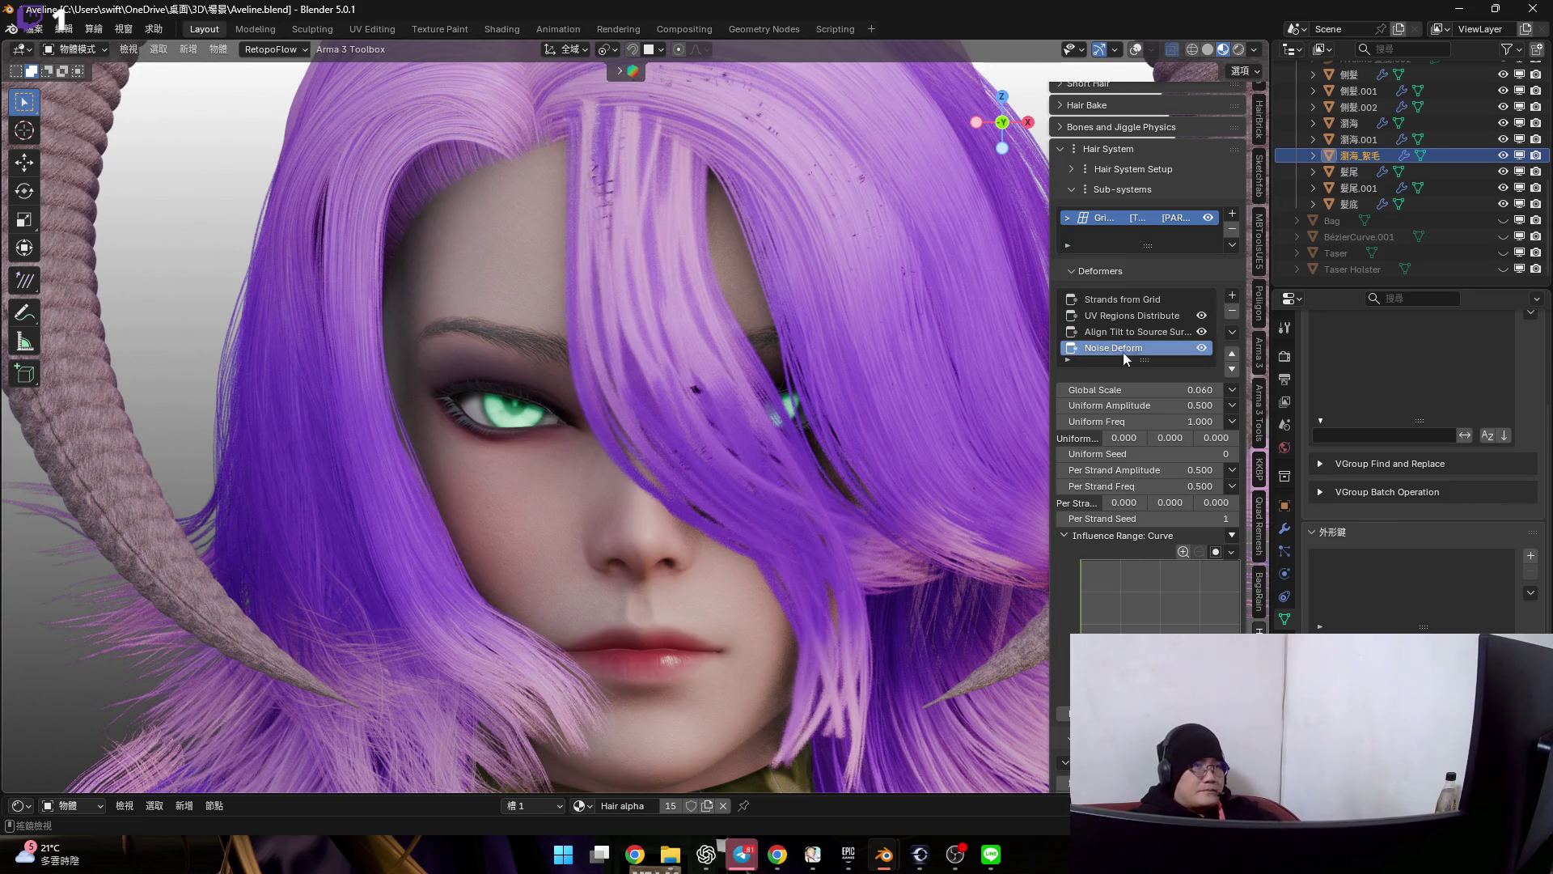
- Cut Strands from Grid strand count to 2 and inspect the sparse bangs in and out of Edit Mode
left_click(1127, 298)
middle_click_drag(800, 310, 800, 309)
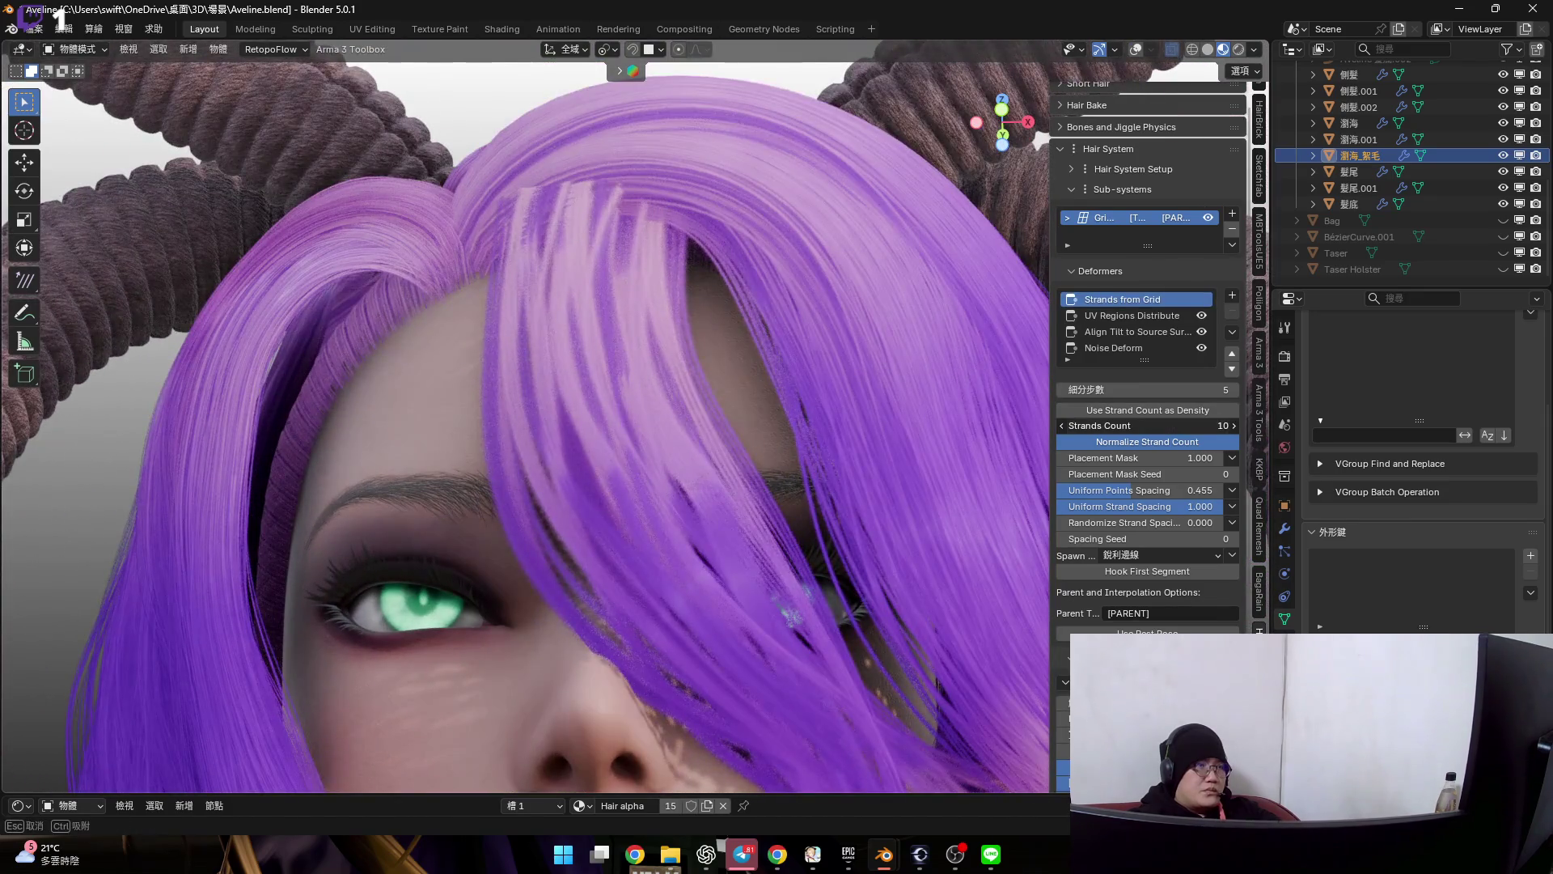
left_click_drag(1147, 425, 1098, 425)
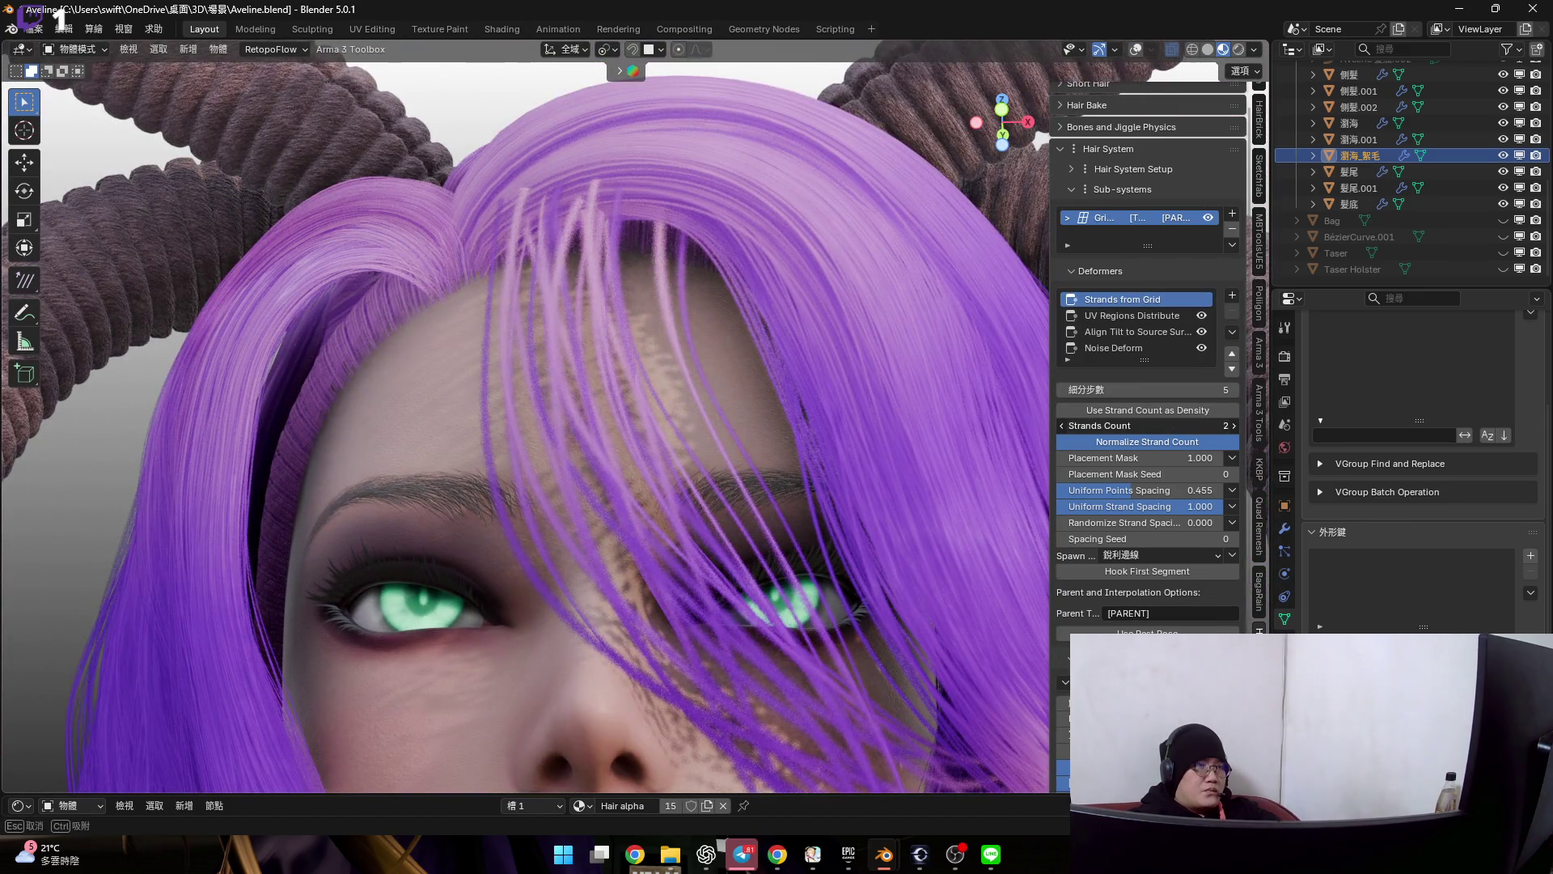
scroll(801, 364, "up", 1)
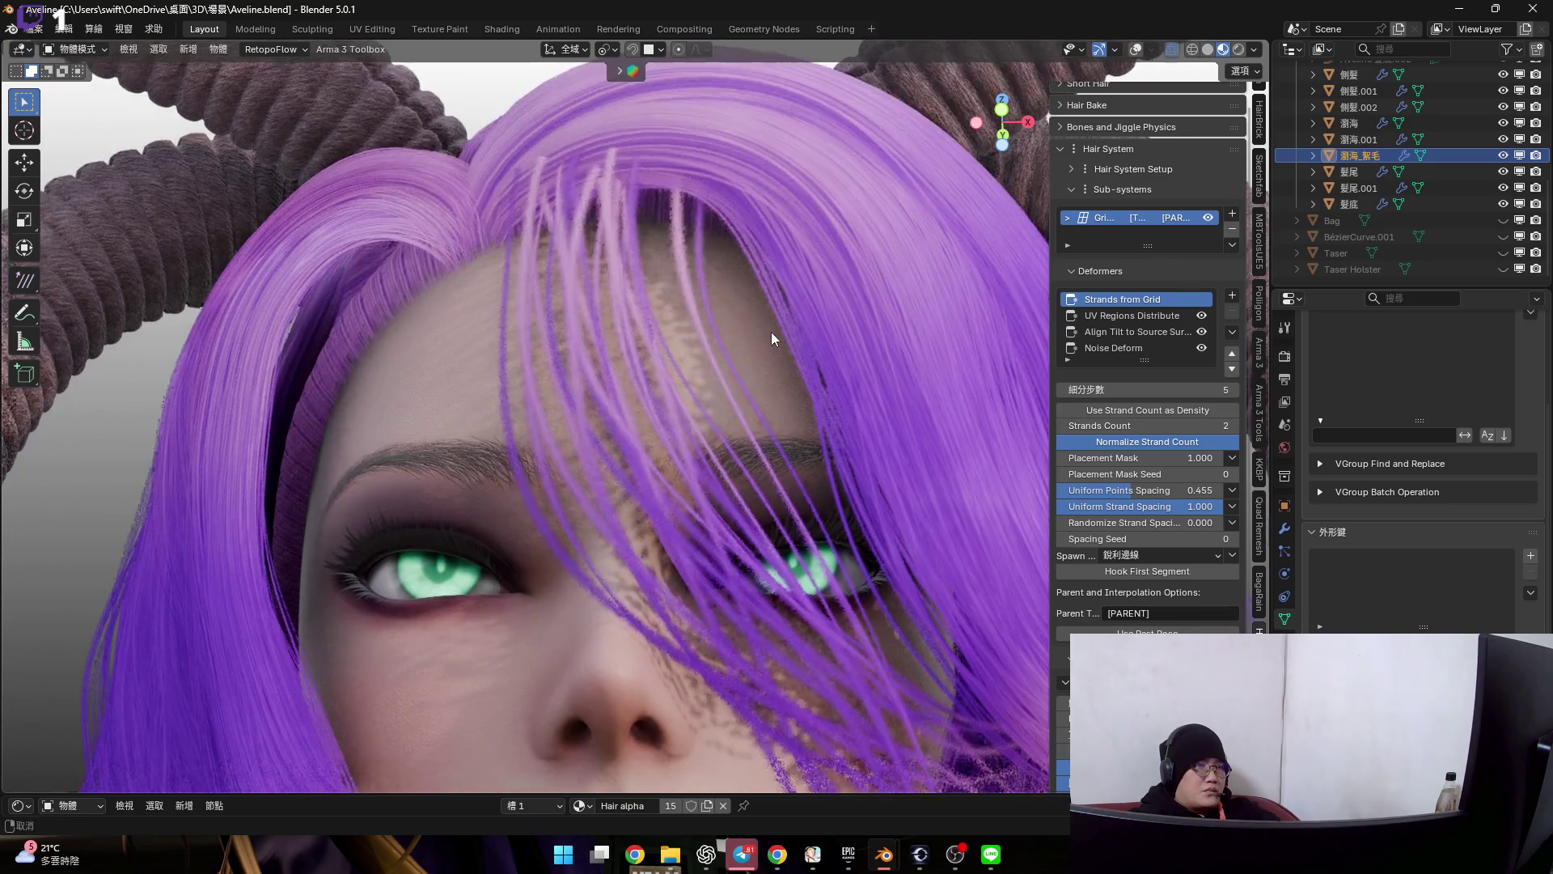
scroll(741, 332, "up", 1)
scroll(697, 309, "up", 3)
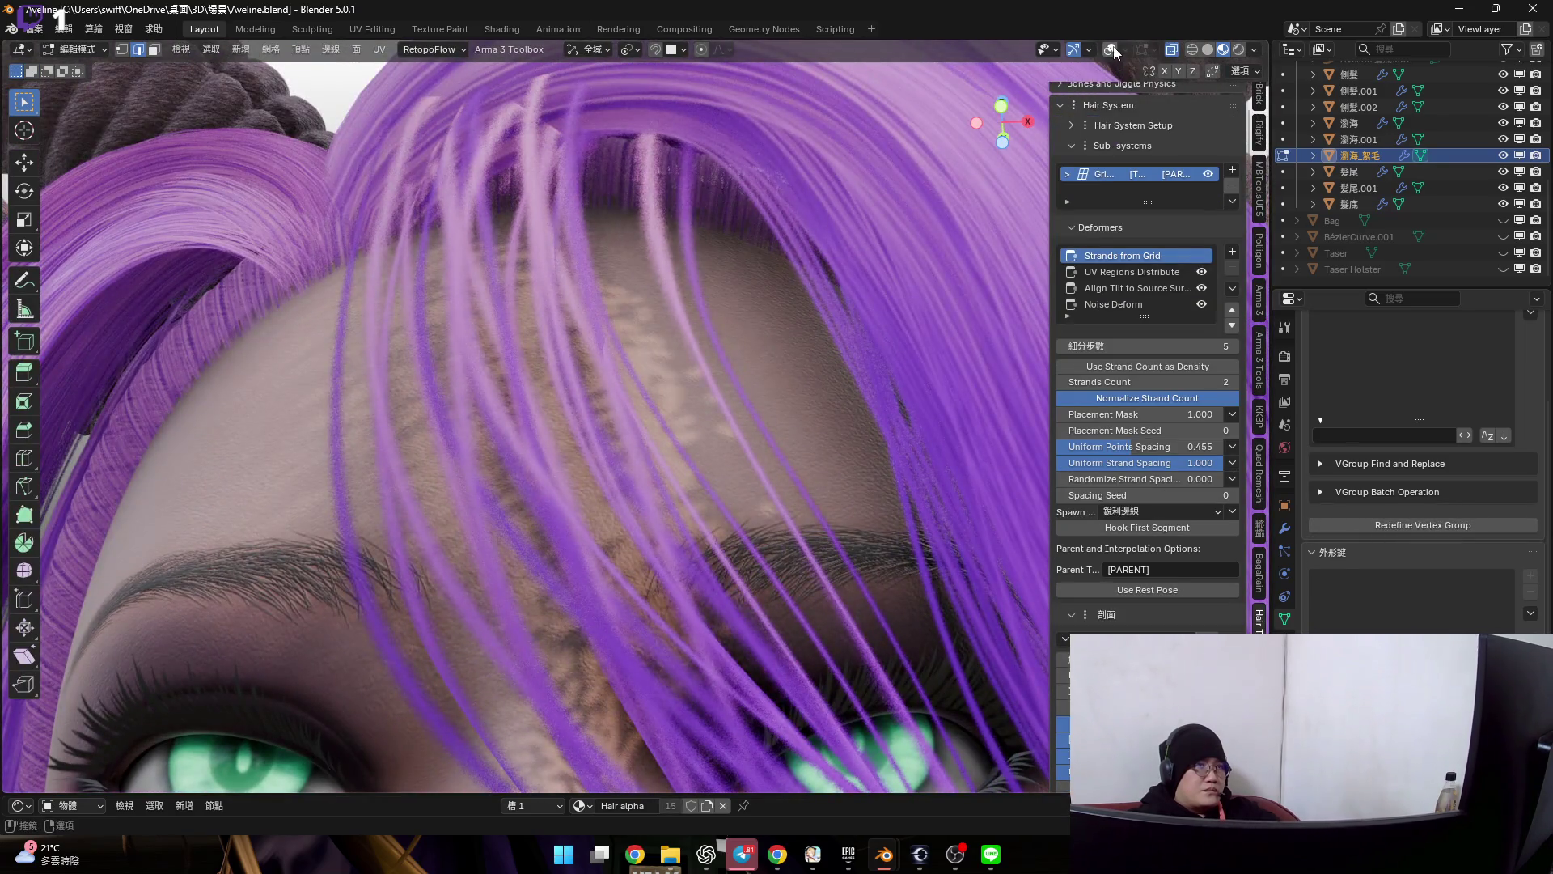
scroll(698, 341, "down", 5)
middle_click_drag(698, 341, 680, 327)
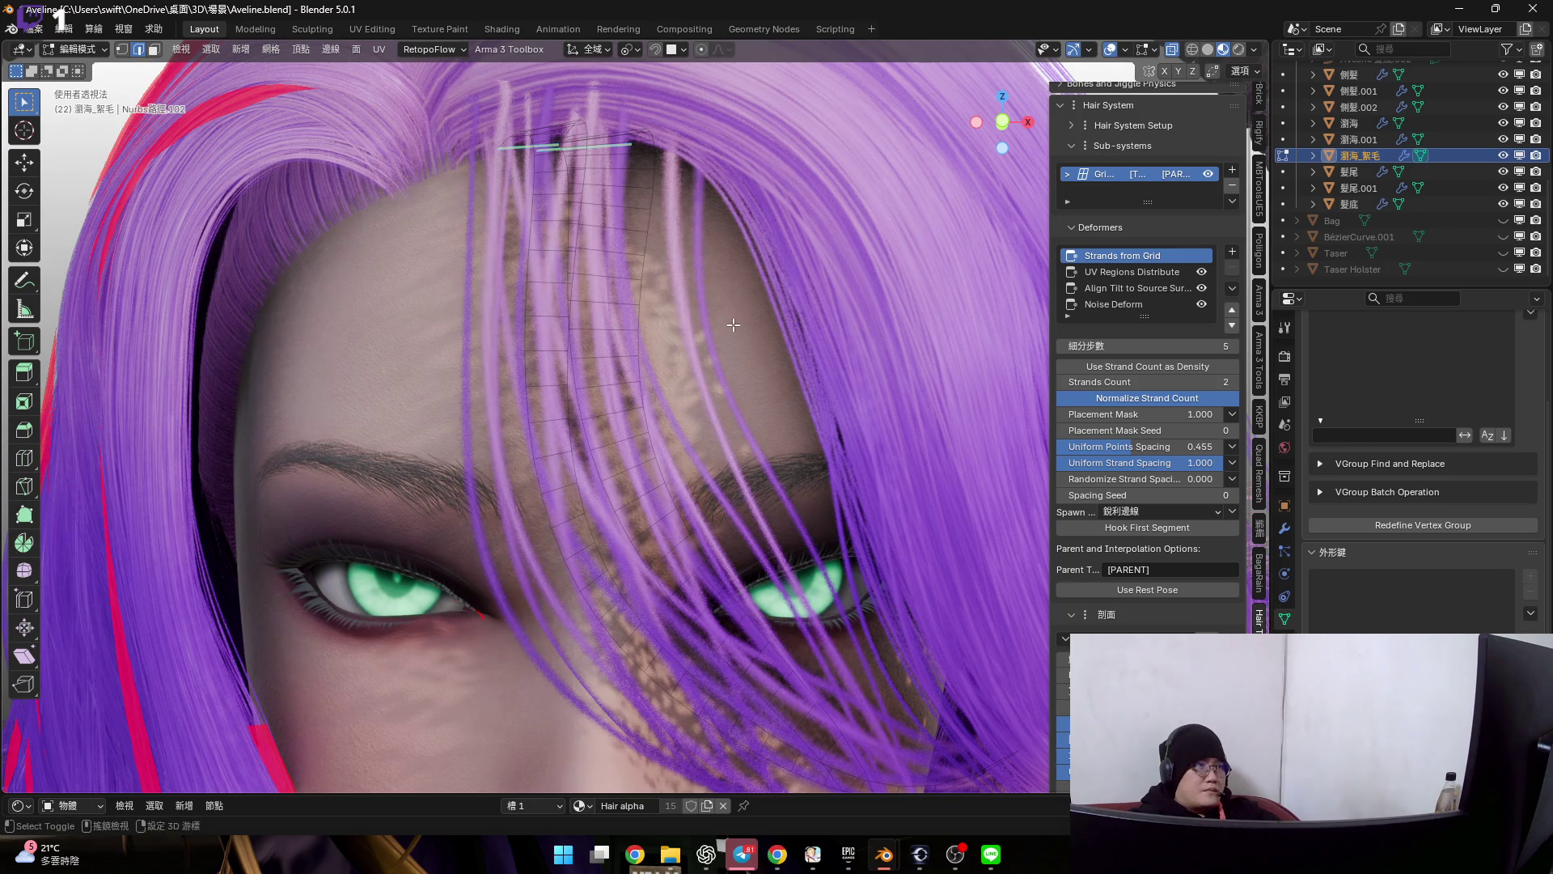
key("Tab")
middle_click_drag(843, 365, 908, 255)
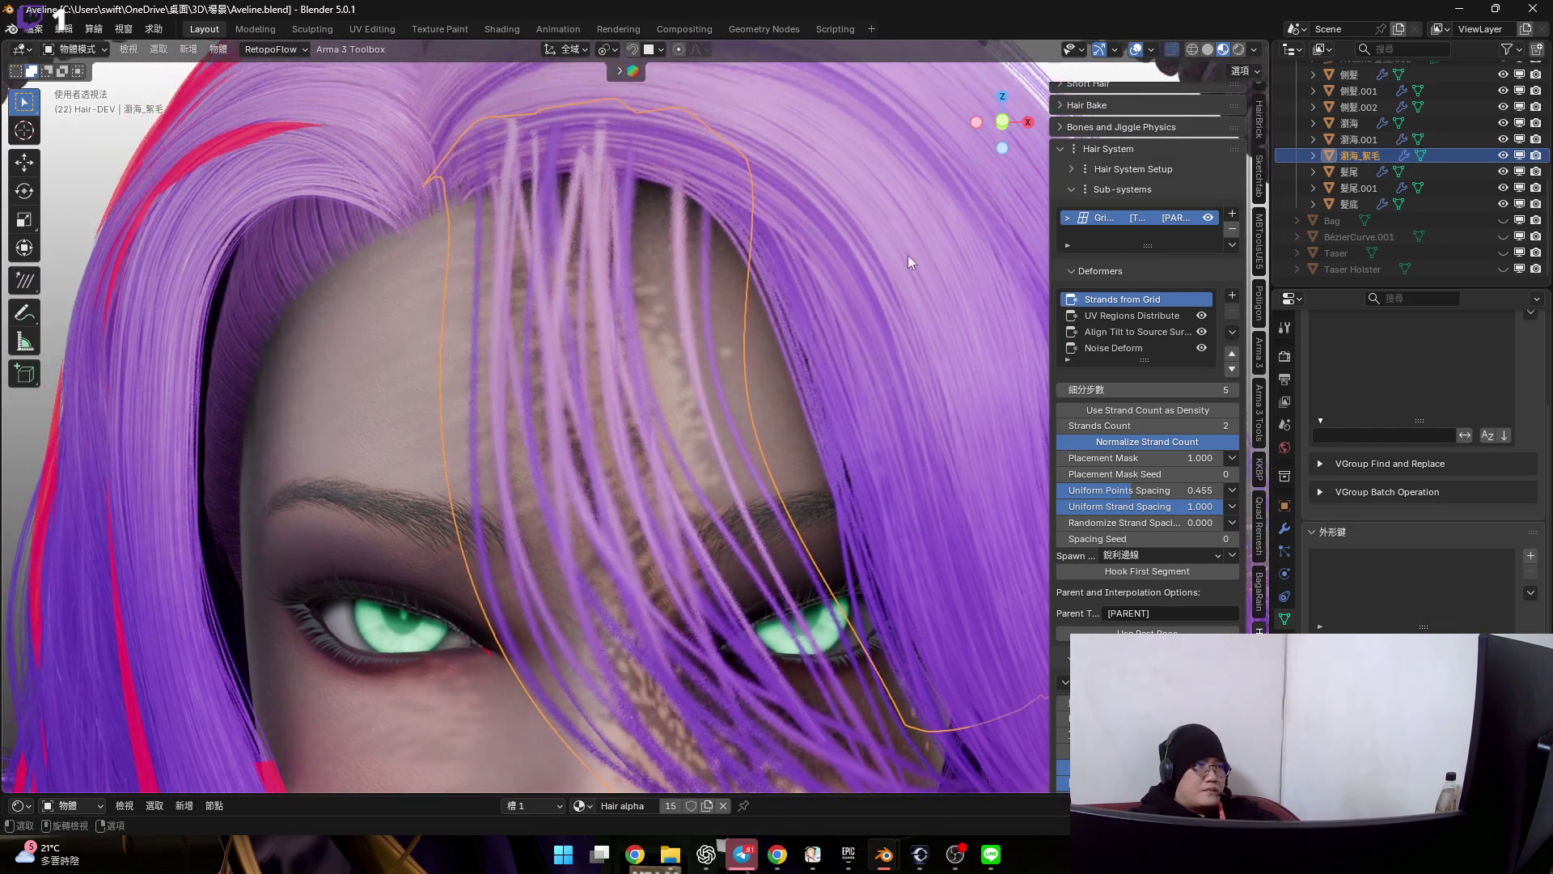
scroll(906, 217, "up", 2)
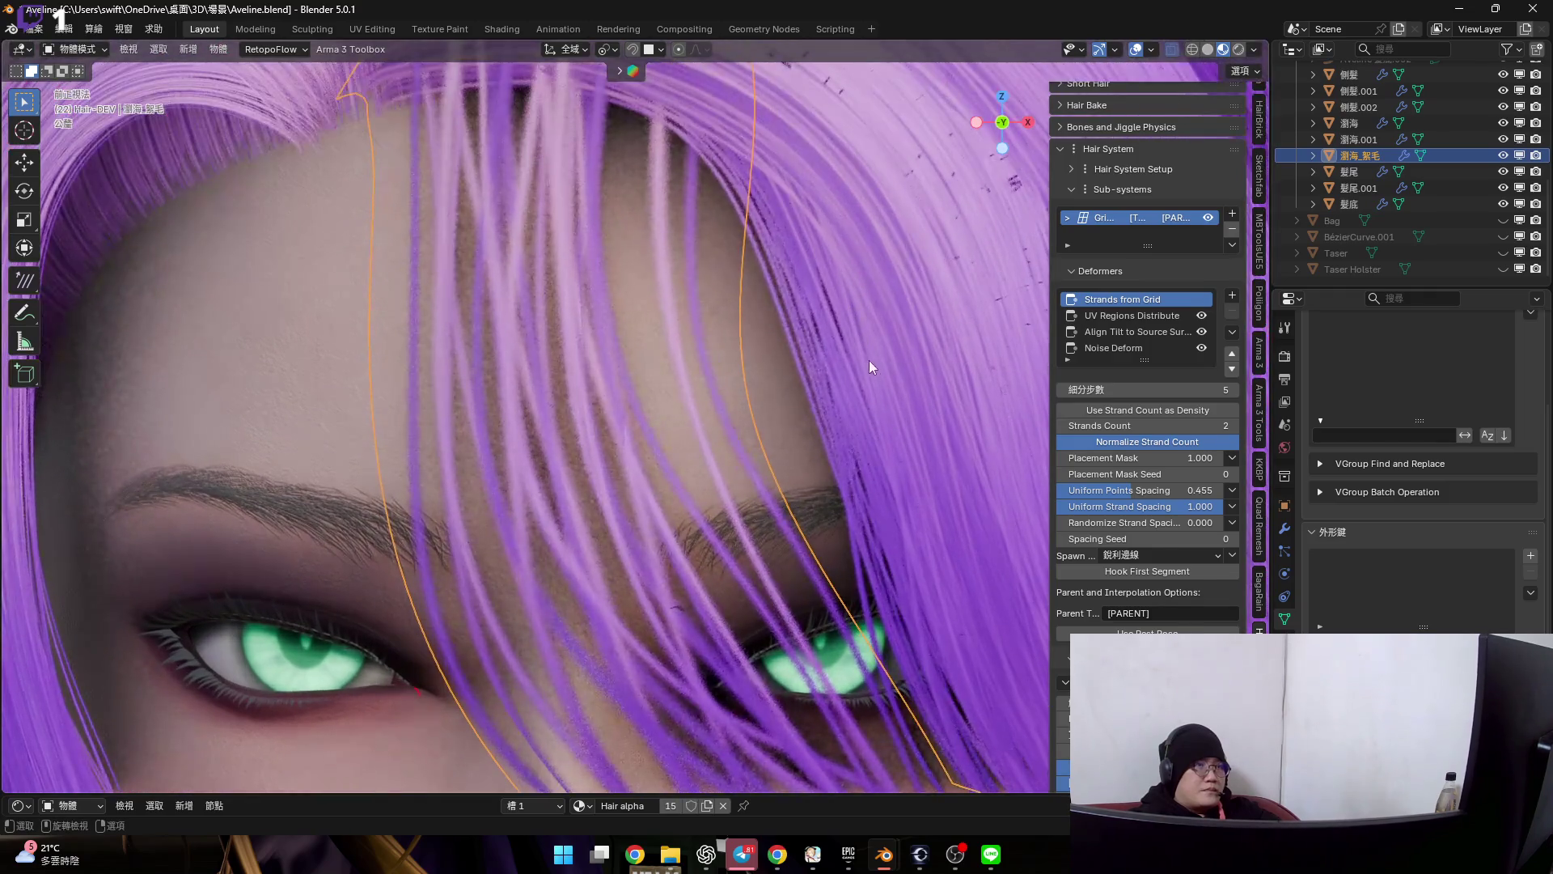
key("Tab")
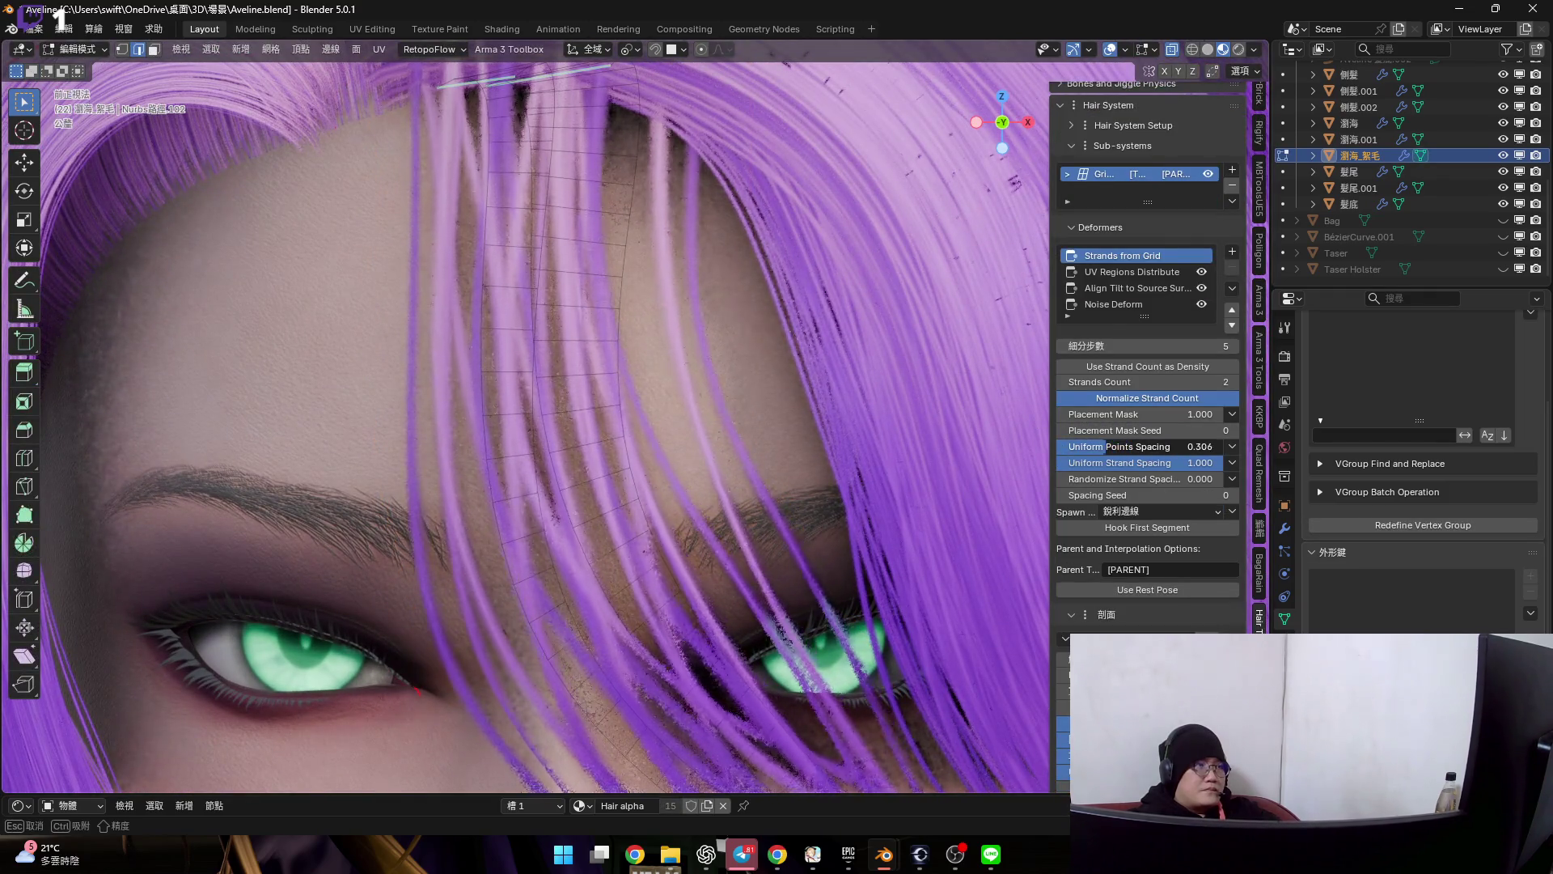
key("Tab")
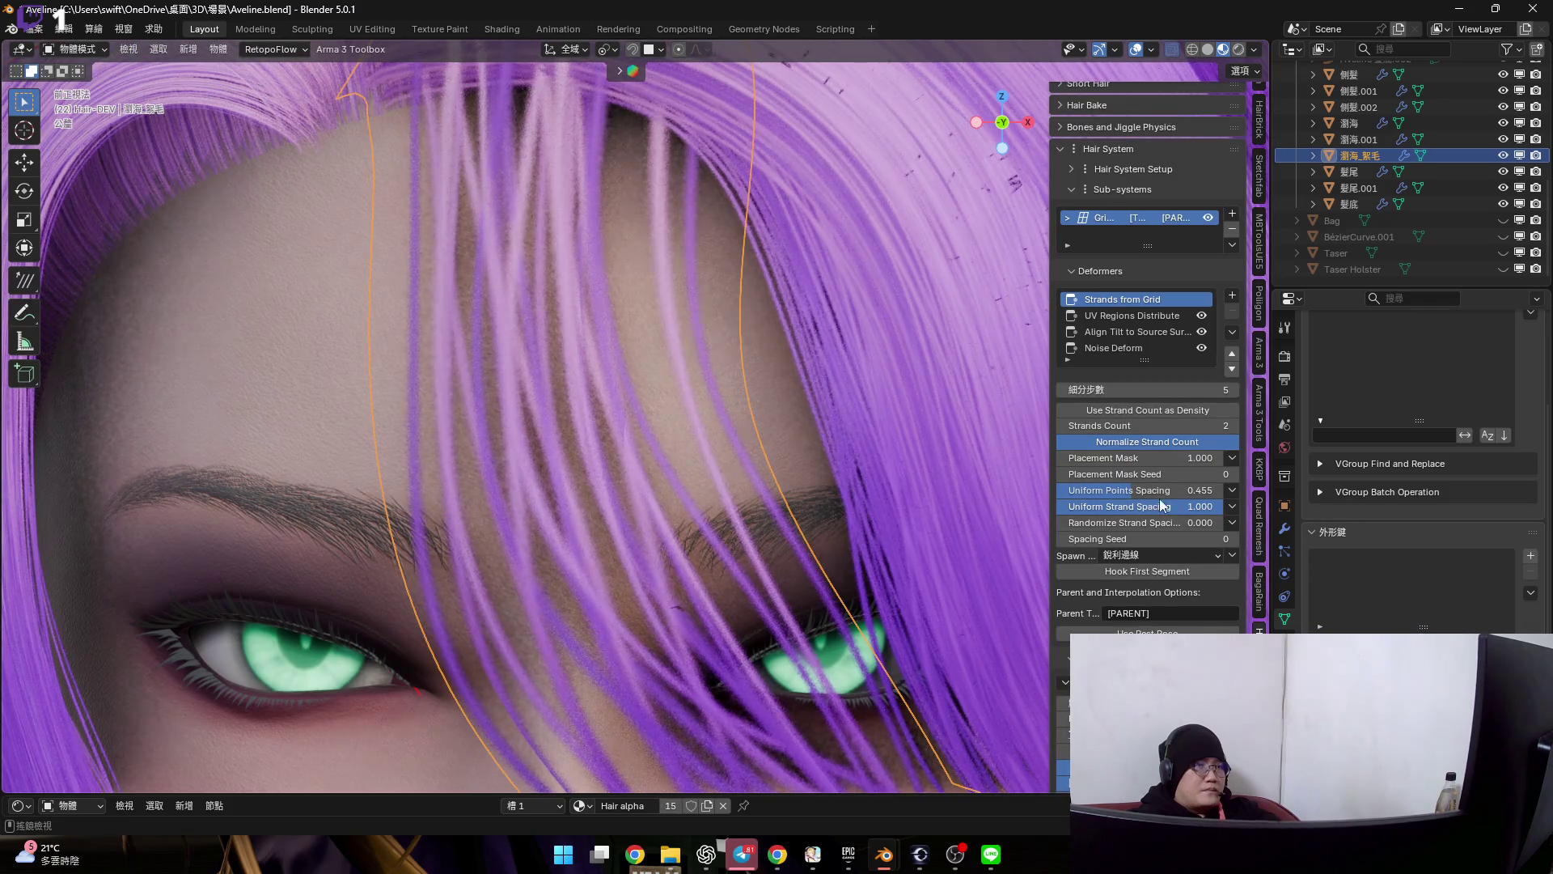
- Tweak uniform spacing, restore placement mask to 1.000 and set Randomize Strand Spacing to 0.000
mouse_move(1183, 506)
left_mouse_down()
mouse_move(1129, 461)
mouse_move(1092, 457)
left_mouse_up()
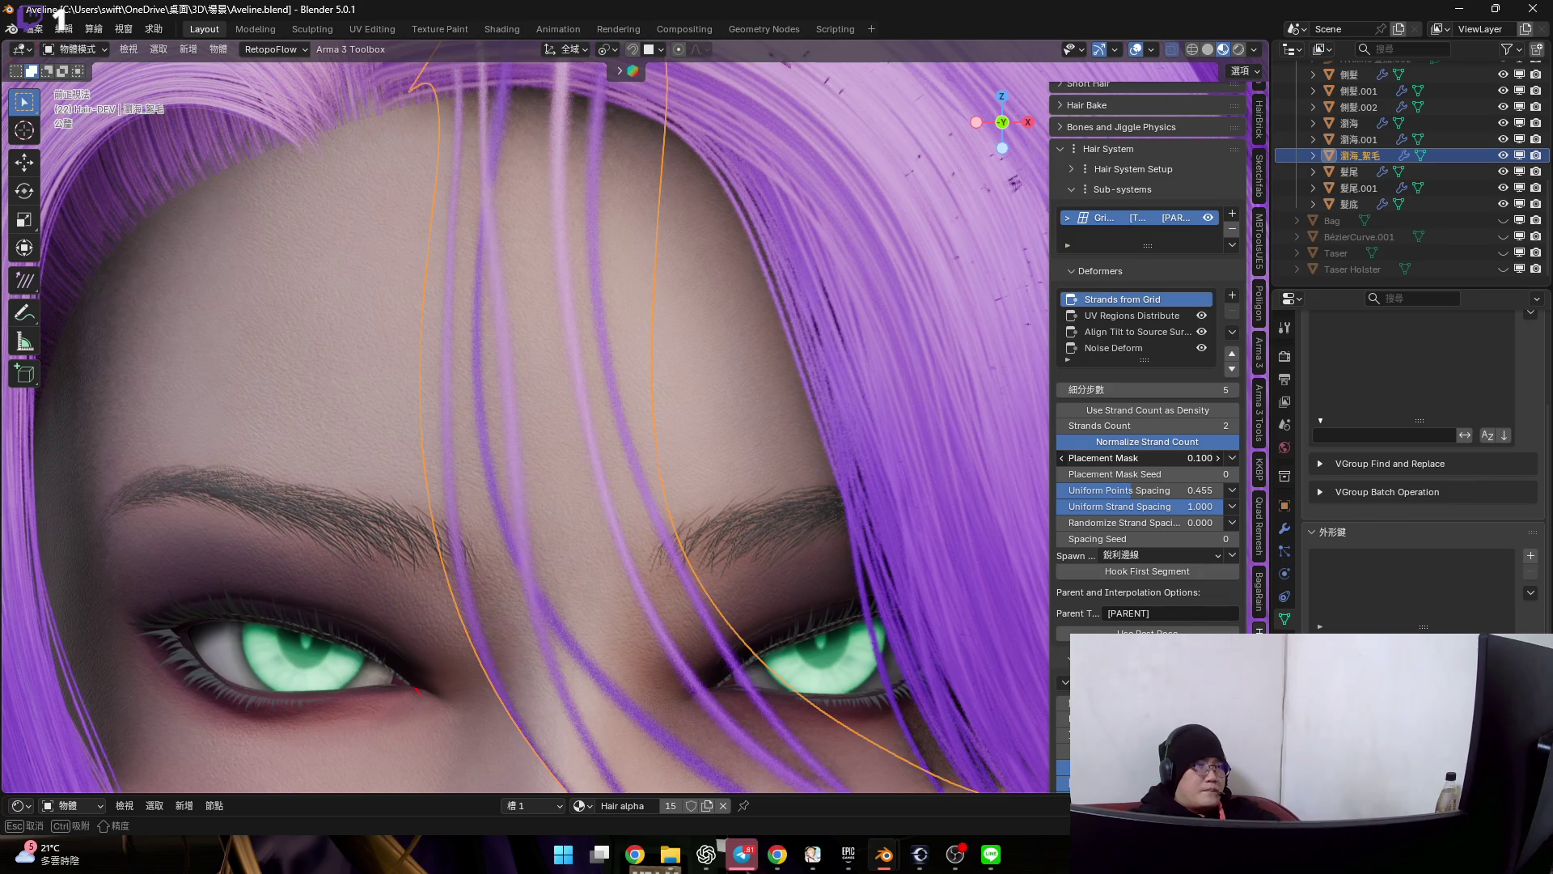
left_click_drag(1092, 458, 1185, 458)
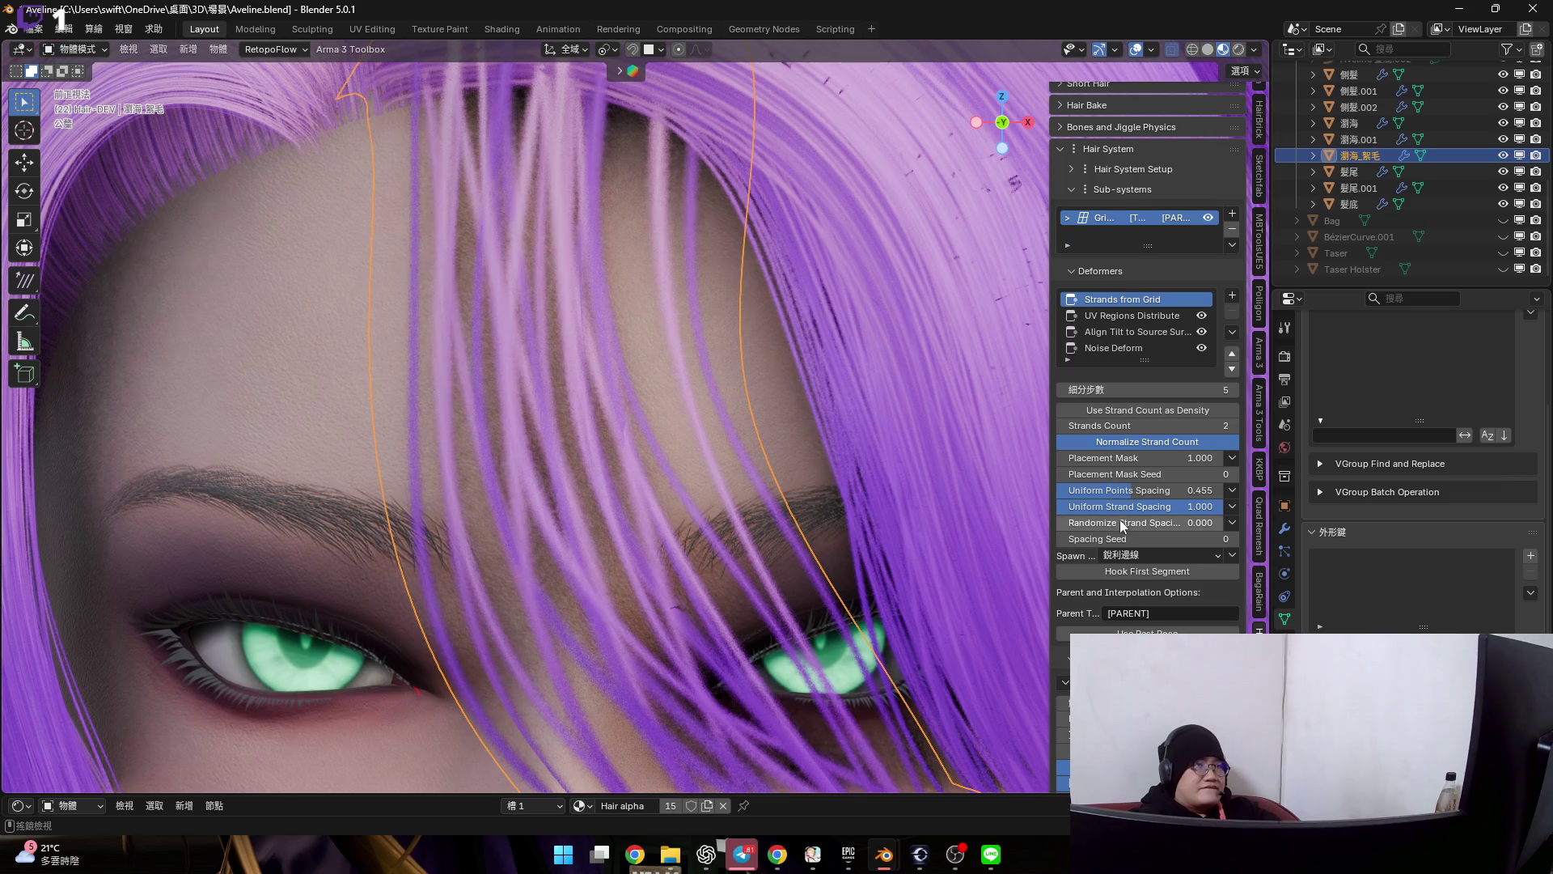
mouse_move(1123, 525)
left_mouse_down()
mouse_move(1214, 525)
mouse_move(1123, 526)
left_mouse_up()
middle_click_drag(635, 428, 651, 345, "shift")
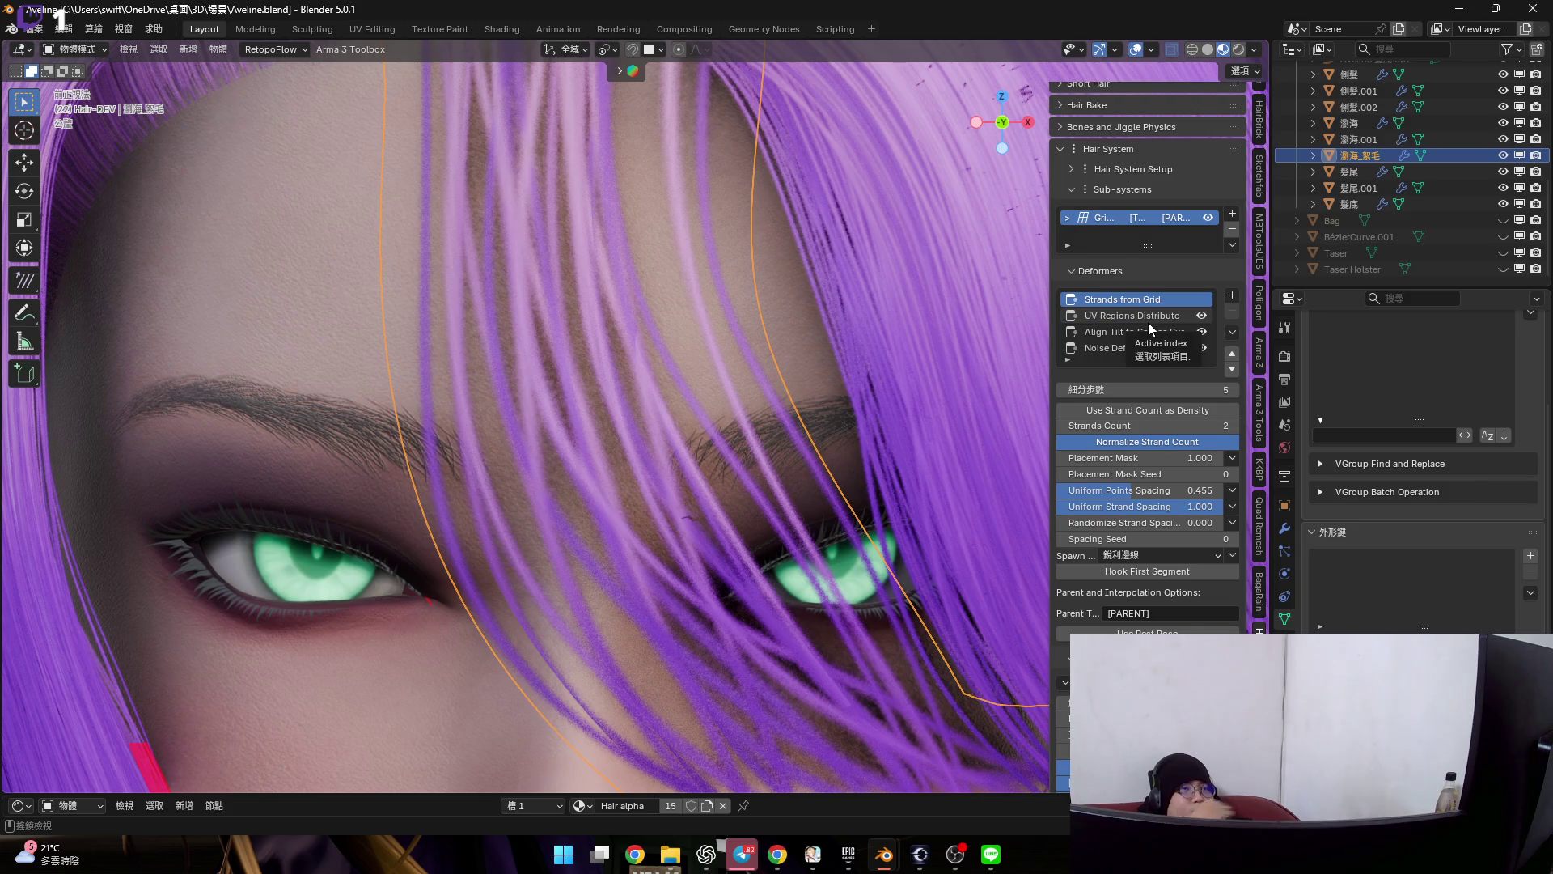
left_click(1232, 299)
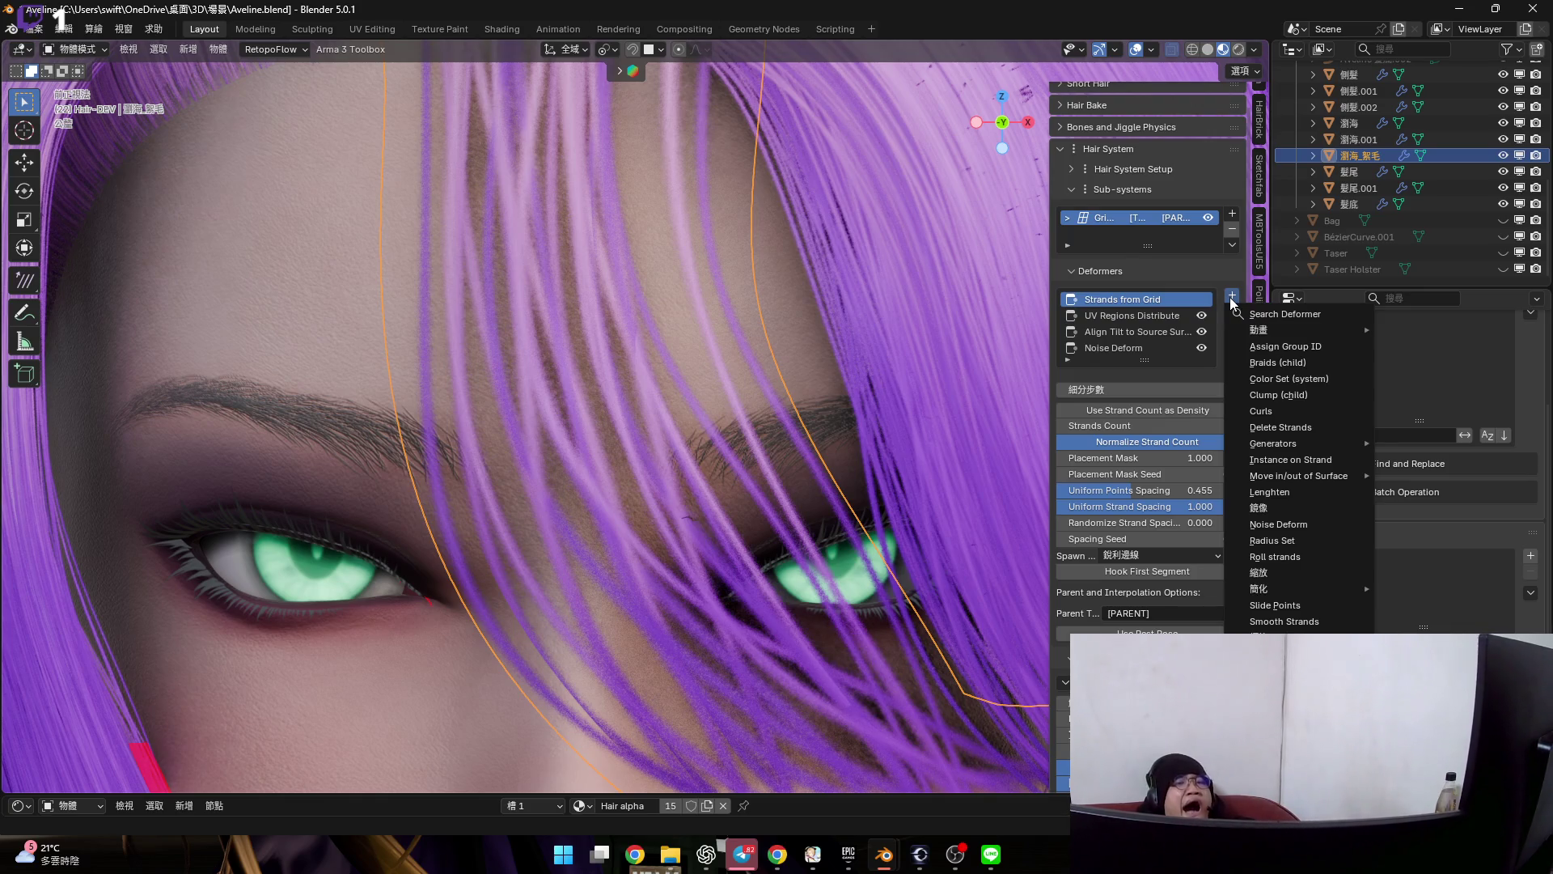
- Screenshot the deformer menu, add a Radius Set deformer and return to Strands from Grid
key("super+shift+s")
left_click_drag(1231, 330, 1376, 631)
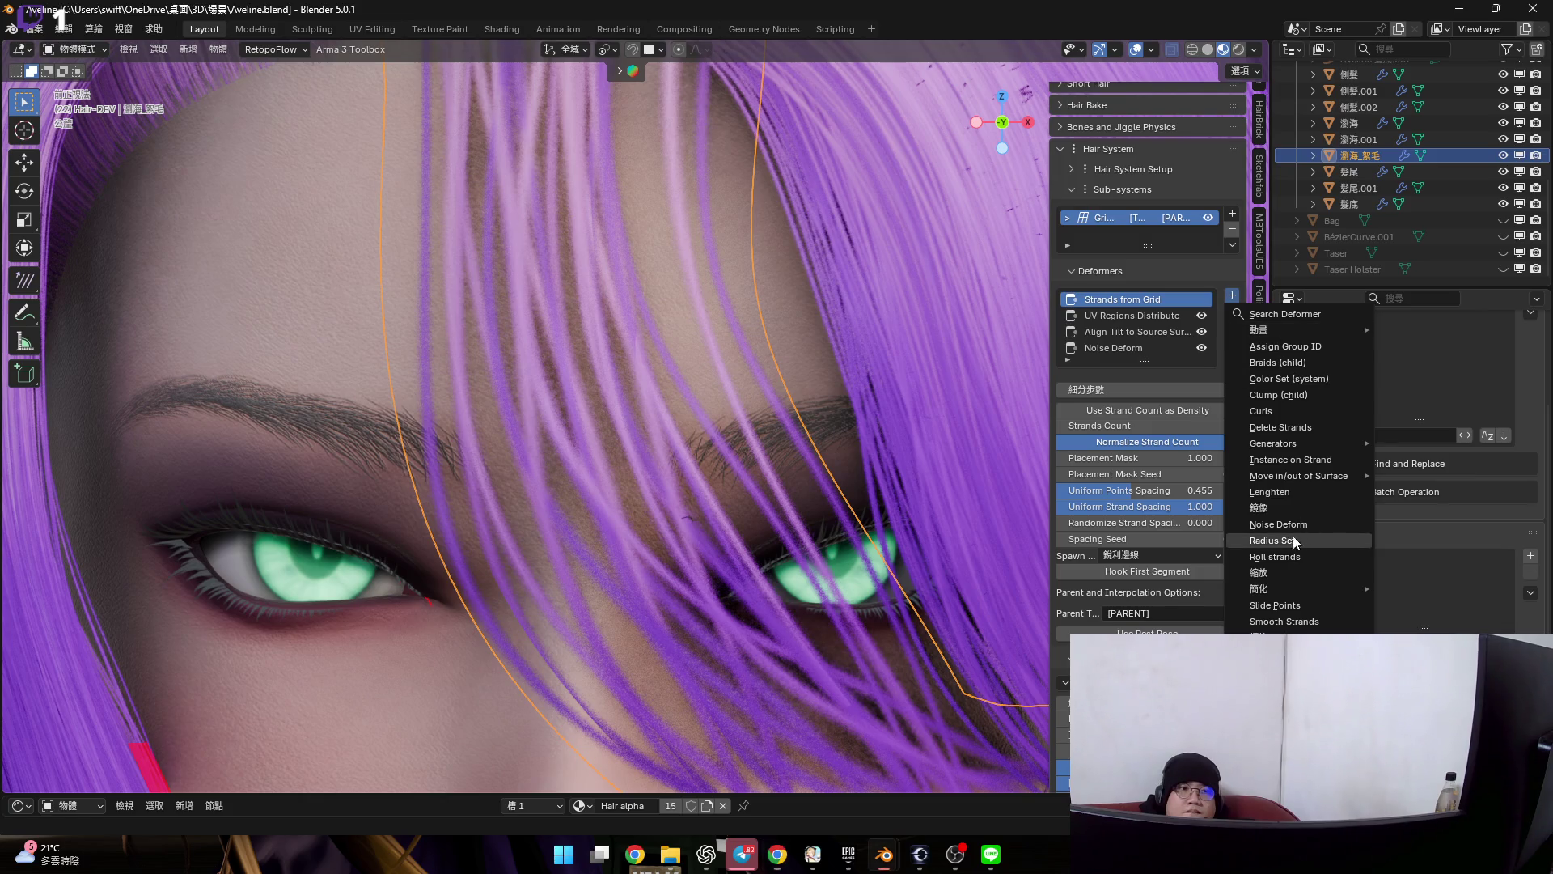
left_click(1272, 540)
scroll(672, 438, "down", 3)
scroll(668, 427, "up", 1)
mouse_move(1155, 395)
left_mouse_down()
mouse_move(1129, 395)
mouse_move(1183, 432)
left_mouse_up()
left_click(1129, 298)
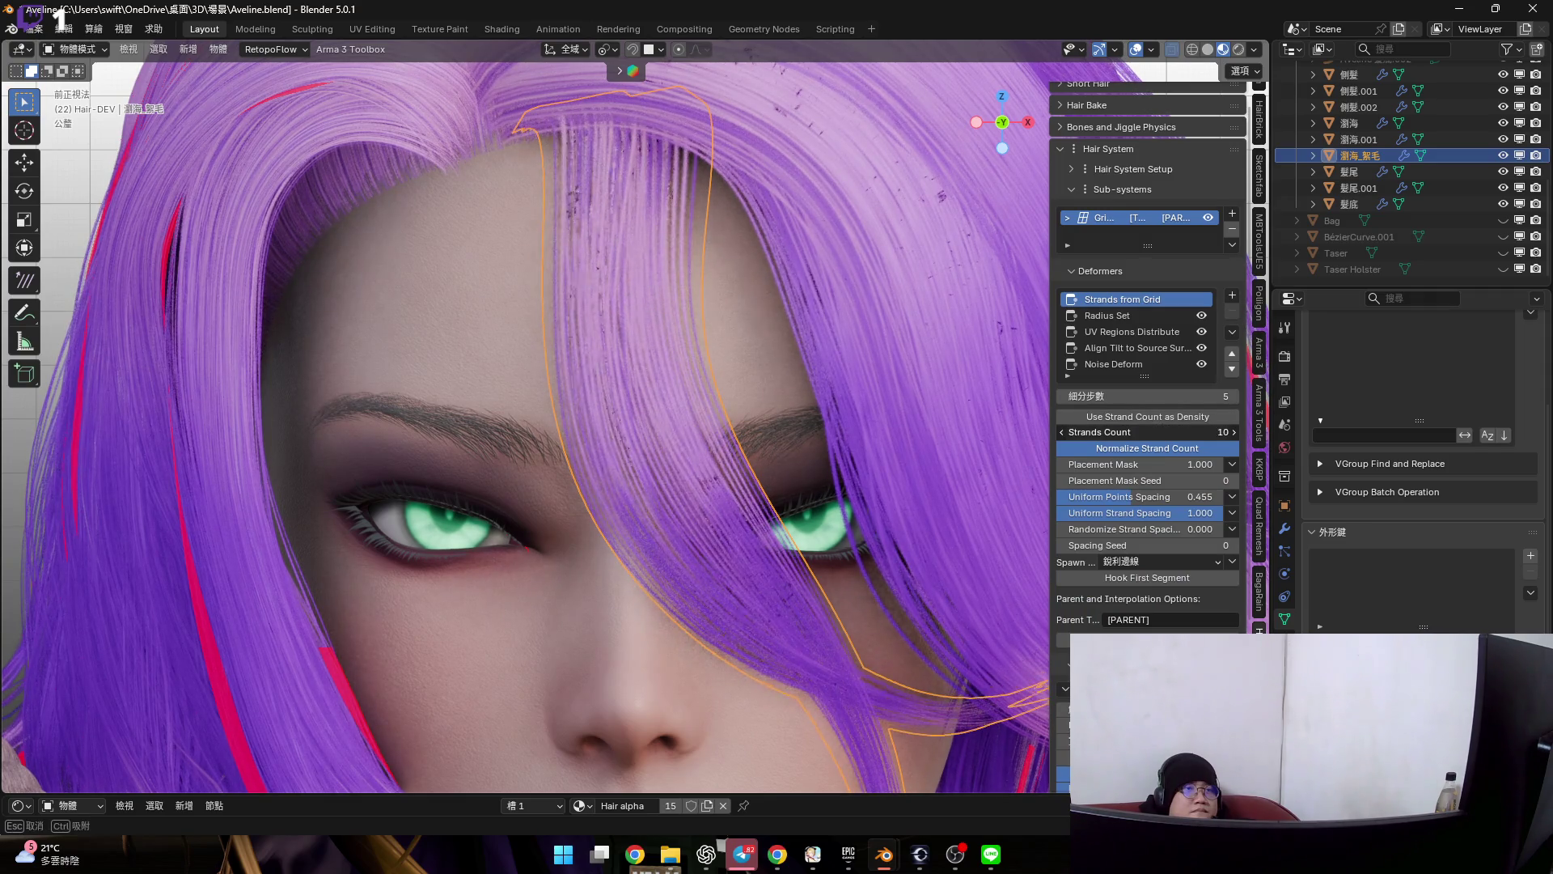
- Reduce the Radius Set radius to 0.300 then 0.100 and bring up its influence mode choices
left_click(1146, 318)
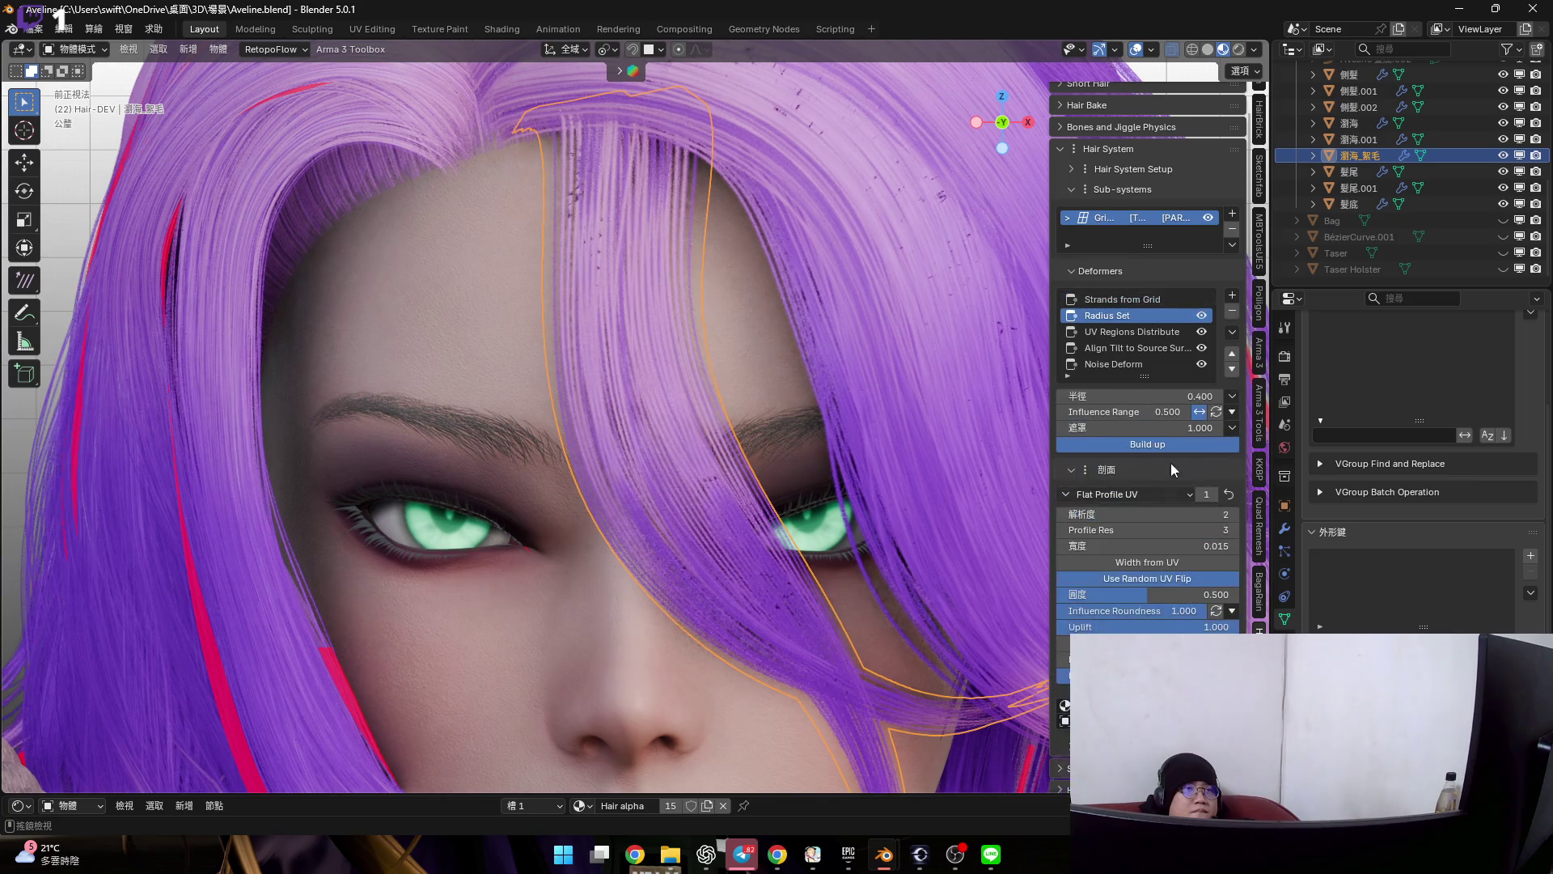
left_click_drag(1173, 400, 1135, 396)
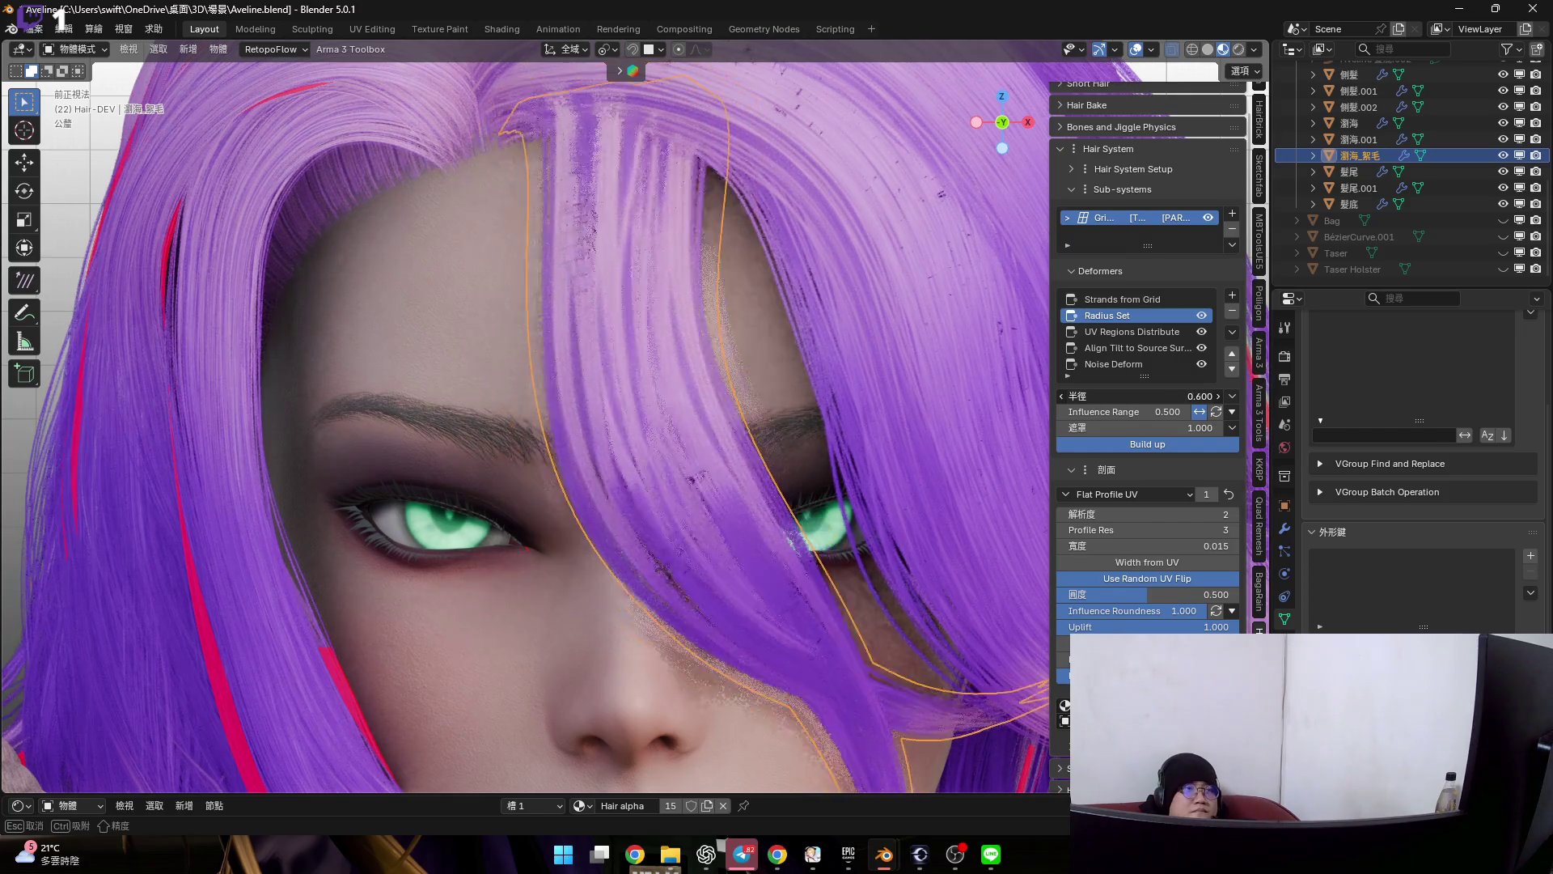
left_click_drag(1135, 395, 1117, 396)
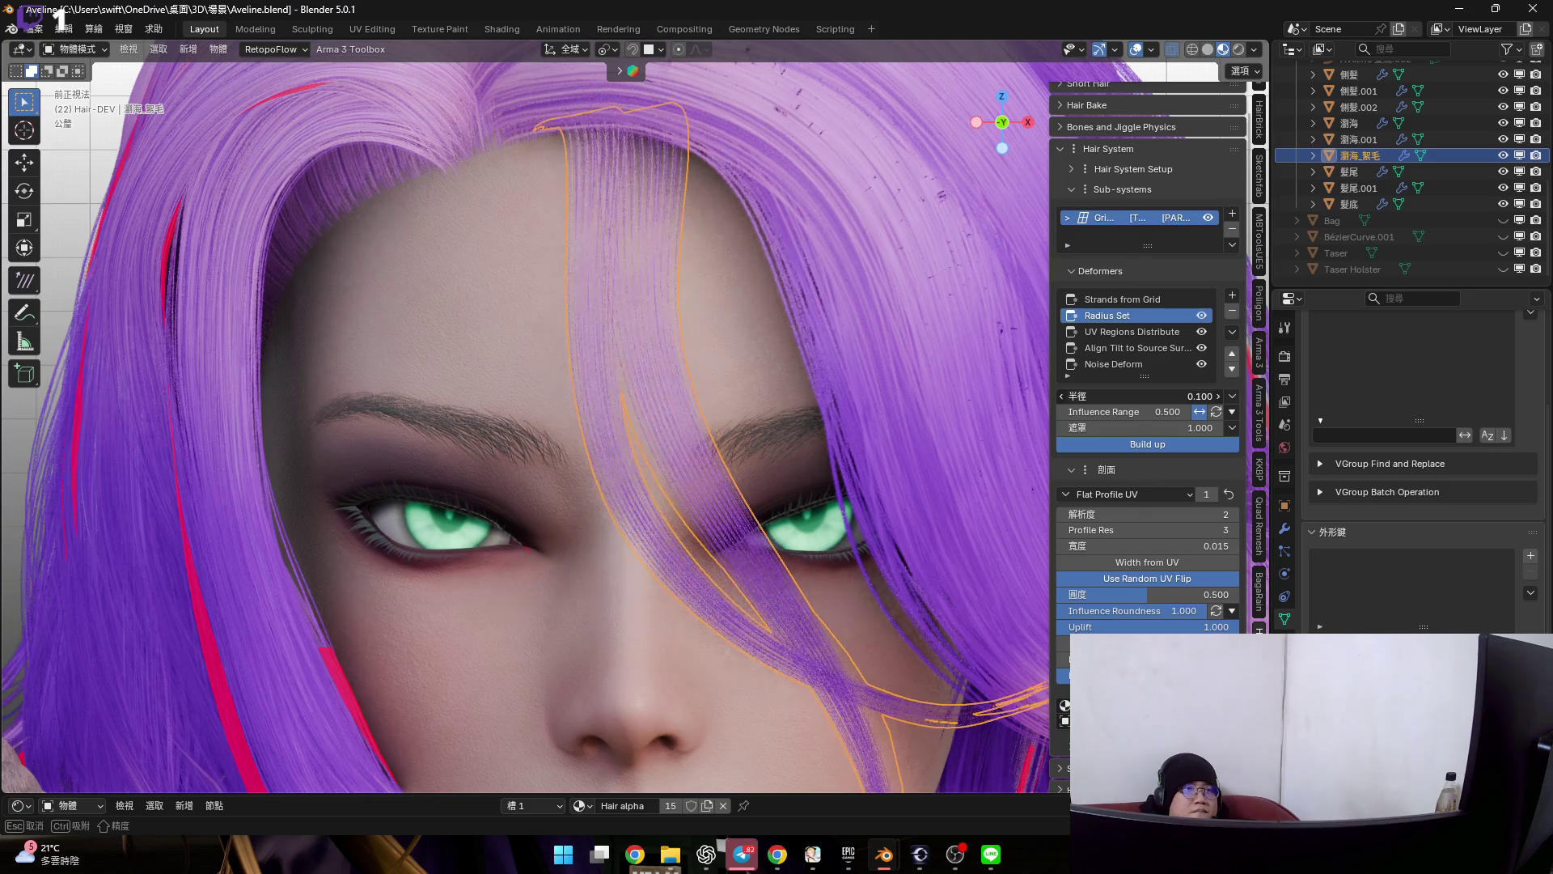
left_click(1232, 413)
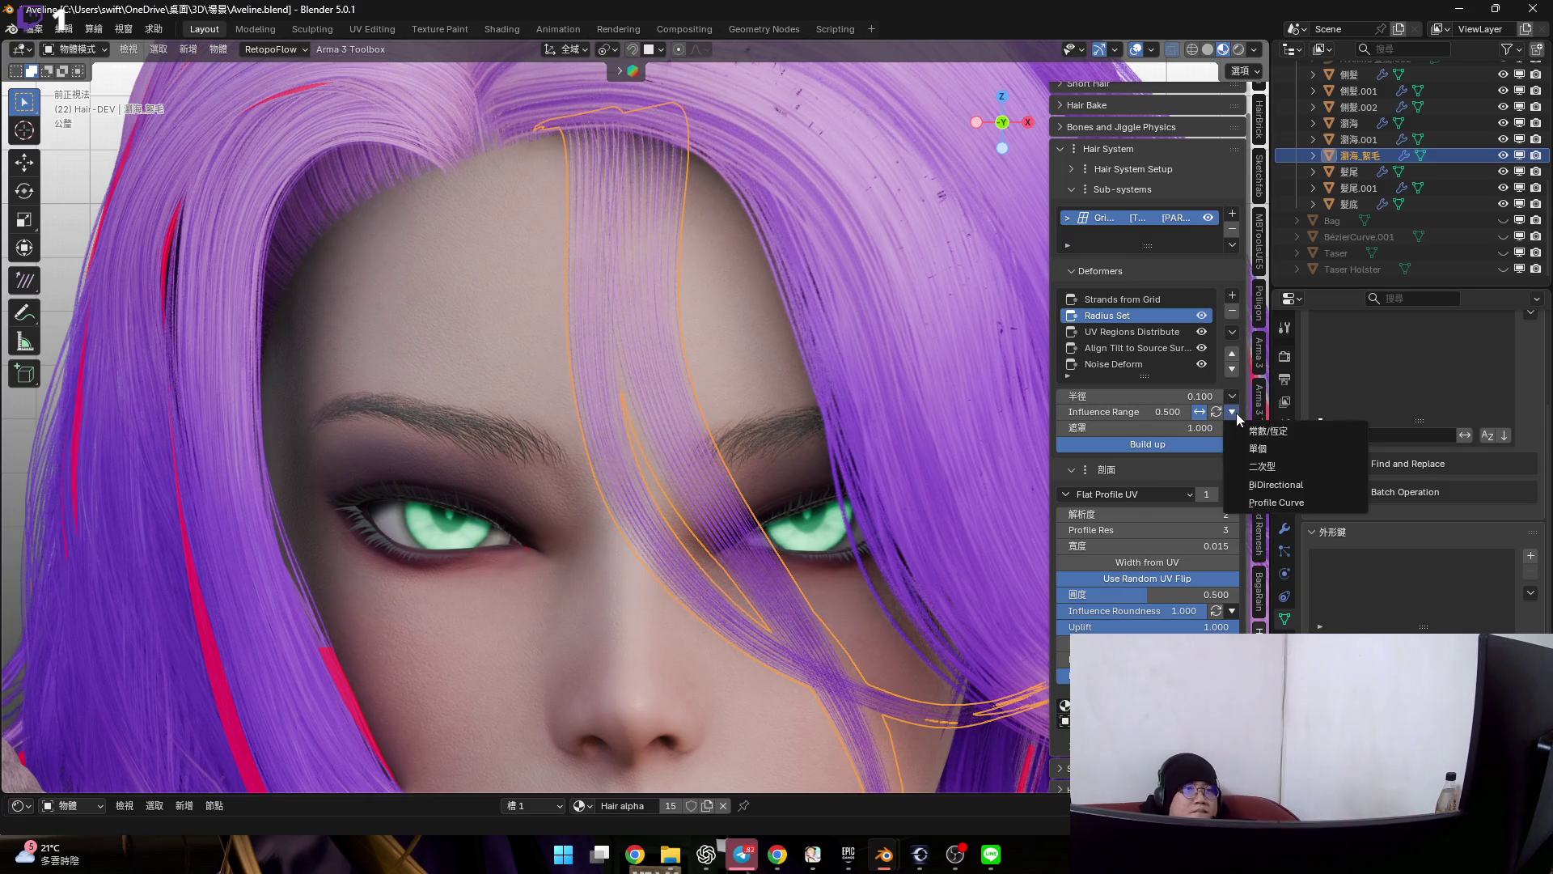
- Switch the Radius Set influence to Profile Curve and experiment with an extra curve point before deleting it
left_click(1274, 497)
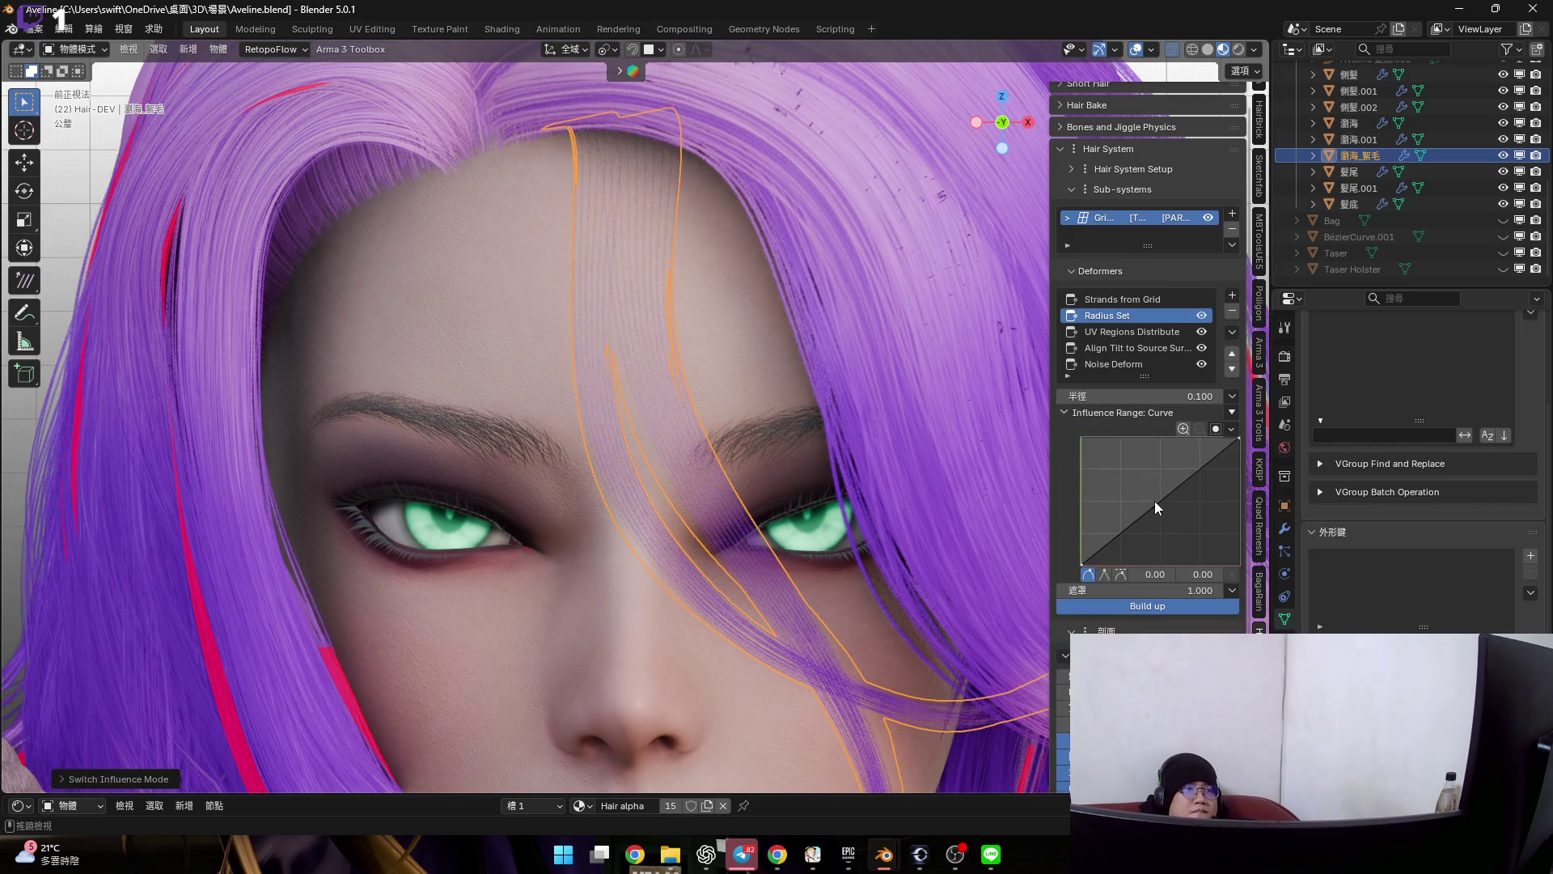
left_click_drag(1153, 502, 1185, 531)
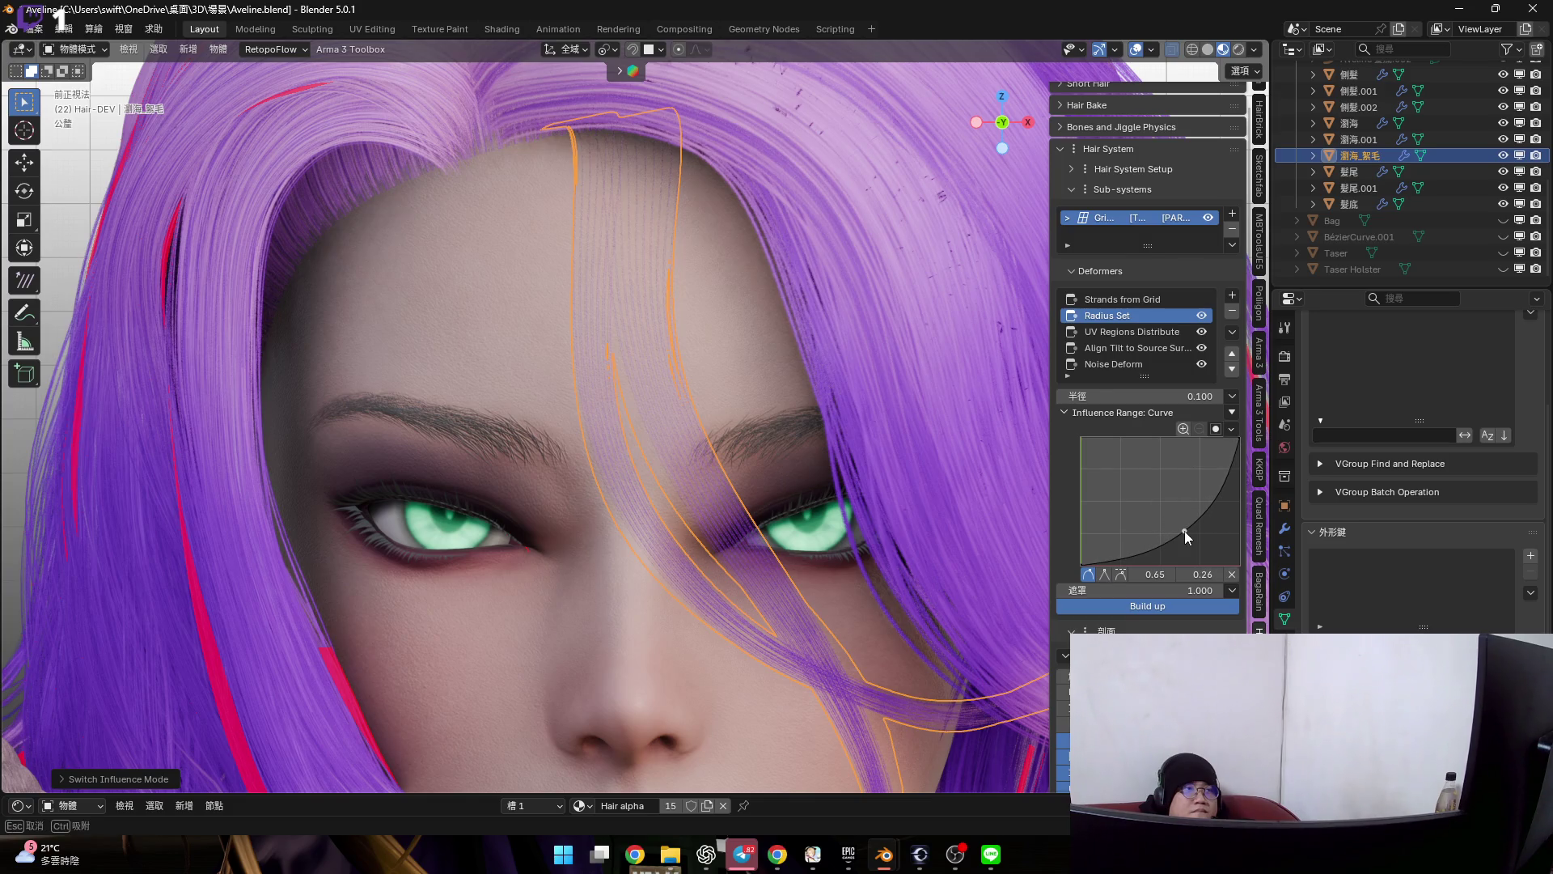
left_click(1135, 49)
scroll(737, 493, "up", 2)
scroll(997, 528, "up", 2)
left_click_drag(1183, 529, 1123, 473)
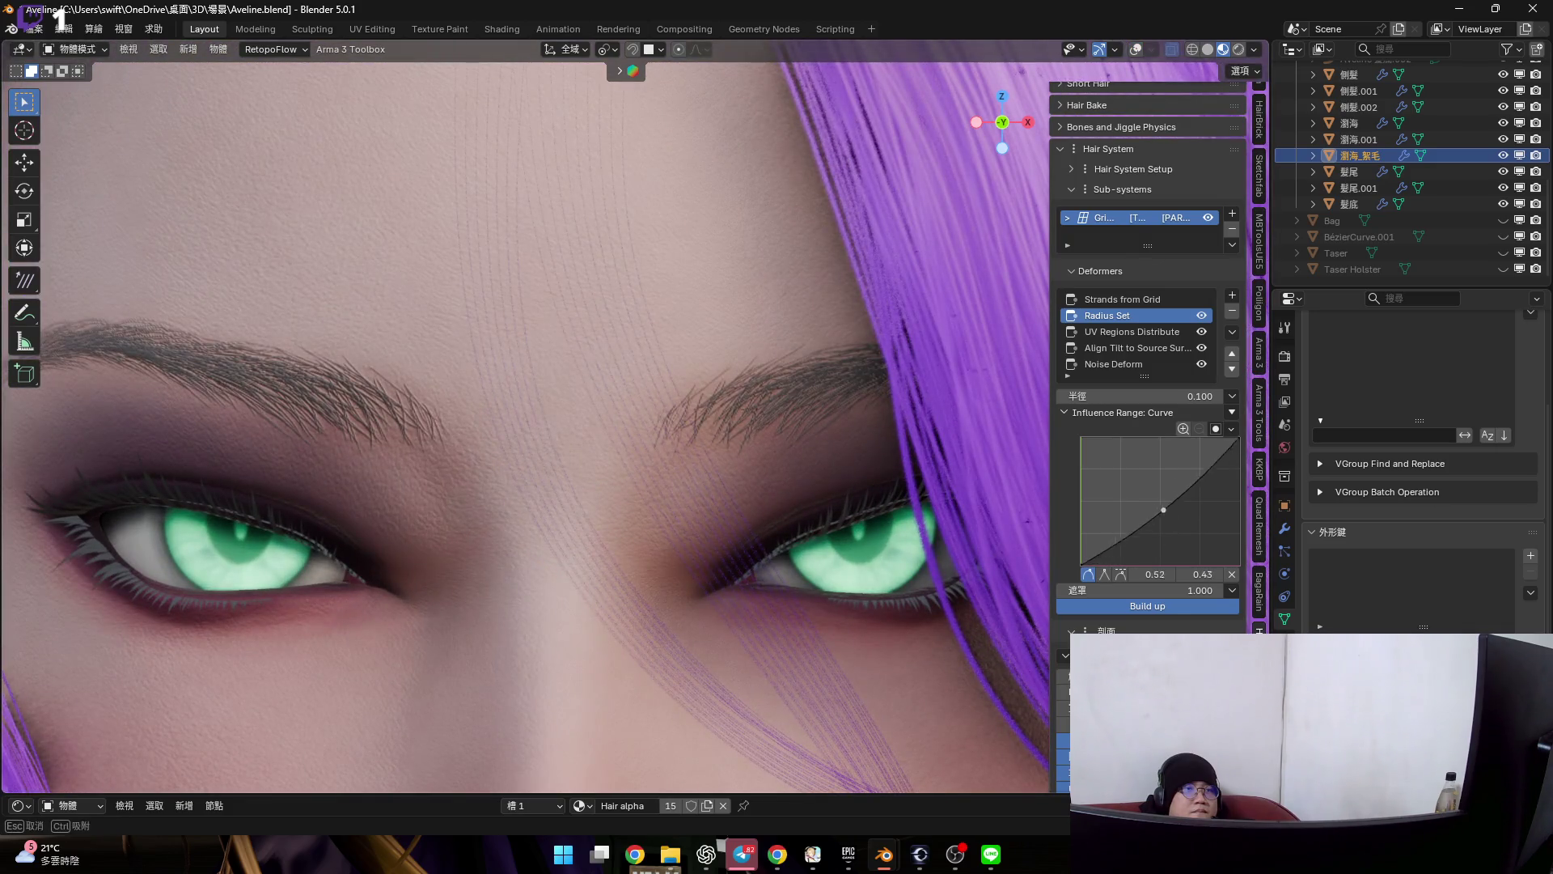
scroll(793, 419, "down", 2)
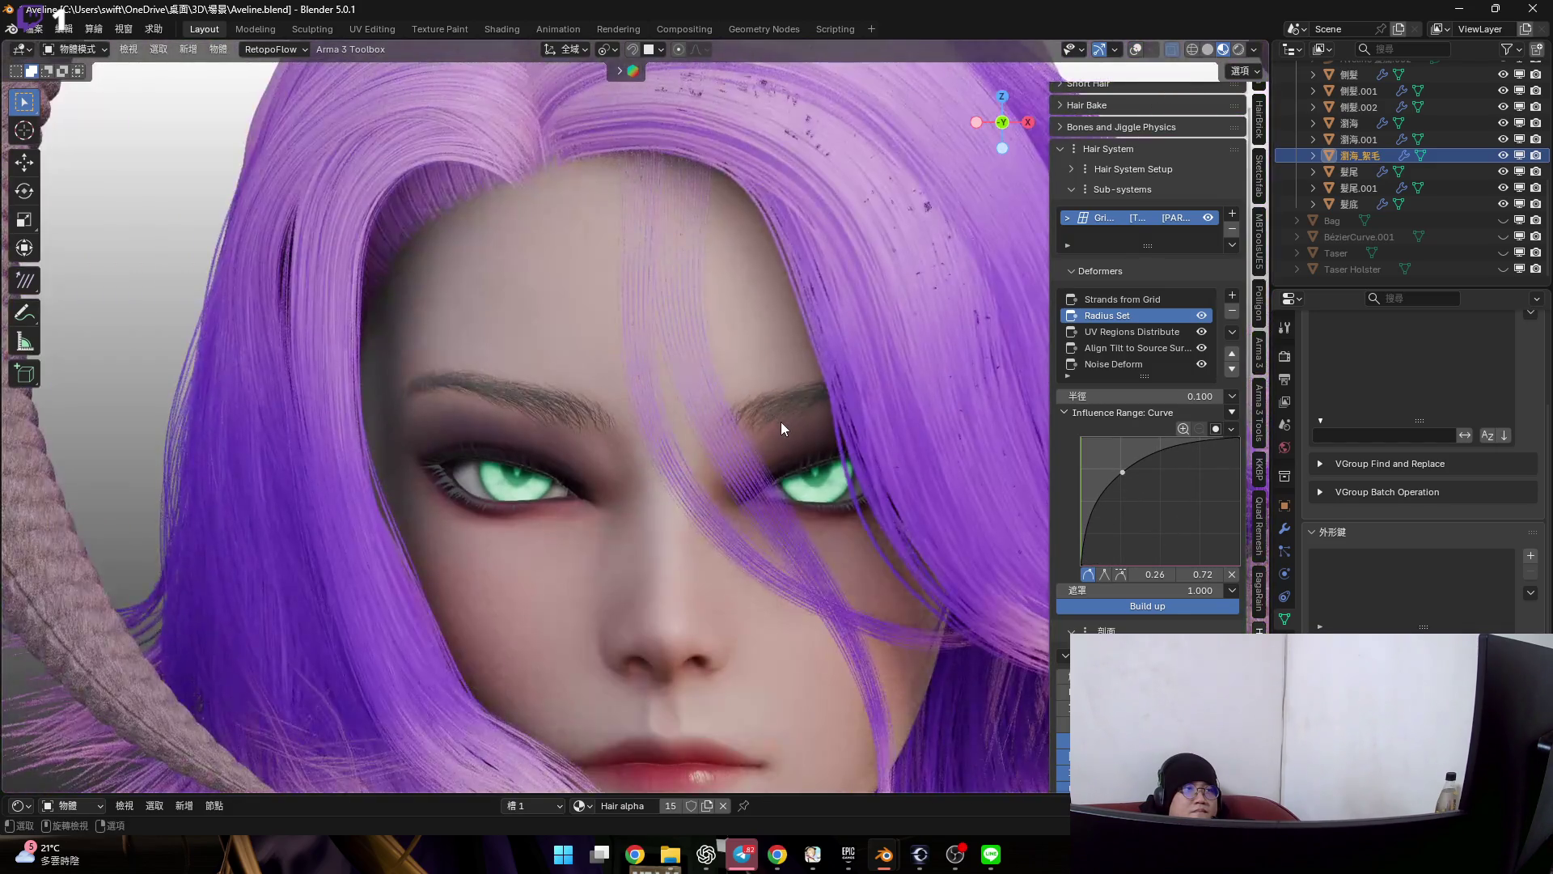
scroll(783, 424, "up", 1)
scroll(783, 424, "up", 1)
left_click_drag(1109, 491, 1082, 549)
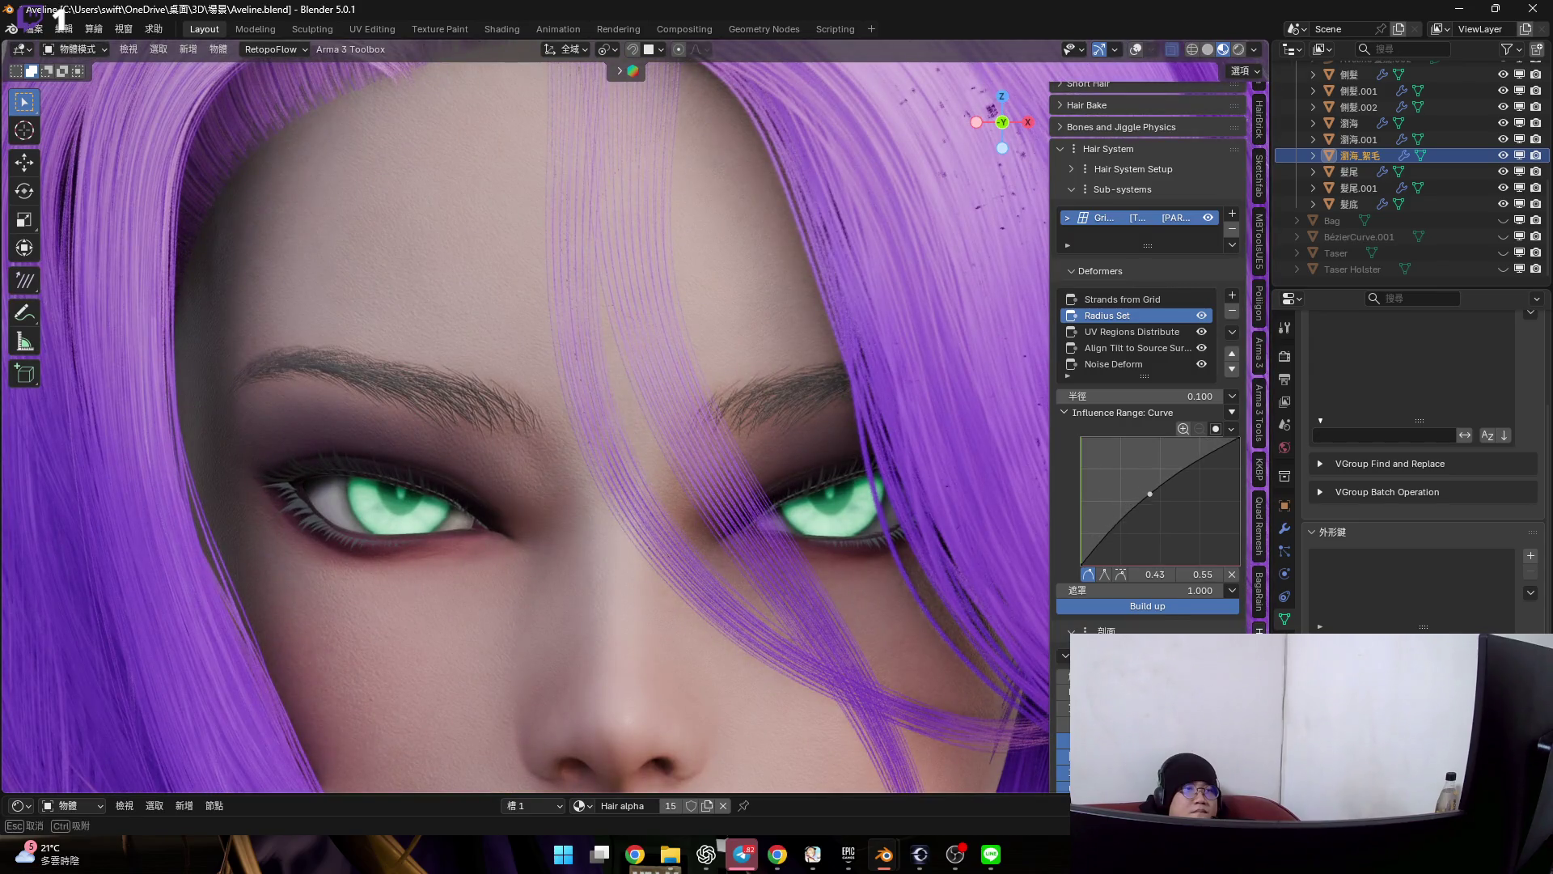
left_click_drag(1081, 549, 1103, 497)
left_click(1231, 574)
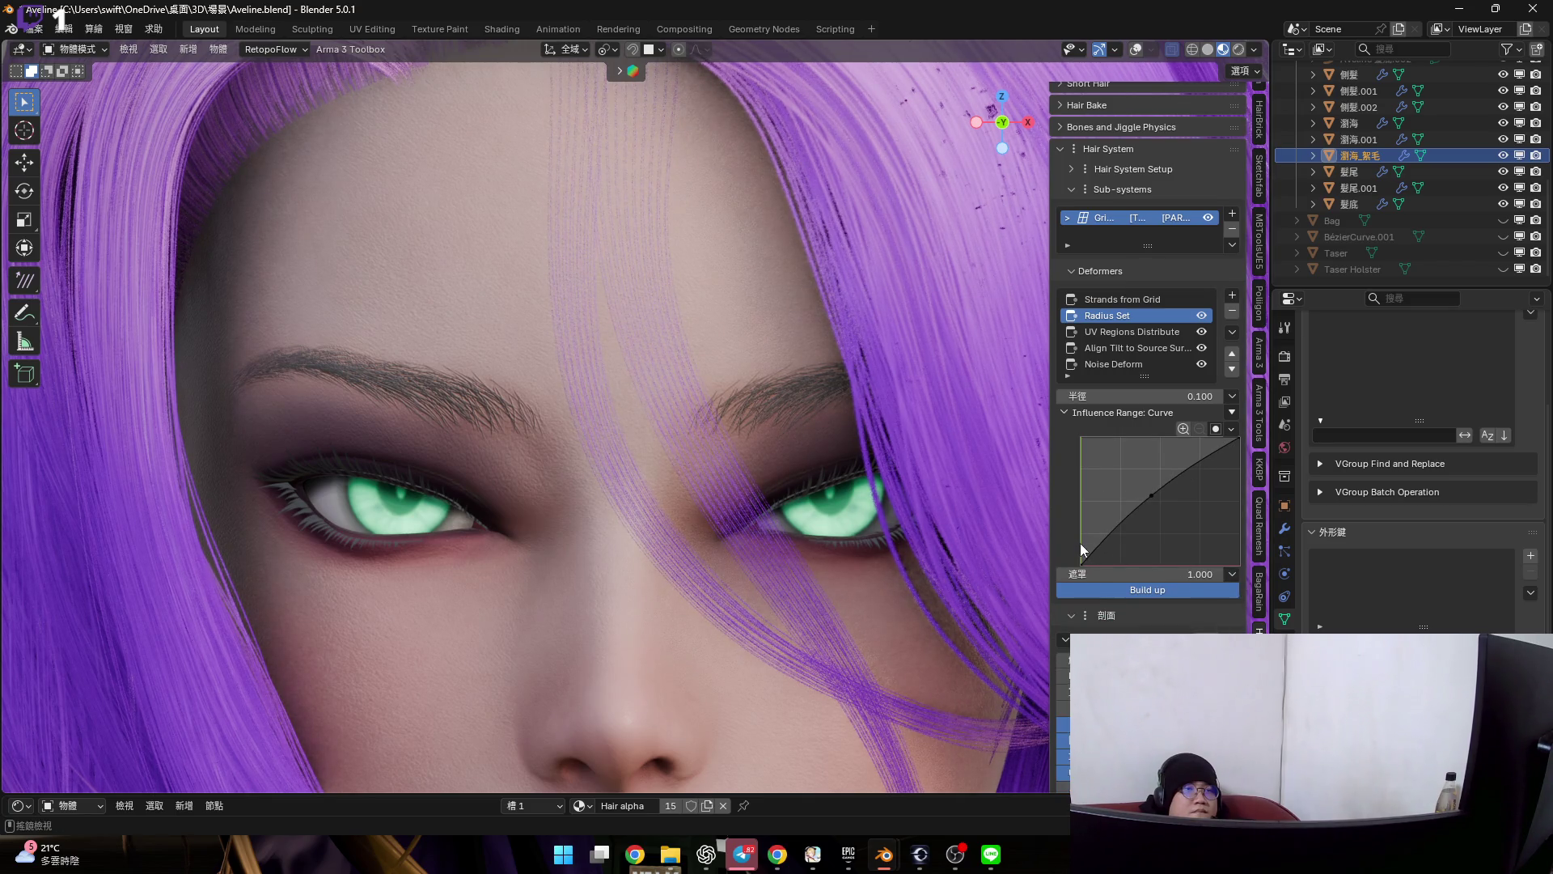
- Shape the falloff from full influence at the start to zero at the end, bowed upward, with radius 0.500
left_click_drag(1085, 564, 1080, 438)
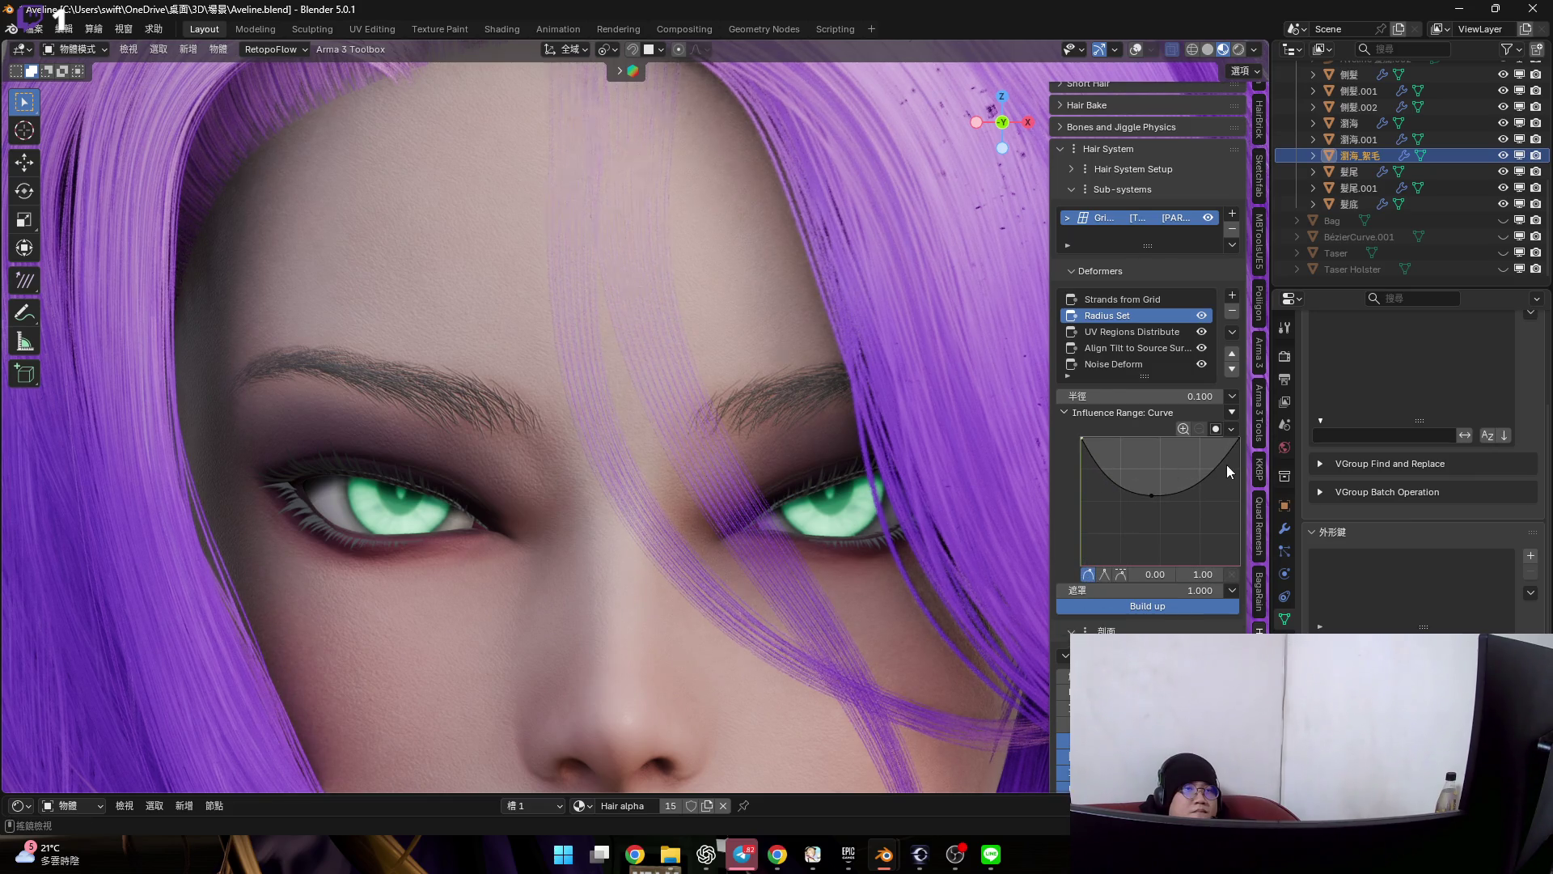
left_click_drag(1236, 442, 1238, 564)
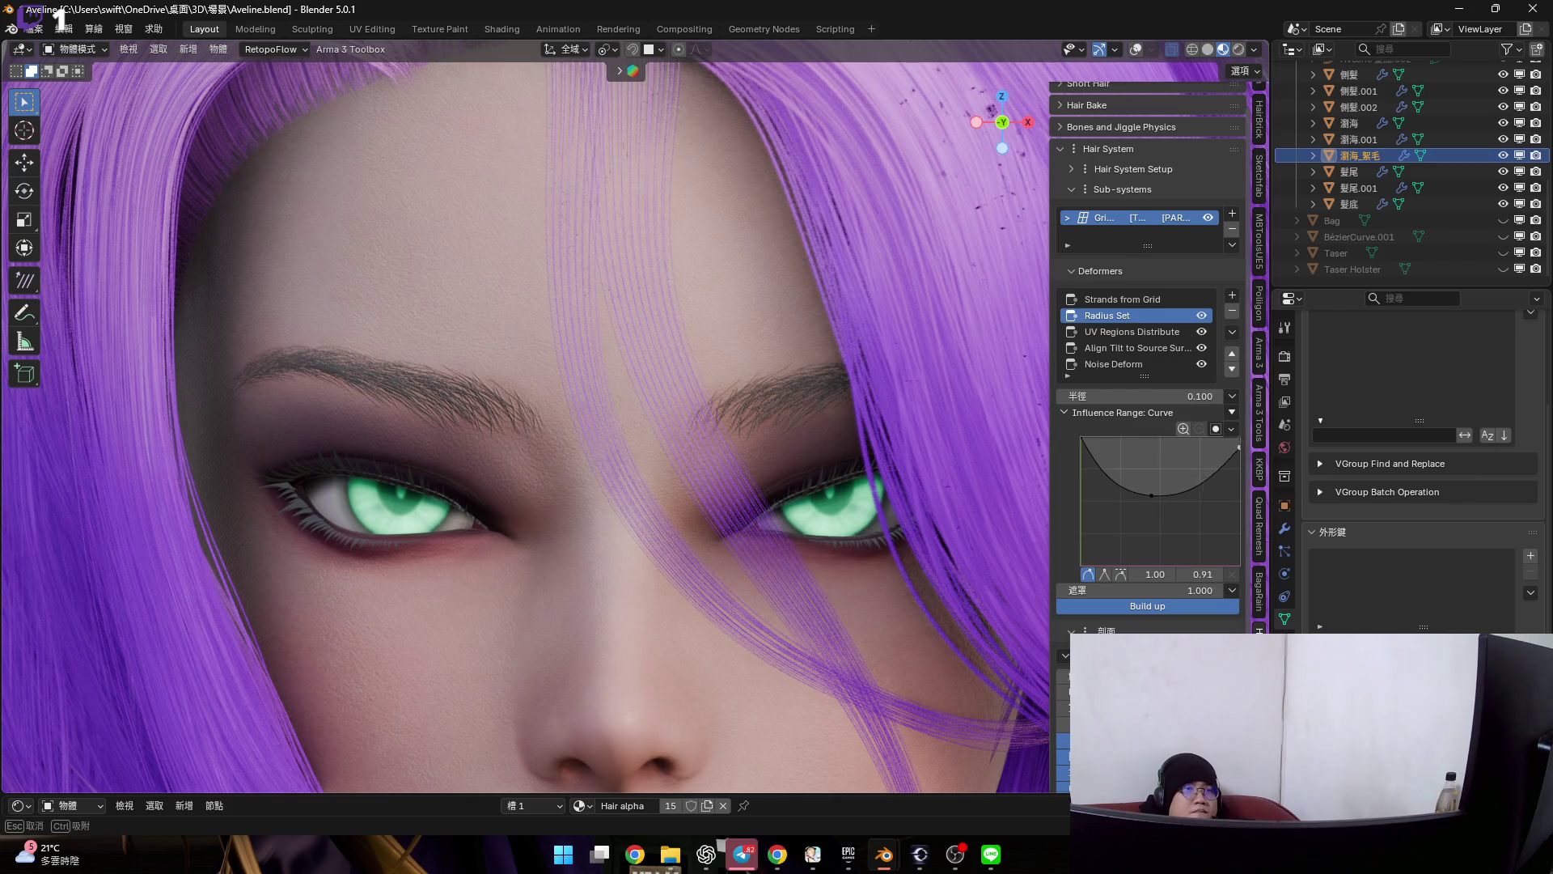
scroll(851, 435, "down", 2)
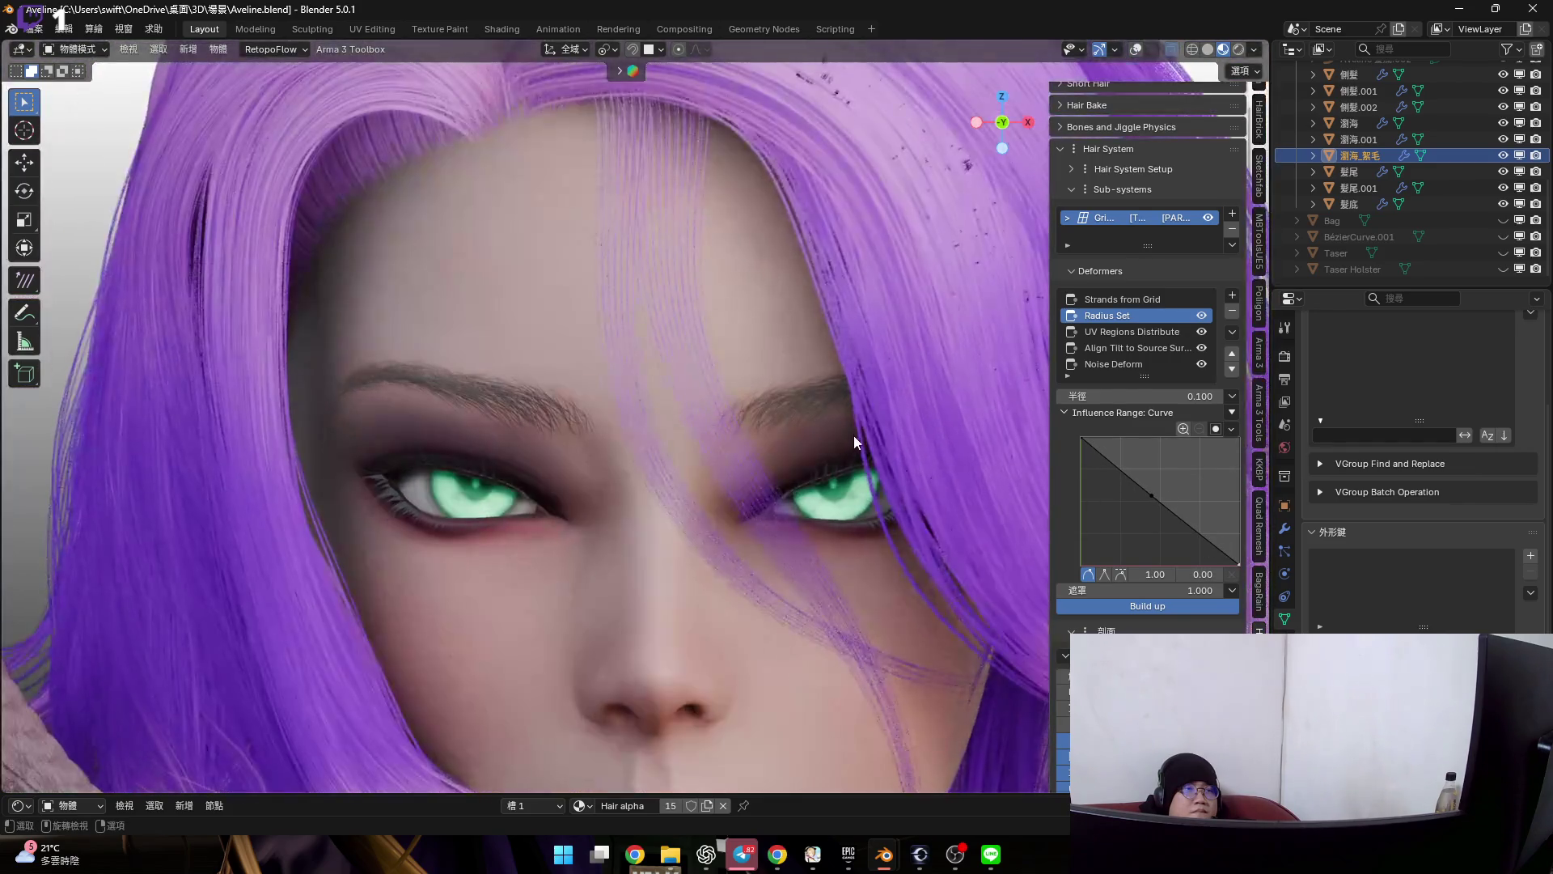
mouse_move(1151, 494)
left_mouse_down()
mouse_move(1118, 486)
mouse_move(1139, 464)
left_mouse_up()
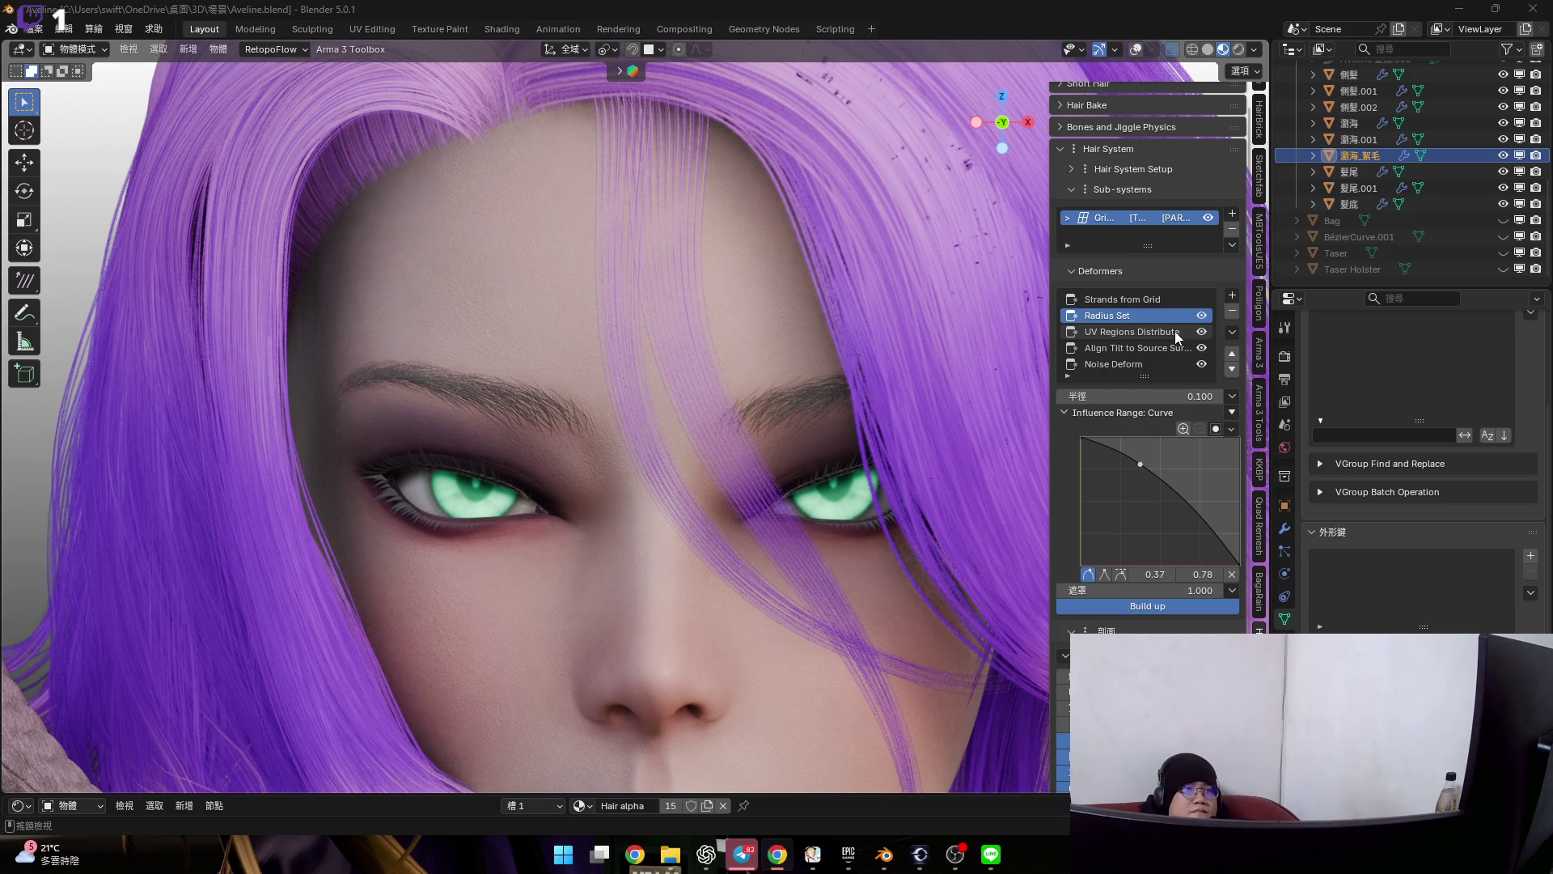
left_click_drag(1135, 397, 1201, 397)
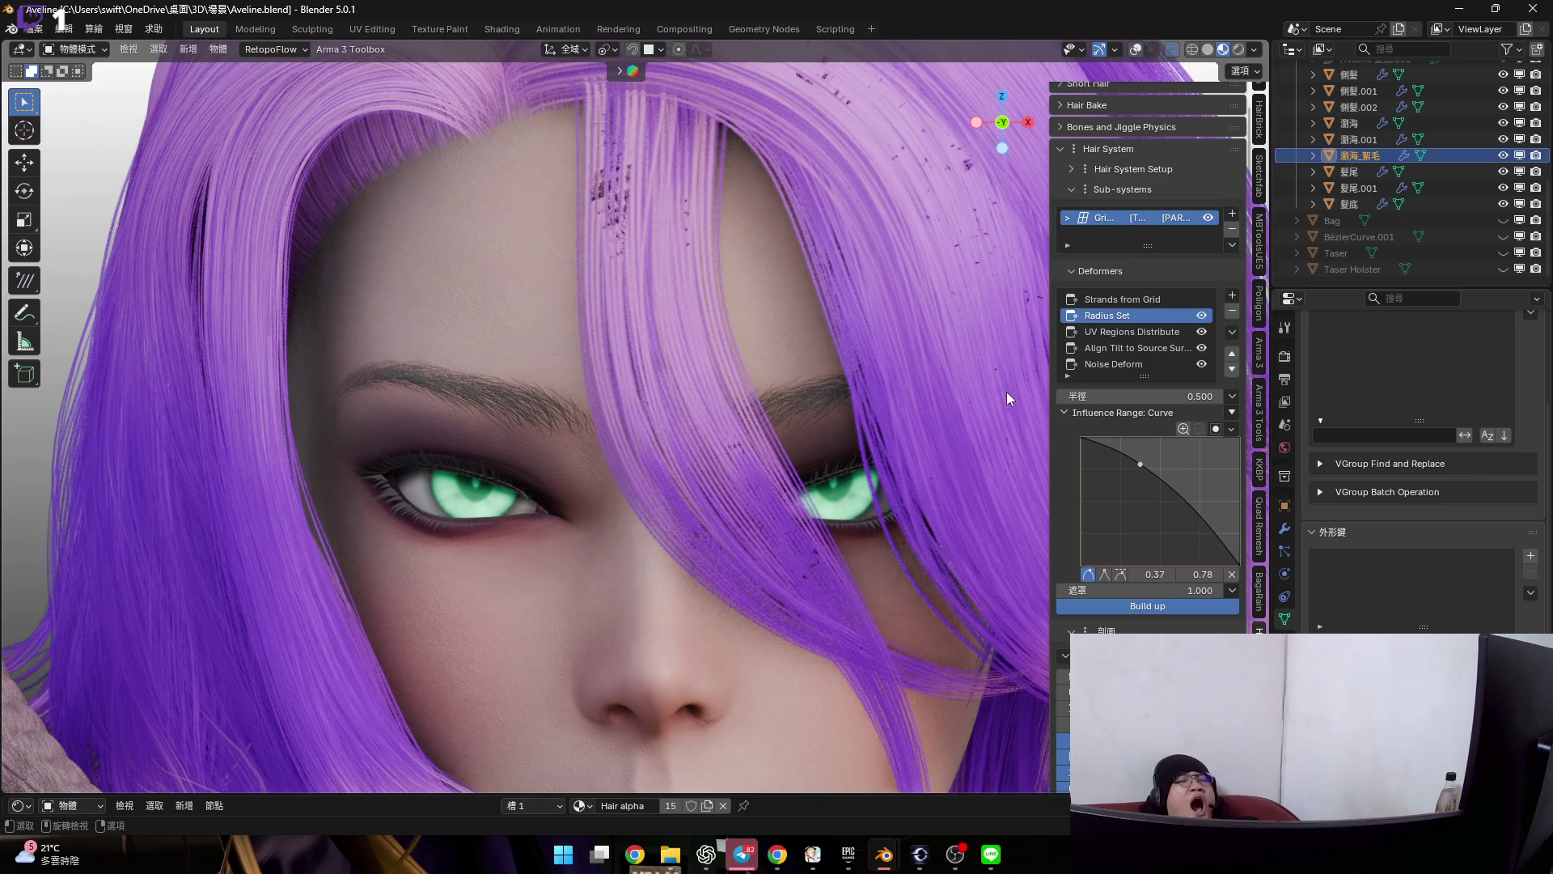